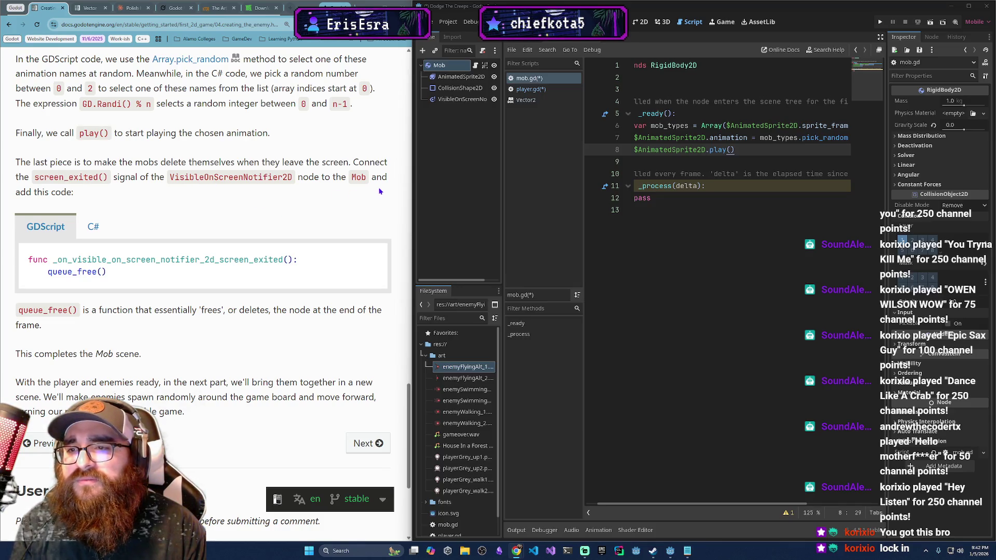
Connect the VisibleOnScreenNotifier2D's screen_exited() signal to the mob script.
{"action": "left_click", "coordinate": [474, 101]}
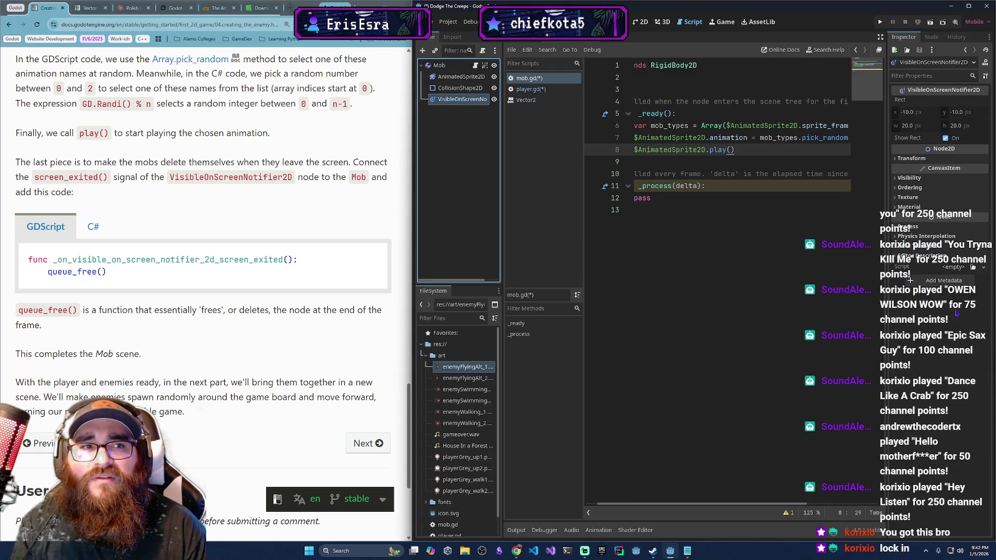
{"action": "left_click", "coordinate": [931, 37]}
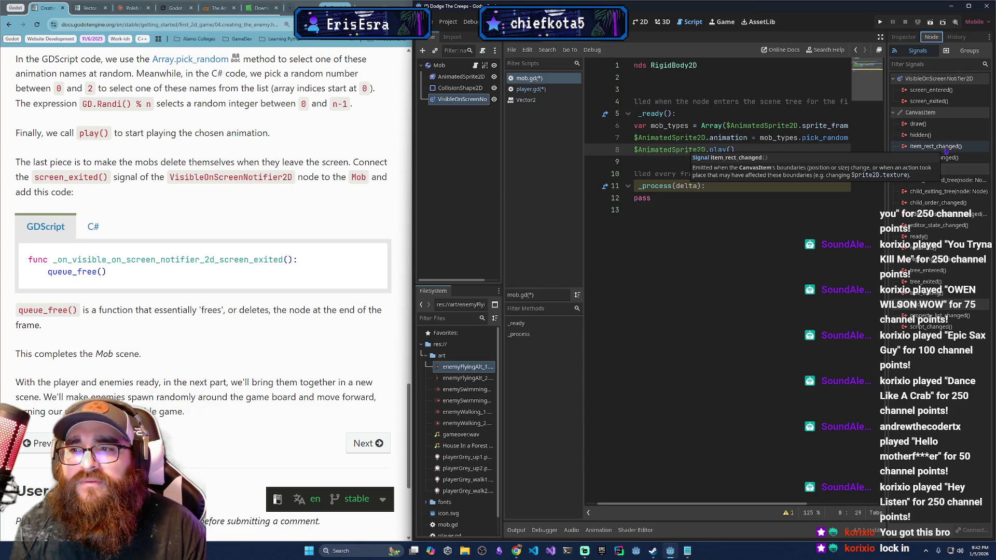
{"action": "left_click", "coordinate": [957, 104]}
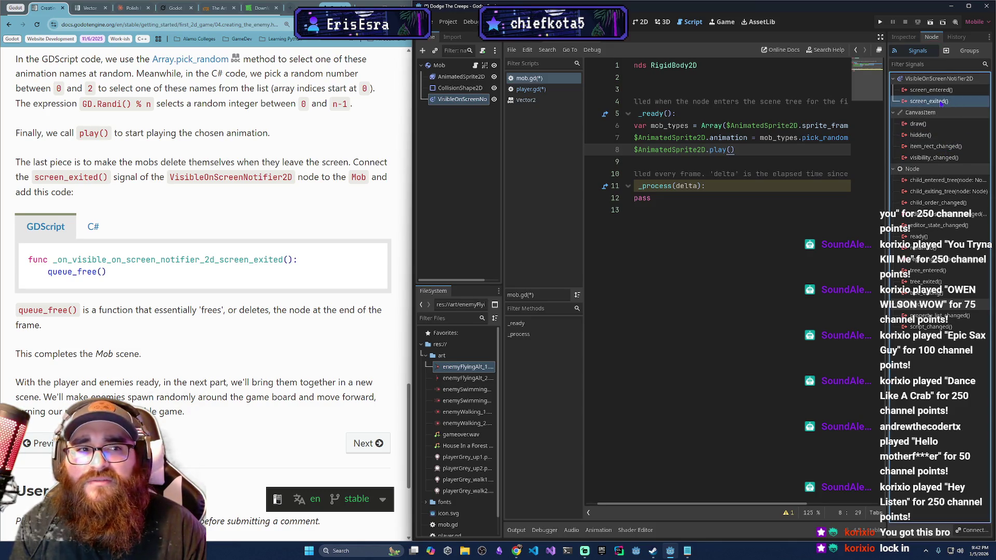
{"action": "double_click", "coordinate": [941, 101]}
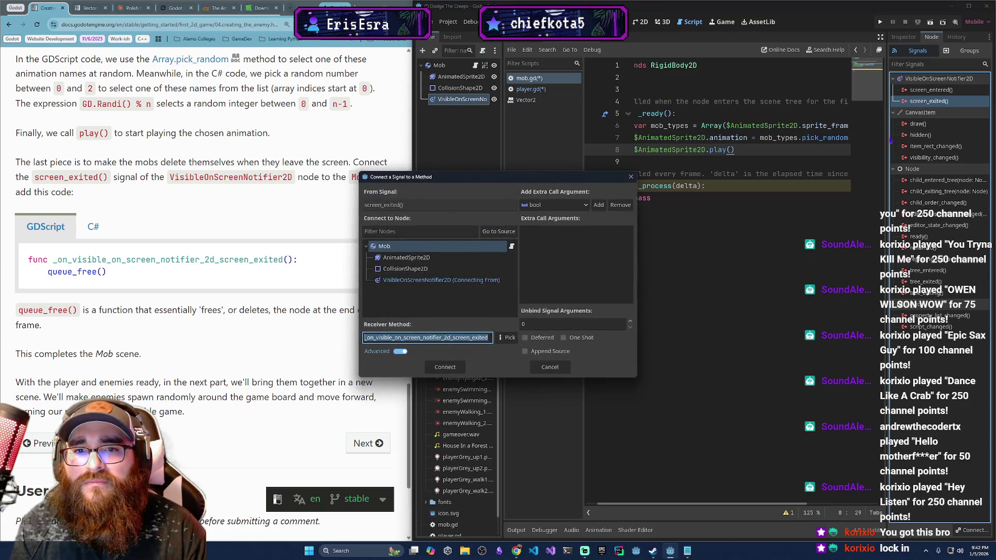
{"action": "left_click", "coordinate": [445, 367]}
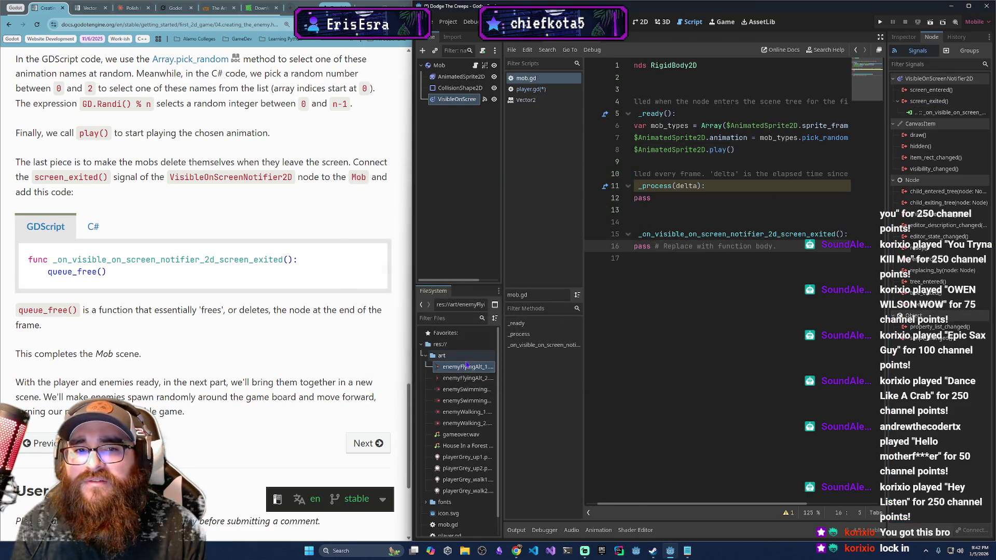
Replace the handler's placeholder pass with queue_free().
{"action": "left_click_drag", "start_coordinate": [777, 247], "coordinate": [633, 247]}
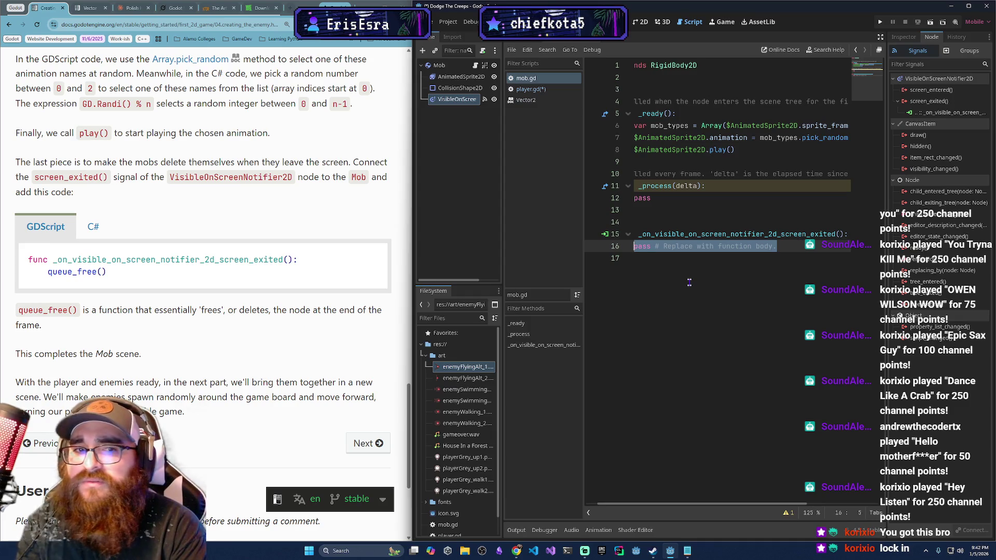
{"action": "type", "text": "queue_free"}
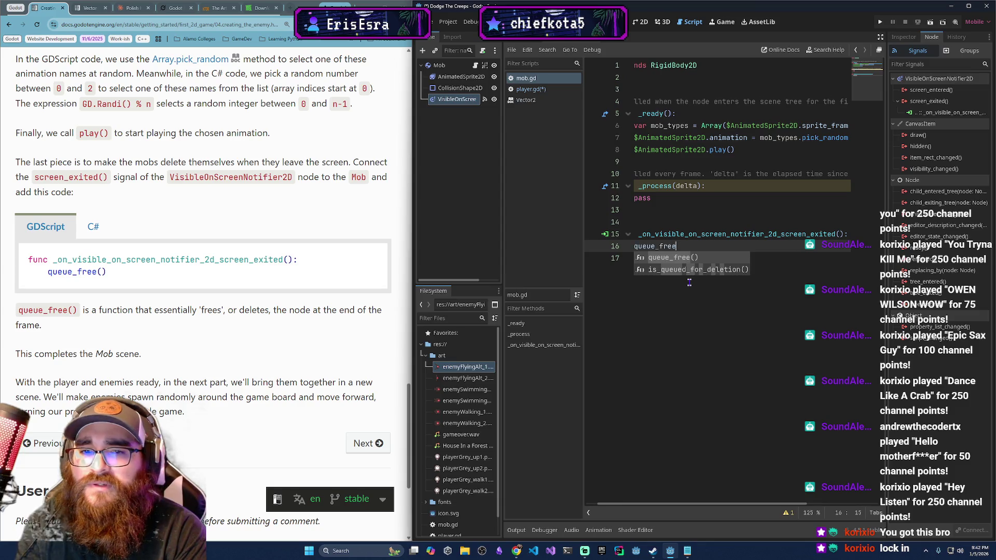
{"action": "key", "text": "Return"}
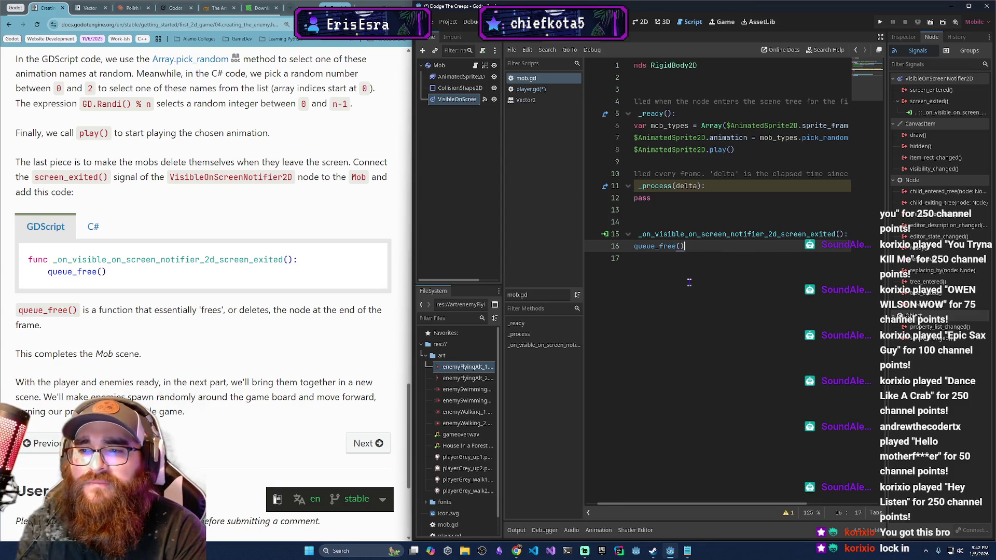
{"action": "scroll", "coordinate": [283, 342], "scroll_direction": "down", "scroll_amount": 2}
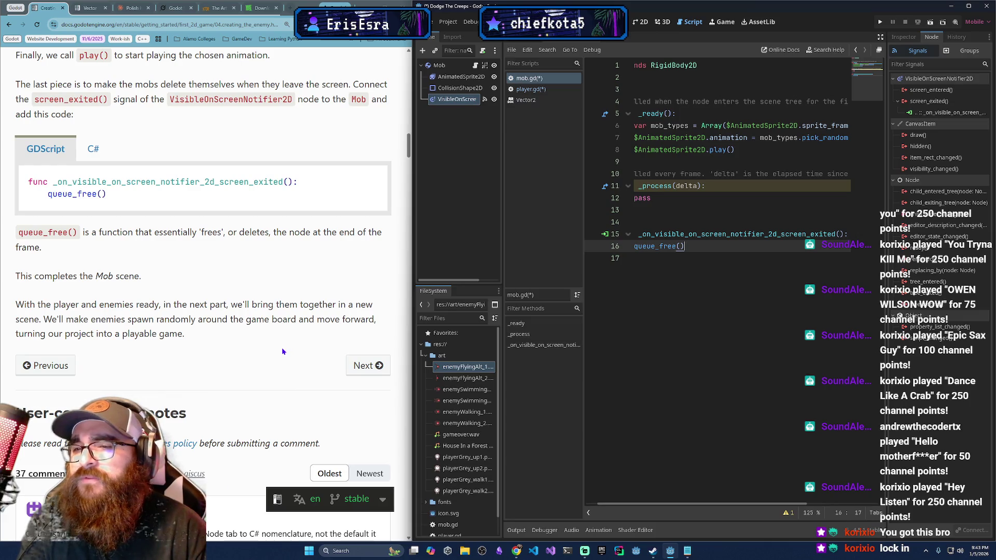
{"action": "scroll", "coordinate": [280, 351], "scroll_direction": "down", "scroll_amount": 2}
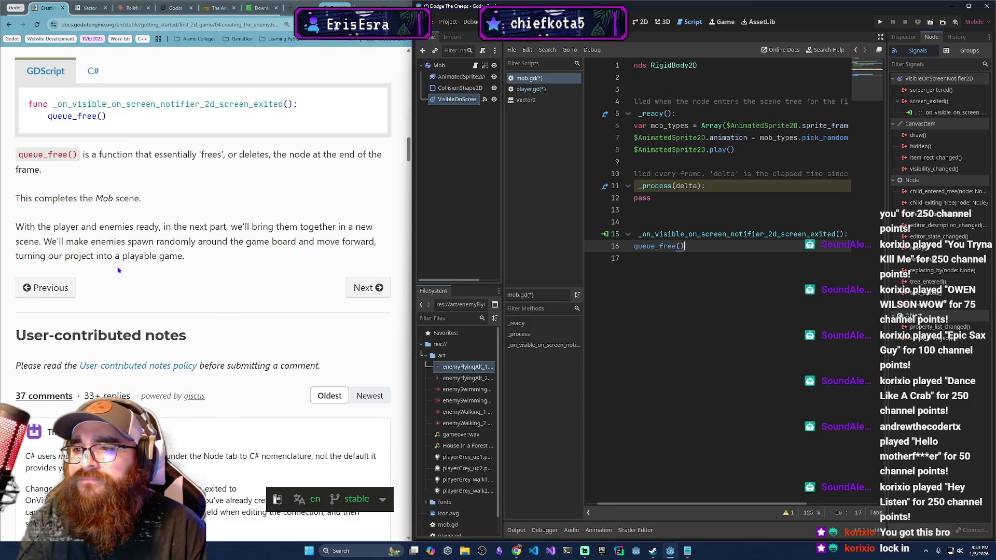
{"action": "scroll", "coordinate": [118, 270], "scroll_direction": "down", "scroll_amount": 1}
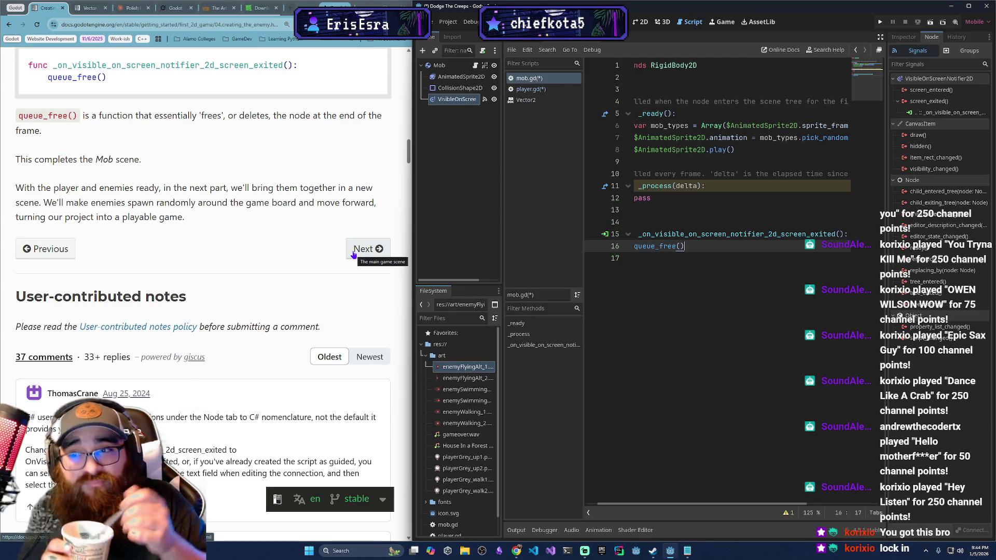
{"action": "left_click", "coordinate": [353, 254]}
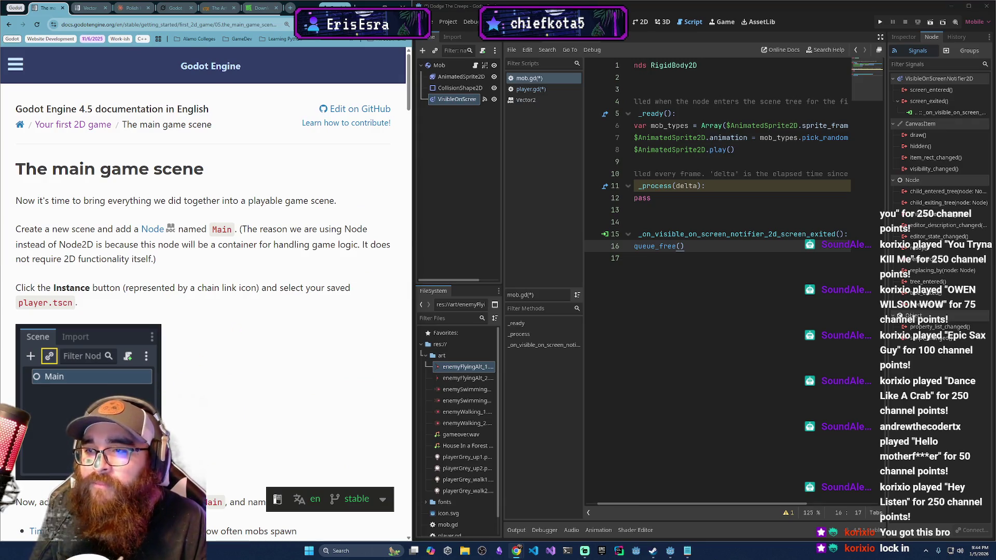
{"action": "left_click", "coordinate": [9, 25]}
{"action": "scroll", "coordinate": [156, 280], "scroll_direction": "down", "scroll_amount": 1}
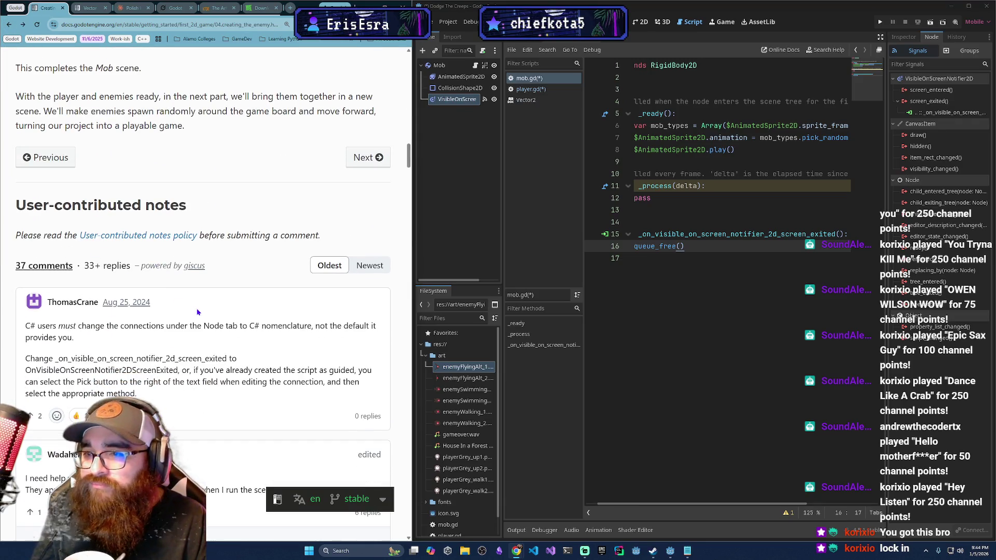
{"action": "scroll", "coordinate": [252, 347], "scroll_direction": "down", "scroll_amount": 1}
{"action": "scroll", "coordinate": [259, 353], "scroll_direction": "up", "scroll_amount": 1}
{"action": "scroll", "coordinate": [275, 363], "scroll_direction": "down", "scroll_amount": 3}
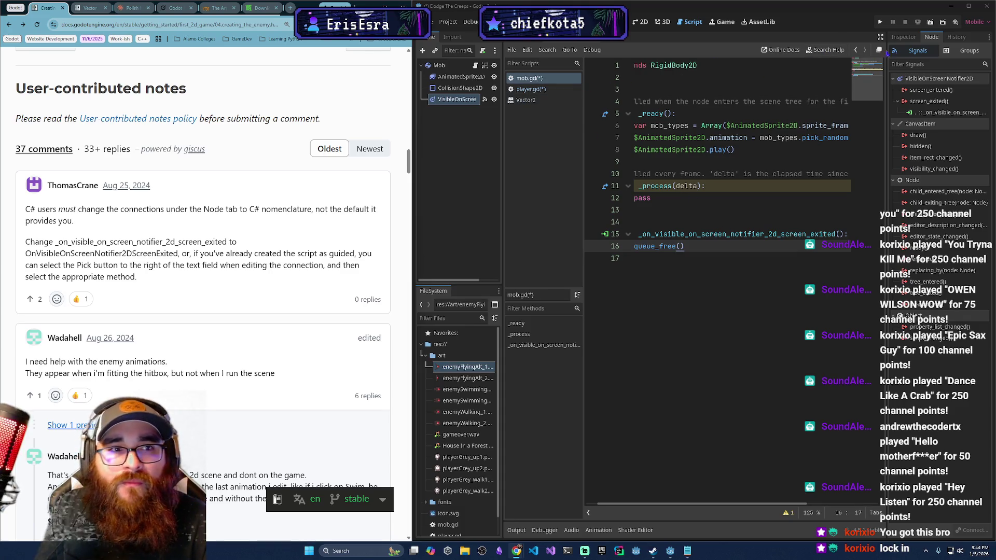
{"action": "left_click", "coordinate": [930, 22]}
Save the Mob scene as mob.tscn, test-run it, then close the game window.
{"action": "left_click", "coordinate": [423, 406]}
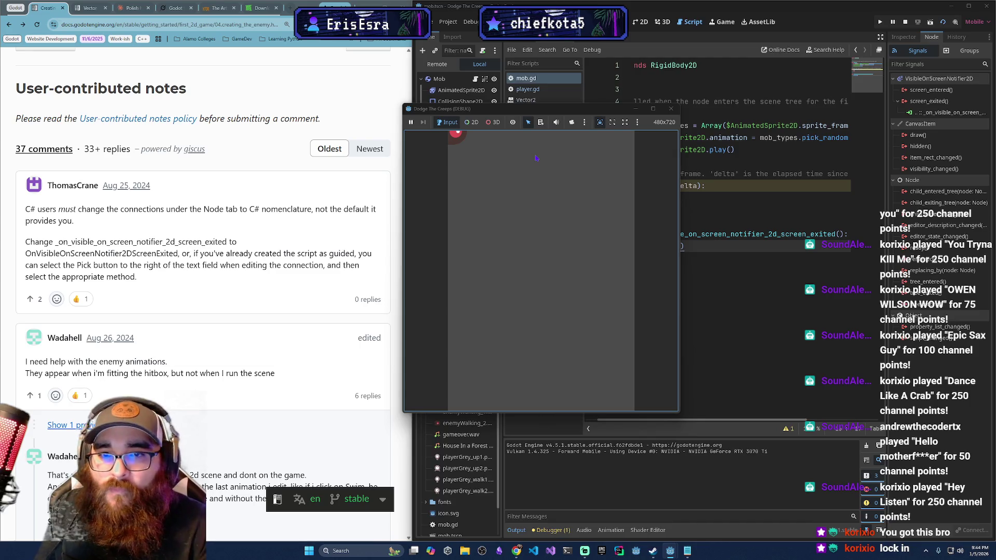
{"action": "left_click", "coordinate": [671, 108]}
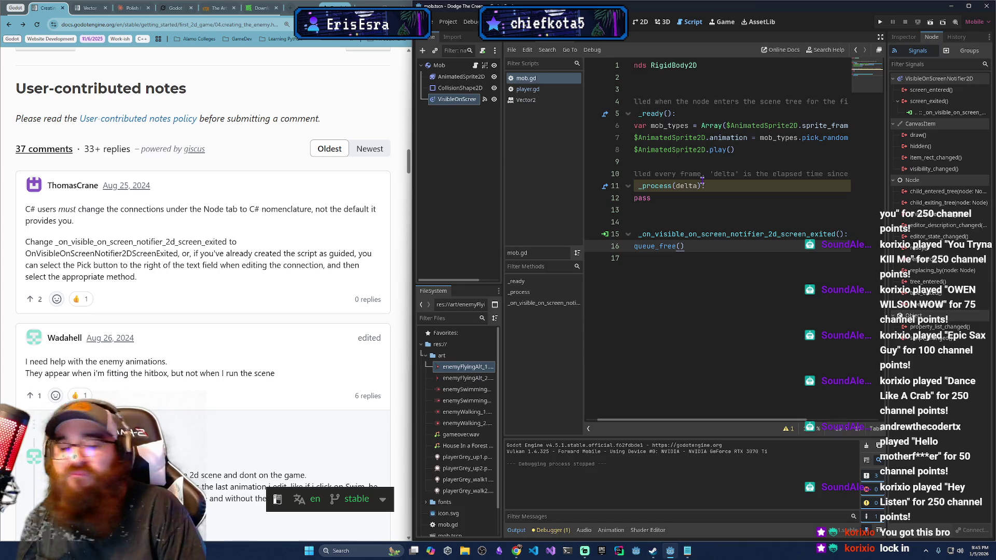
{"action": "key", "text": "alt+Tab"}
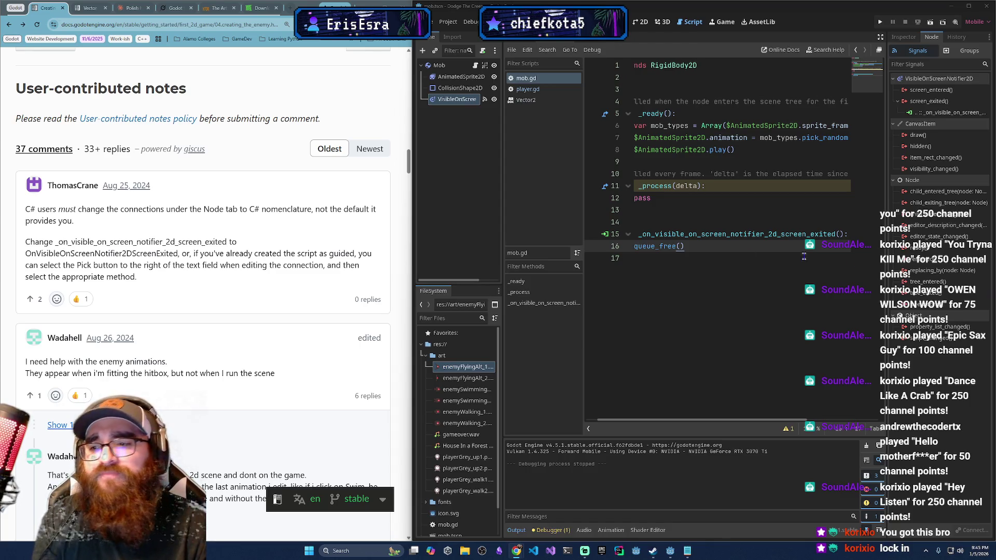
{"action": "scroll", "coordinate": [160, 403], "scroll_direction": "down", "scroll_amount": 1}
Look over the player.gd and mob.gd scripts.
{"action": "scroll", "coordinate": [166, 388], "scroll_direction": "up", "scroll_amount": 3}
{"action": "scroll", "coordinate": [166, 388], "scroll_direction": "up", "scroll_amount": 15}
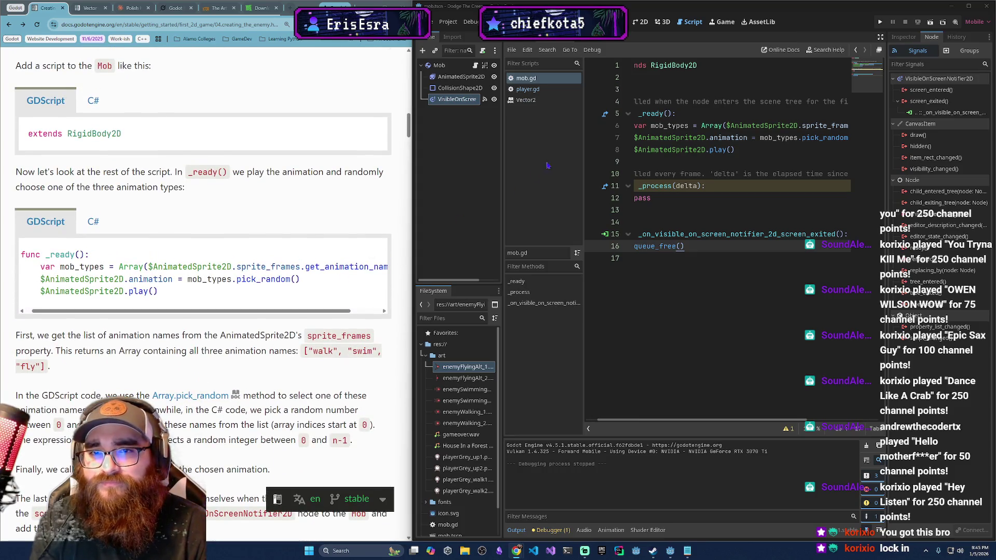
{"action": "left_click", "coordinate": [527, 89]}
{"action": "left_click", "coordinate": [526, 78]}
{"action": "scroll", "coordinate": [202, 171], "scroll_direction": "up", "scroll_amount": 2}
{"action": "scroll", "coordinate": [289, 222], "scroll_direction": "down", "scroll_amount": 1}
Open the tutorial's 'The main game scene' page and create a new empty scene.
{"action": "mouse_move", "coordinate": [409, 124]}
{"action": "left_mouse_down"}
{"action": "mouse_move", "coordinate": [409, 378]}
{"action": "mouse_move", "coordinate": [415, 264]}
{"action": "mouse_move", "coordinate": [436, 155]}
{"action": "left_mouse_up"}
{"action": "scroll", "coordinate": [363, 233], "scroll_direction": "up", "scroll_amount": 4}
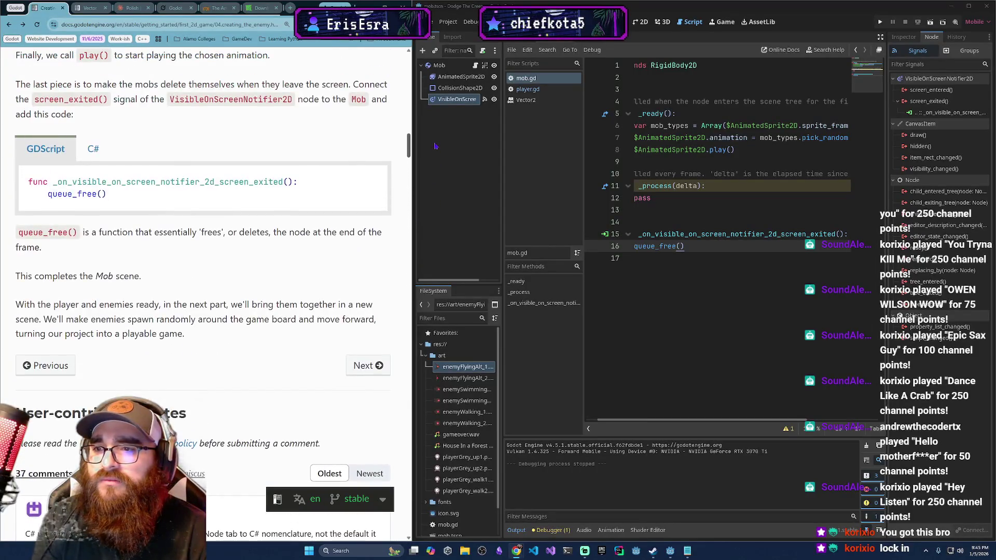
{"action": "left_click", "coordinate": [363, 362]}
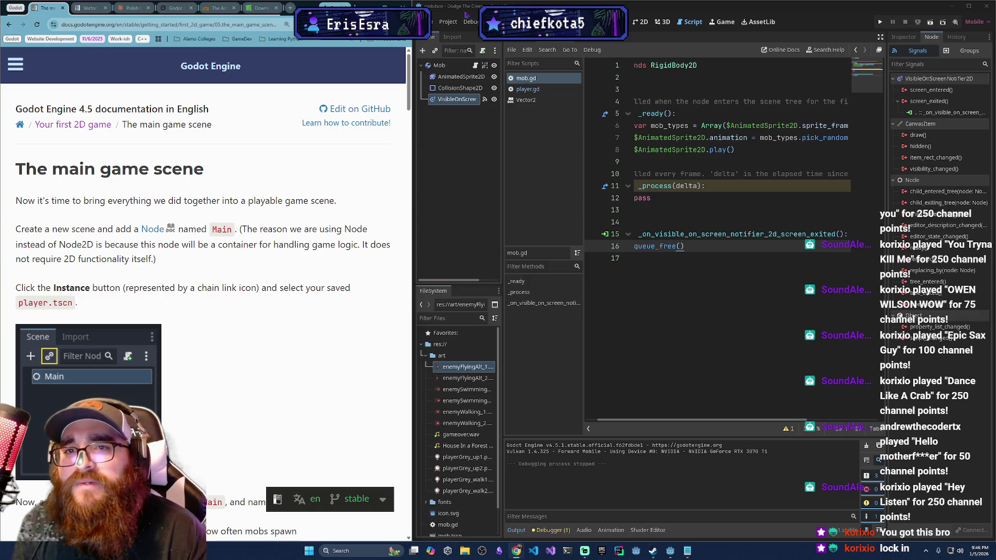
{"action": "key", "text": "ctrl+n"}
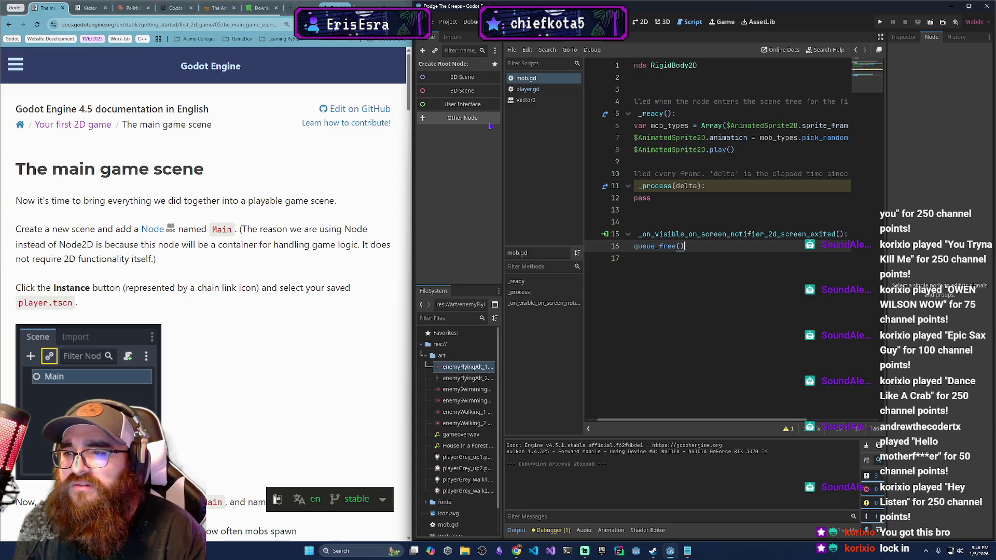
Create a plain Node as the new scene's root and rename it Main.
{"action": "left_click", "coordinate": [489, 125]}
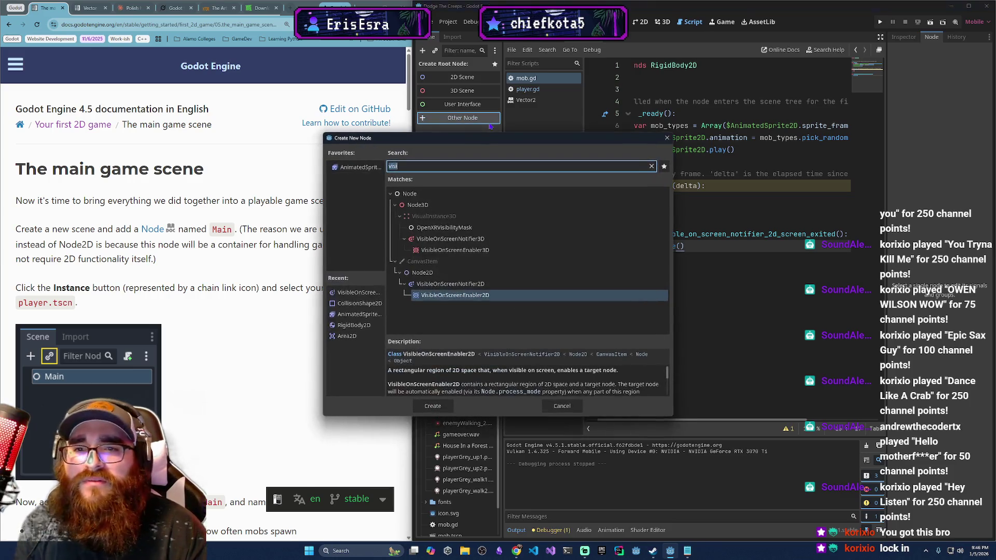
{"action": "type", "text": "Node"}
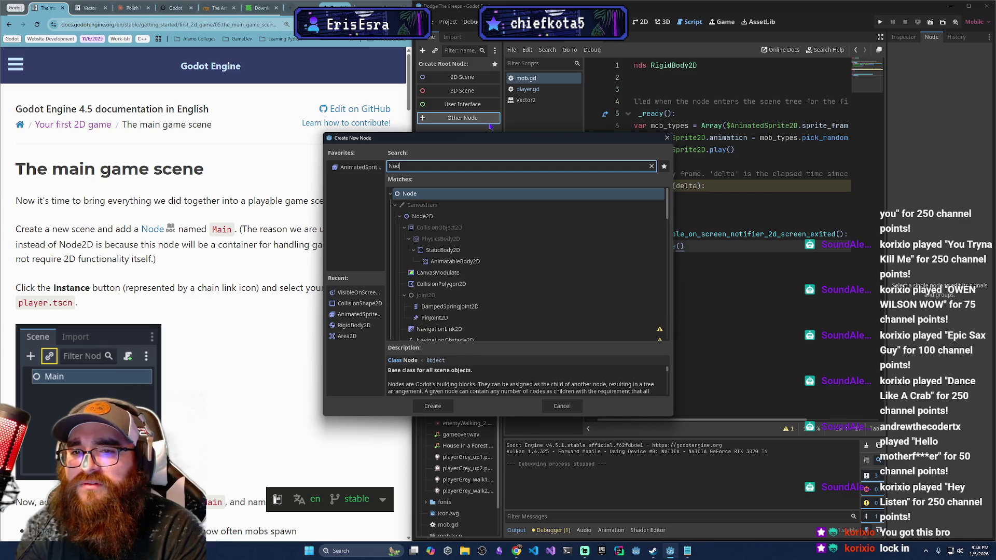
{"action": "left_click", "coordinate": [445, 406]}
{"action": "left_click", "coordinate": [445, 406]}
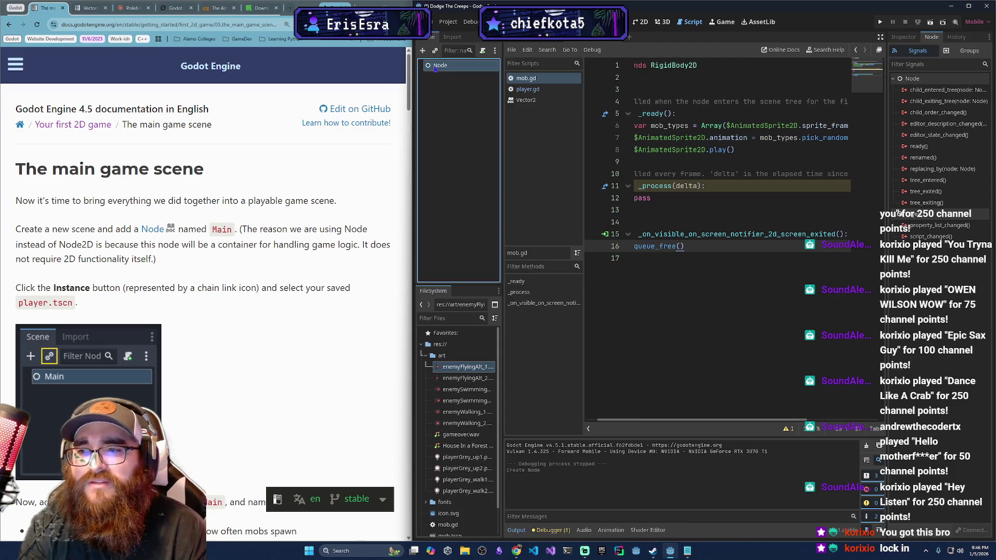
{"action": "key", "text": "F2"}
{"action": "type", "text": "Main"}
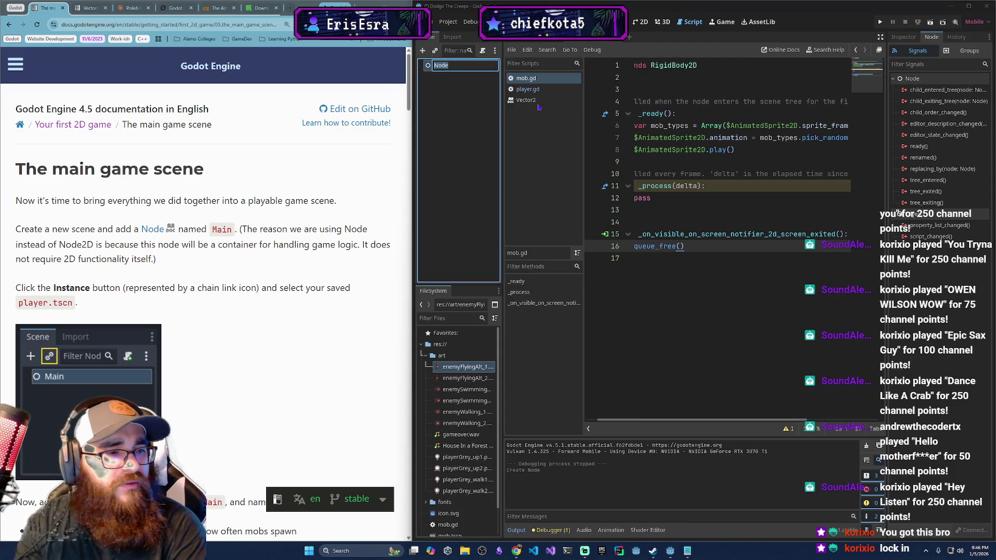
{"action": "key", "text": "Return"}
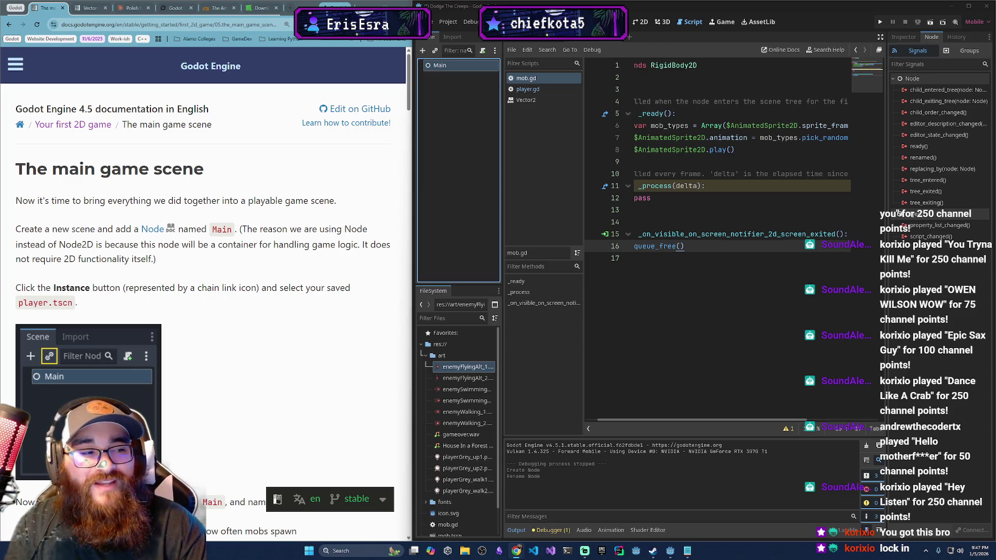
{"action": "scroll", "coordinate": [299, 369], "scroll_direction": "down", "scroll_amount": 1}
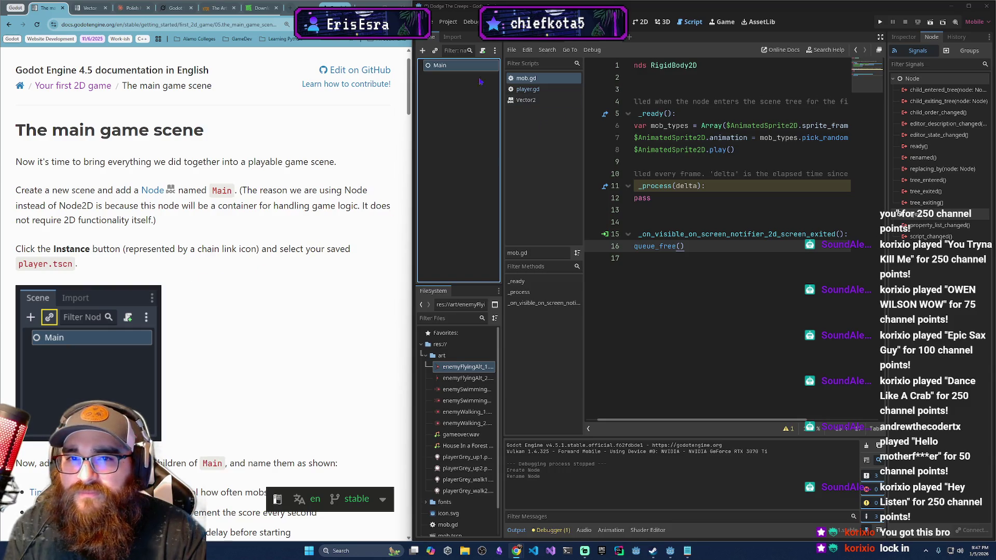
{"action": "left_click", "coordinate": [434, 50]}
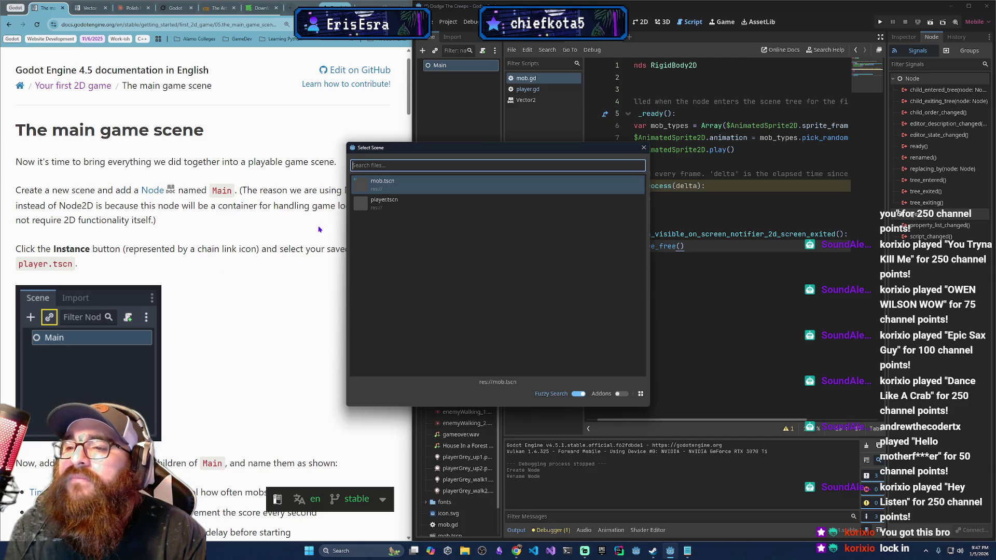
{"action": "left_click_drag", "start_coordinate": [445, 152], "coordinate": [539, 159]}
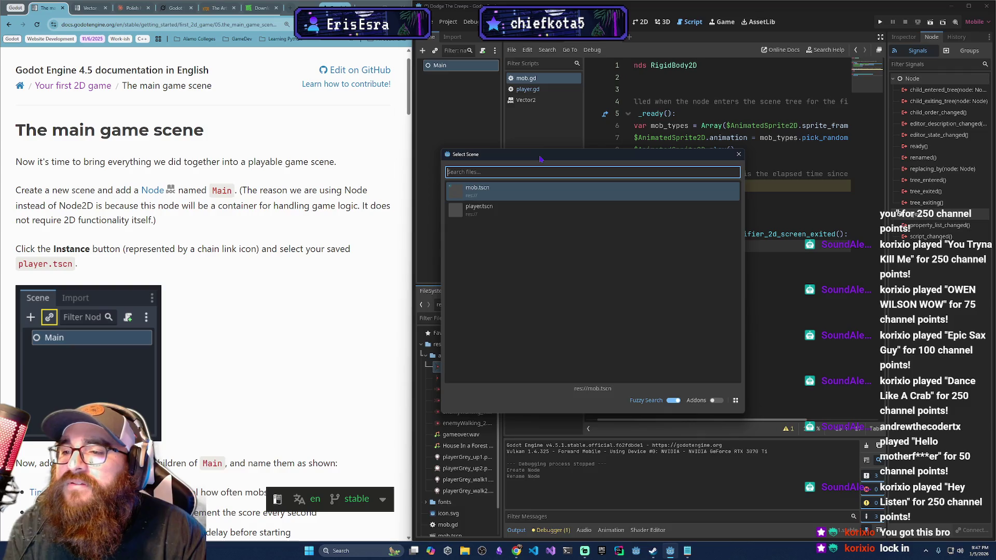
{"action": "double_click", "coordinate": [477, 207]}
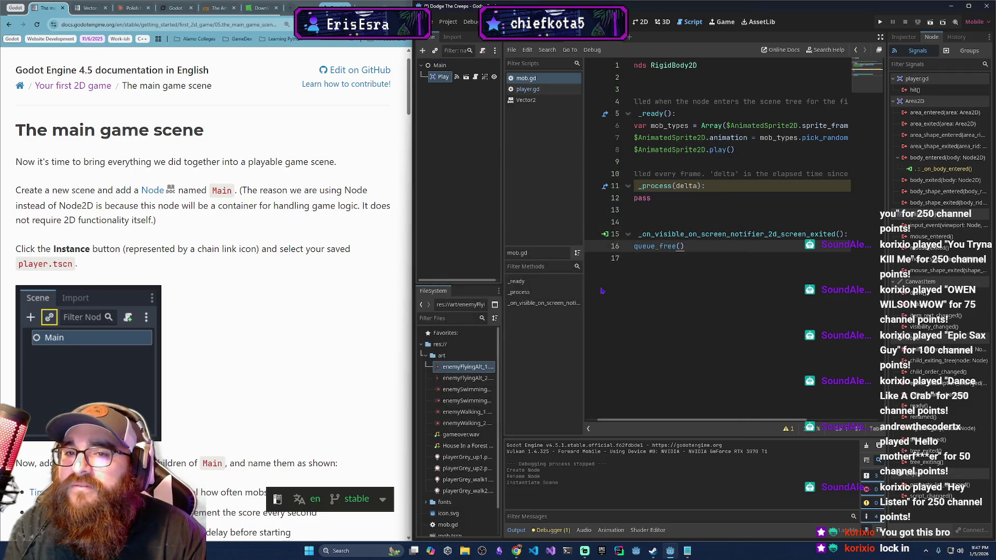
{"action": "scroll", "coordinate": [179, 358], "scroll_direction": "down", "scroll_amount": 1}
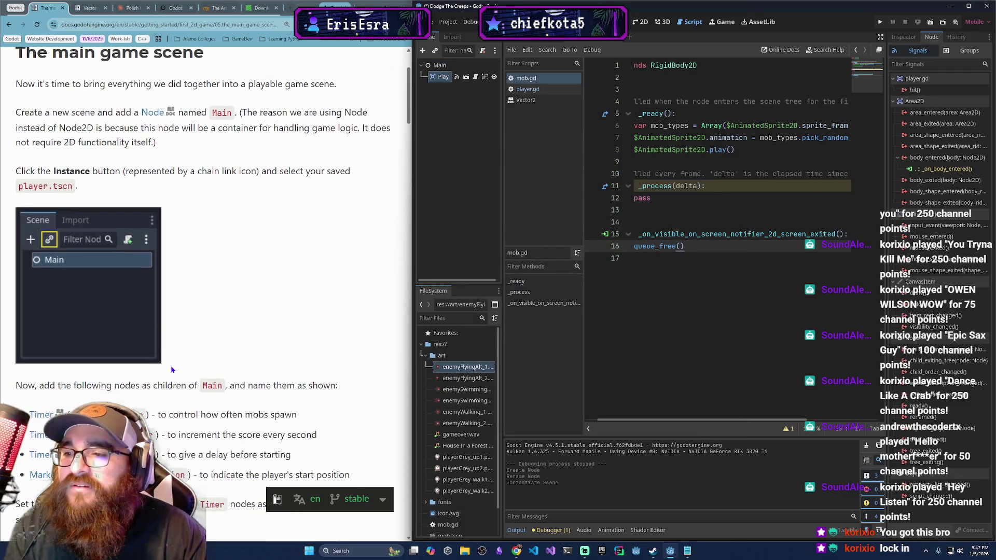
{"action": "scroll", "coordinate": [172, 369], "scroll_direction": "down", "scroll_amount": 1}
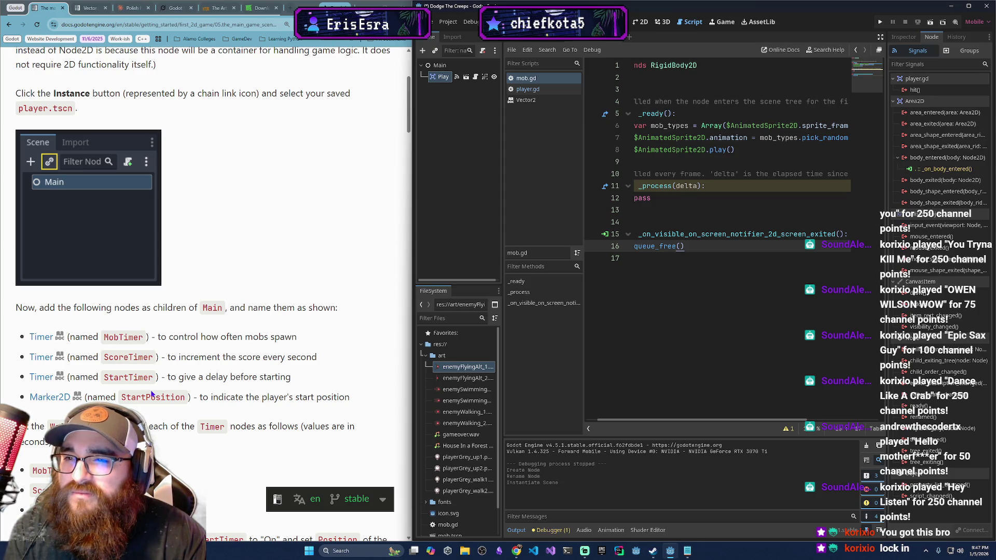
Add a Timer child under Main named MobTimer.
{"action": "right_click", "coordinate": [440, 66]}
{"action": "left_click", "coordinate": [544, 97]}
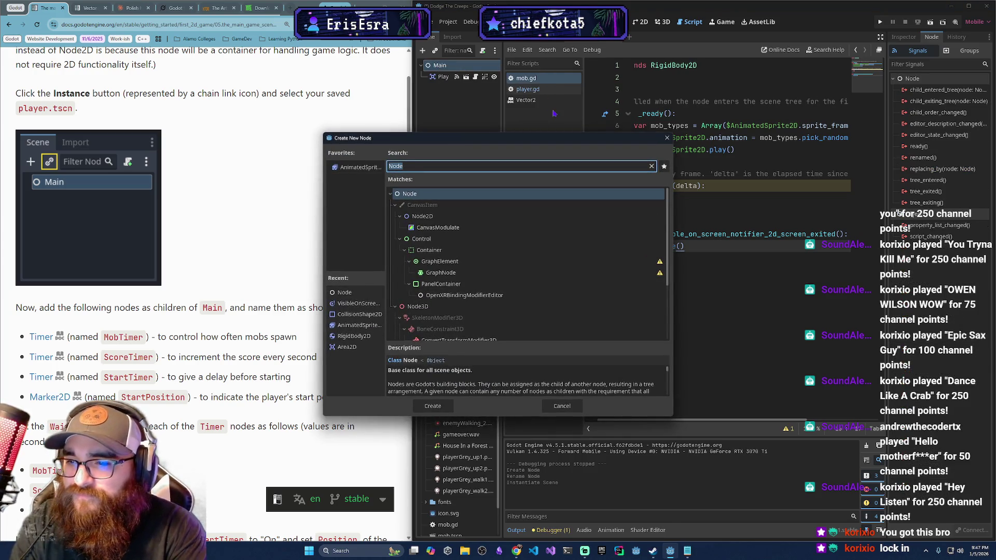
{"action": "type", "text": "Timer"}
{"action": "key", "text": "Return"}
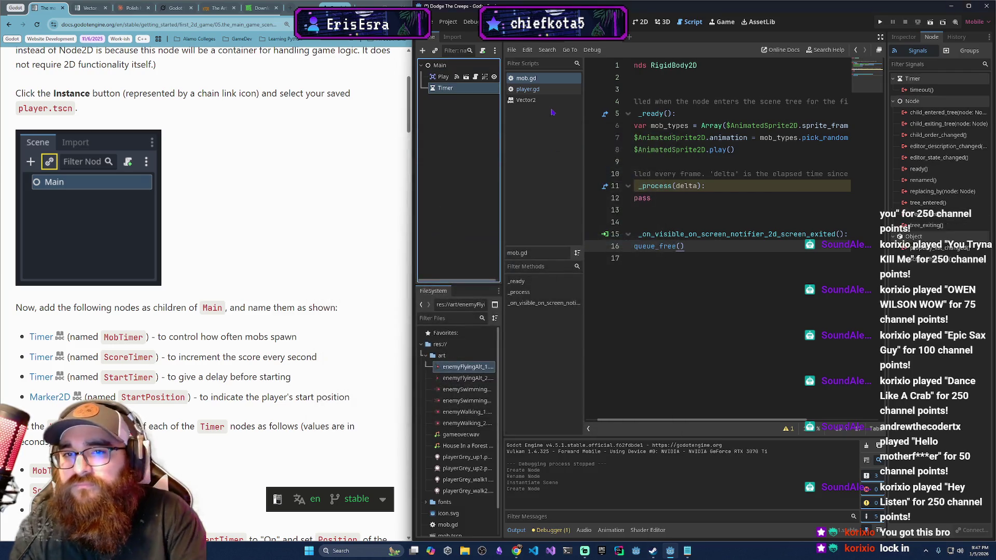
{"action": "key", "text": "F2"}
{"action": "type", "text": "Mob"}
{"action": "type", "text": "imer"}
{"action": "key", "text": "Return"}
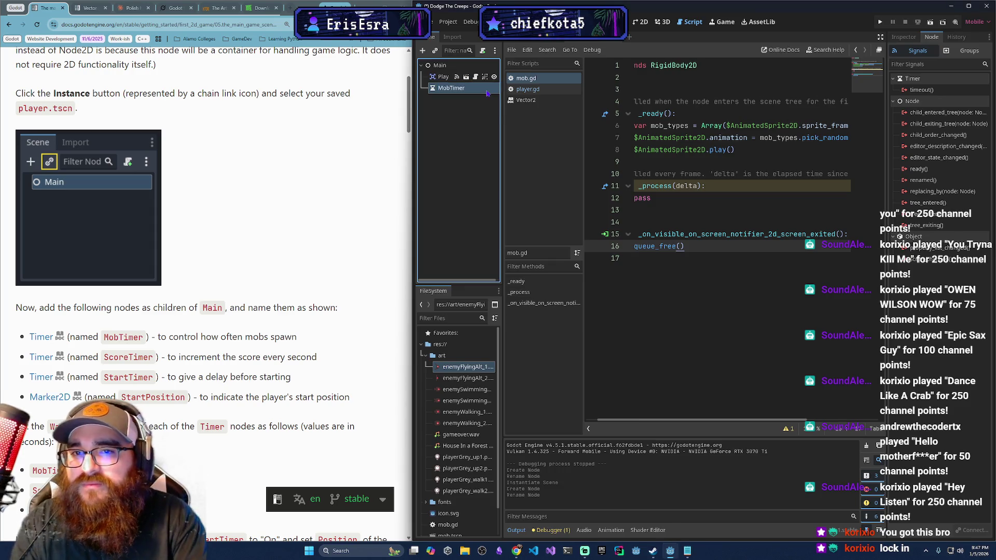
Add two more Timer children under Main, named ScoreTimer and StartTimer.
{"action": "right_click", "coordinate": [450, 65]}
{"action": "left_click", "coordinate": [478, 70]}
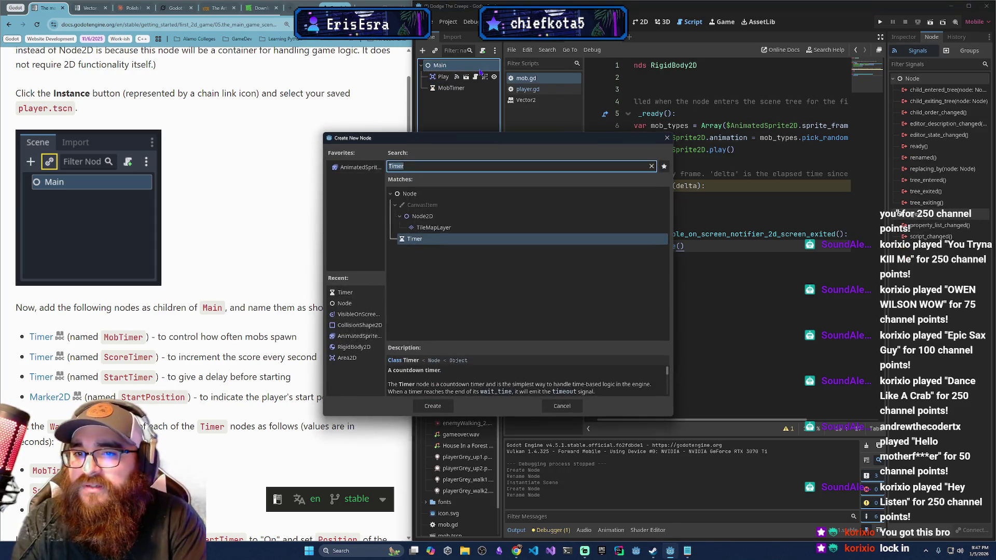
{"action": "key", "text": "Return"}
{"action": "key", "text": "F2"}
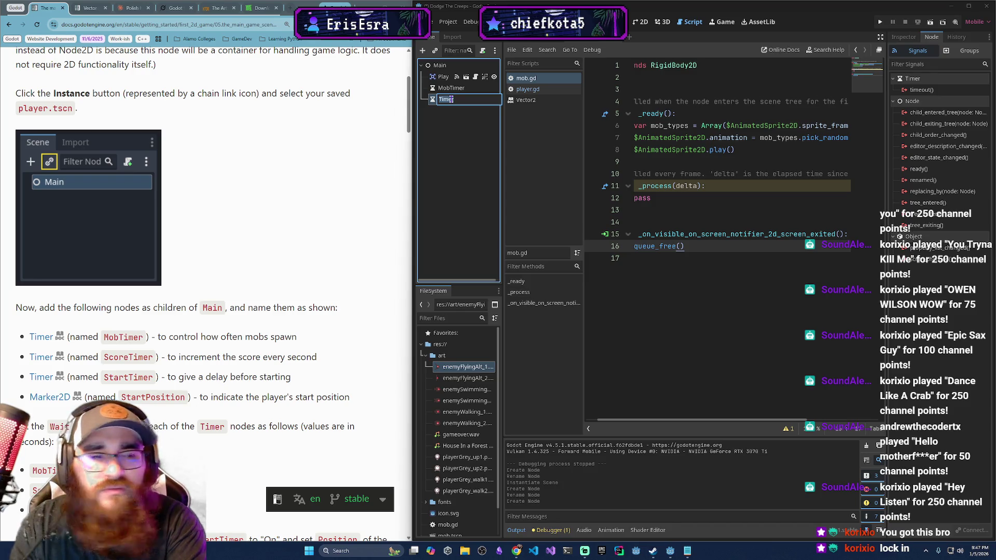
{"action": "type", "text": "ScoreTime"}
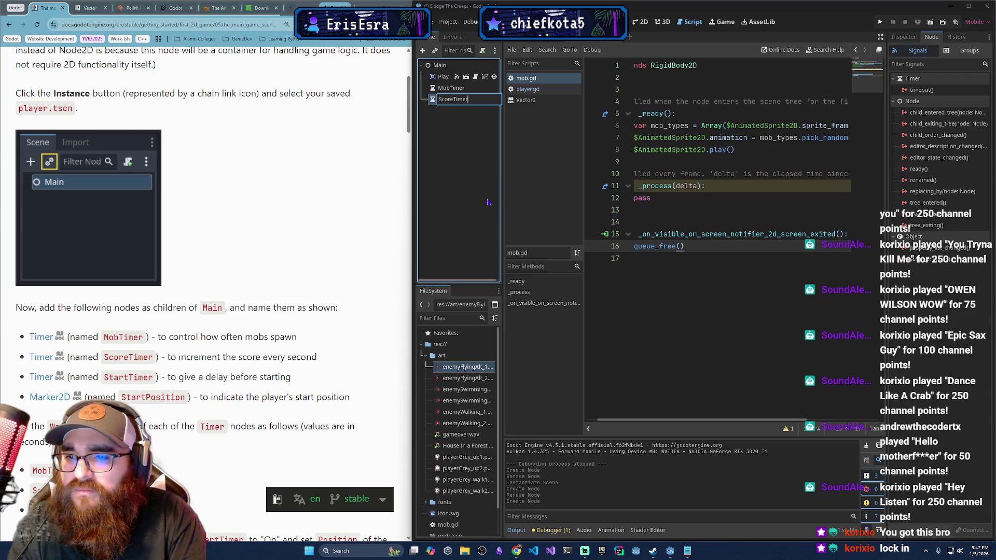
{"action": "key", "text": "Return"}
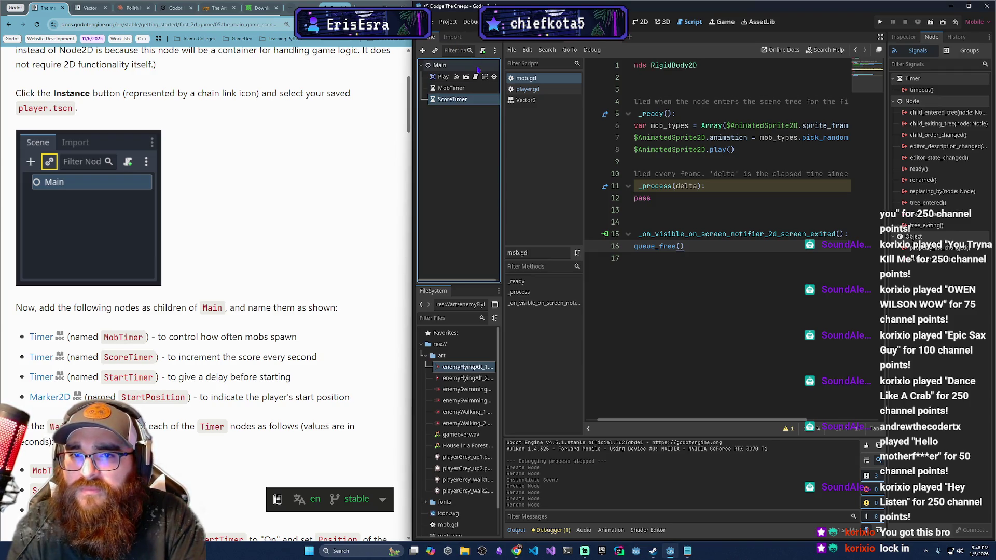
{"action": "right_click", "coordinate": [439, 66]}
{"action": "left_click", "coordinate": [461, 76]}
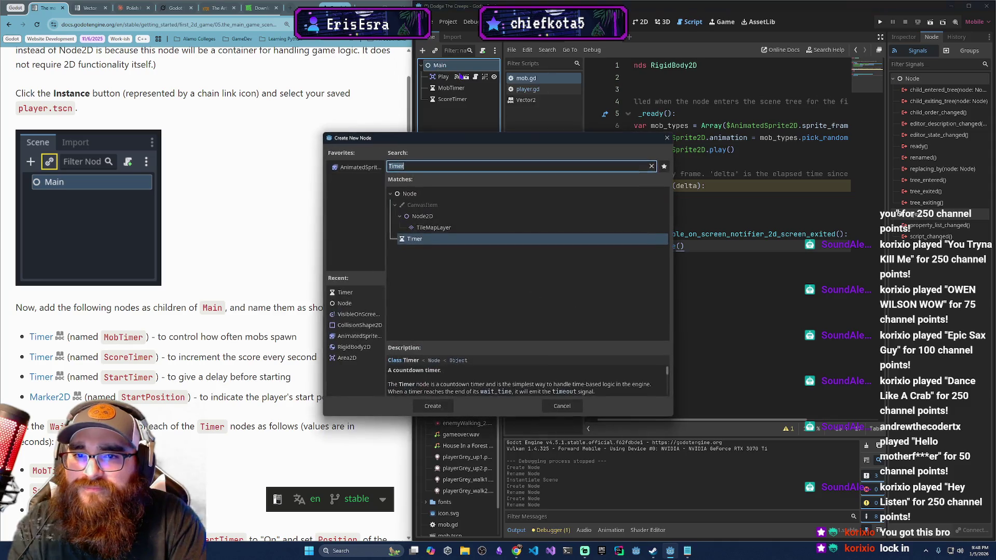
{"action": "key", "text": "Return"}
{"action": "double_click", "coordinate": [451, 111]}
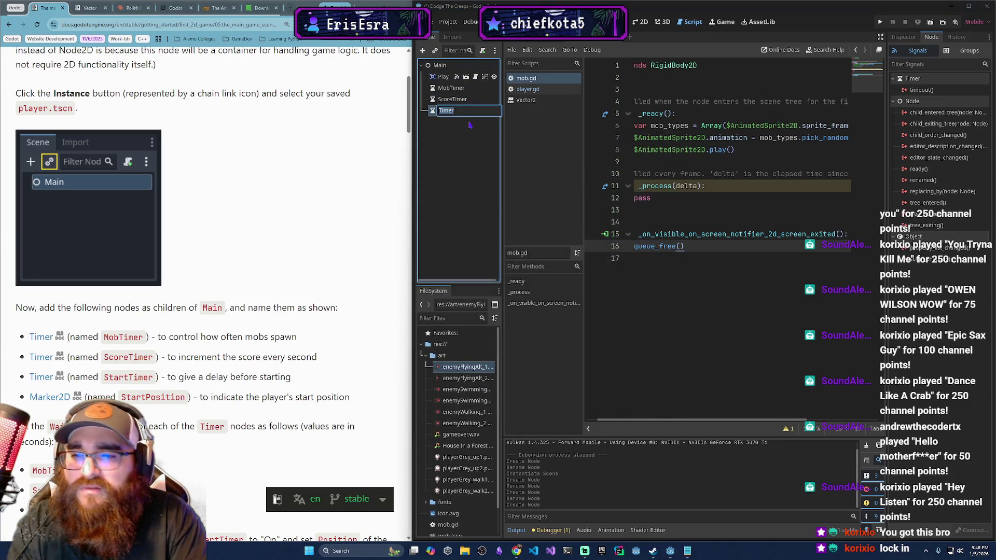
{"action": "type", "text": "StartTimer"}
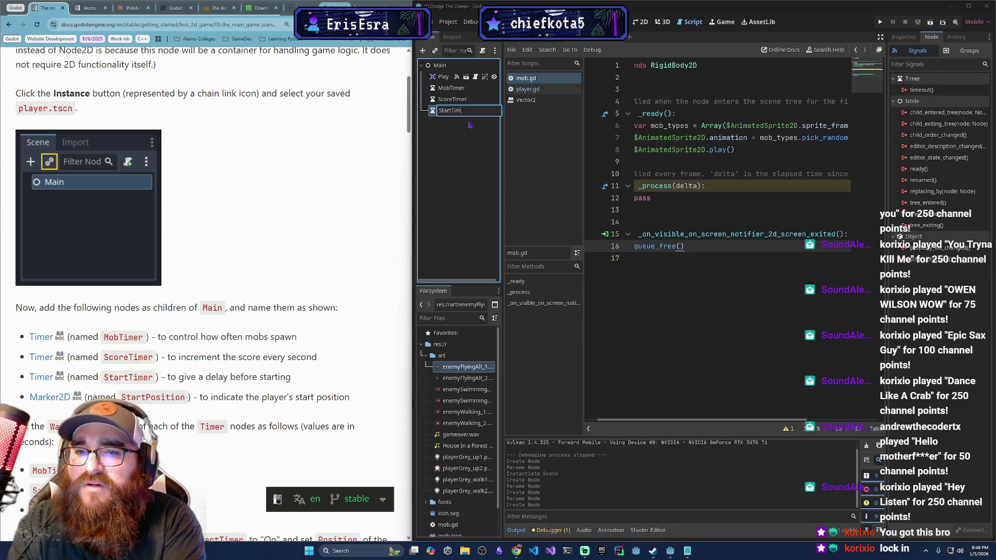
{"action": "key", "text": "Return"}
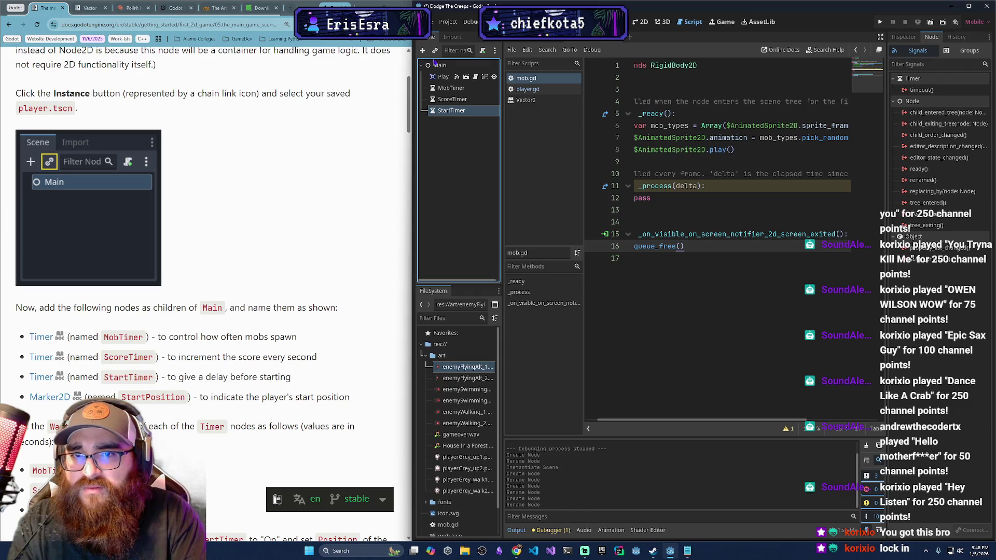
Add a Marker2D child under Main named StartPosition.
{"action": "right_click", "coordinate": [446, 65]}
{"action": "left_click", "coordinate": [466, 72]}
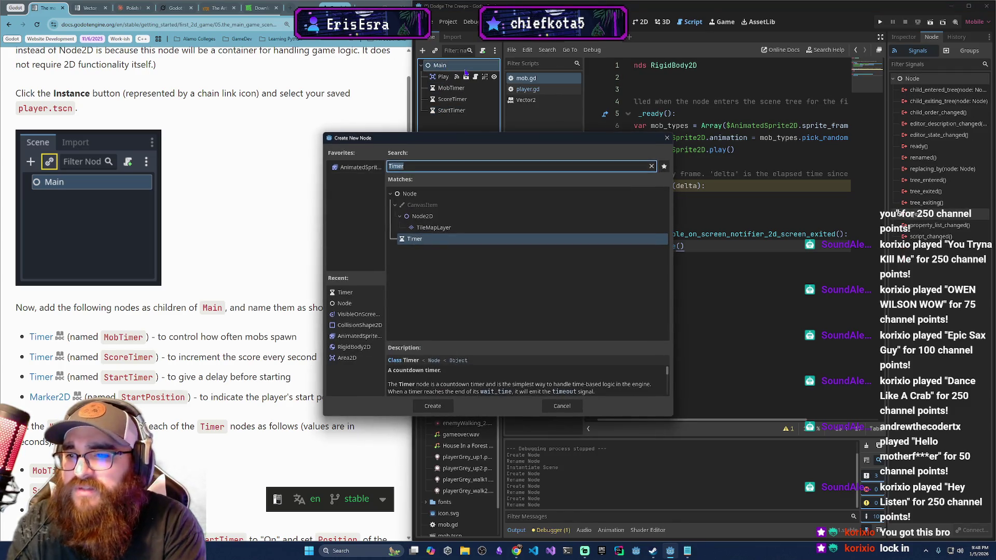
{"action": "type", "text": "Marker"}
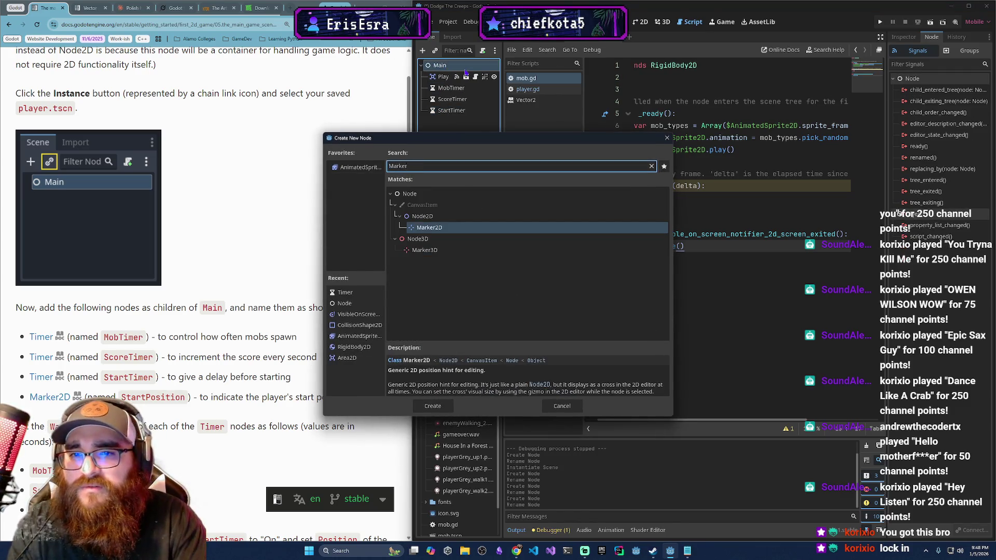
{"action": "left_click", "coordinate": [462, 229]}
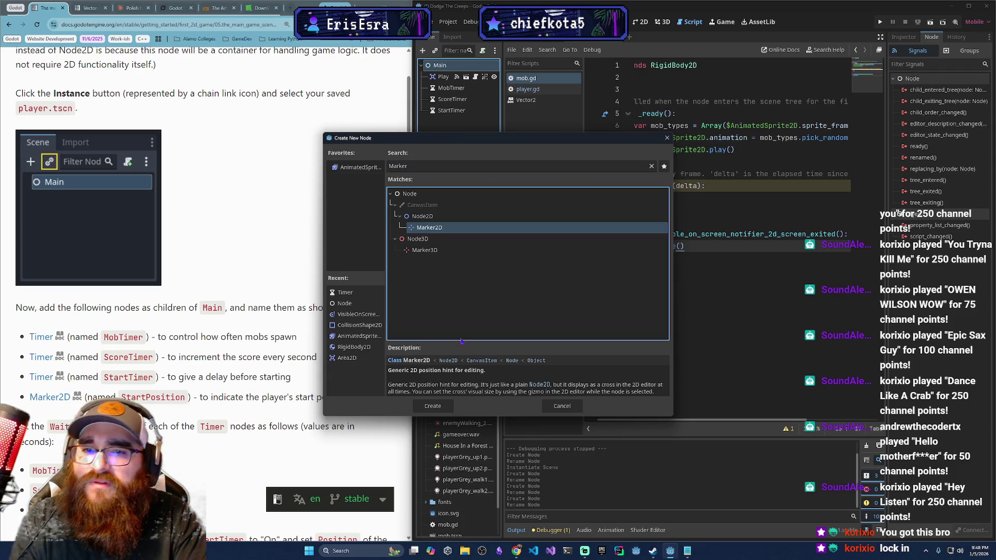
{"action": "left_click", "coordinate": [432, 405]}
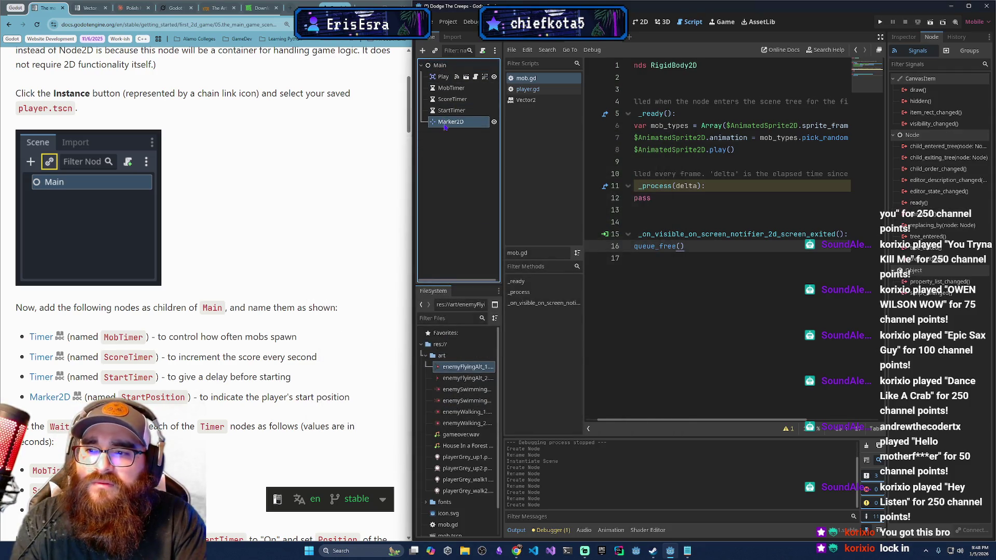
{"action": "double_click", "coordinate": [461, 120]}
{"action": "type", "text": "Sta"}
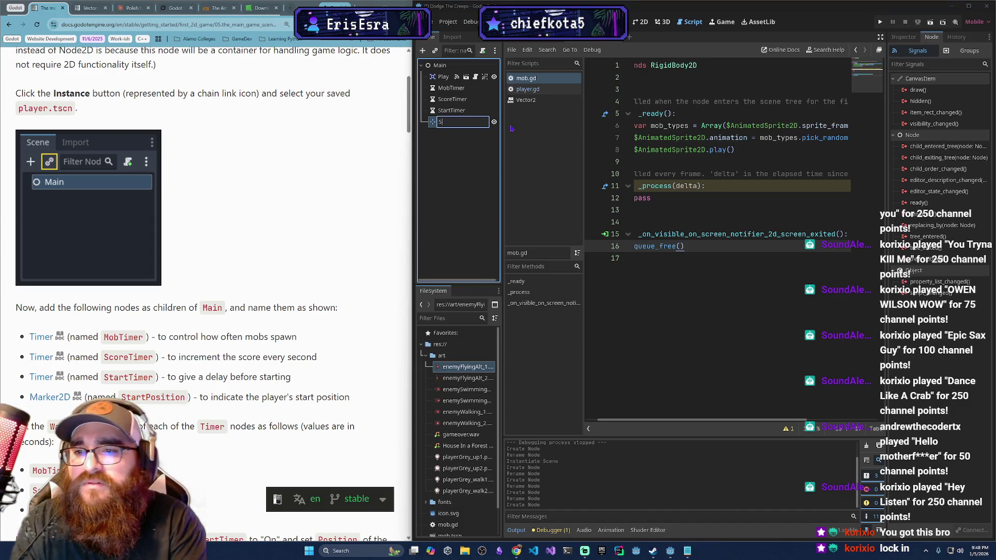
{"action": "type", "text": "rtPosition"}
{"action": "key", "text": "Return"}
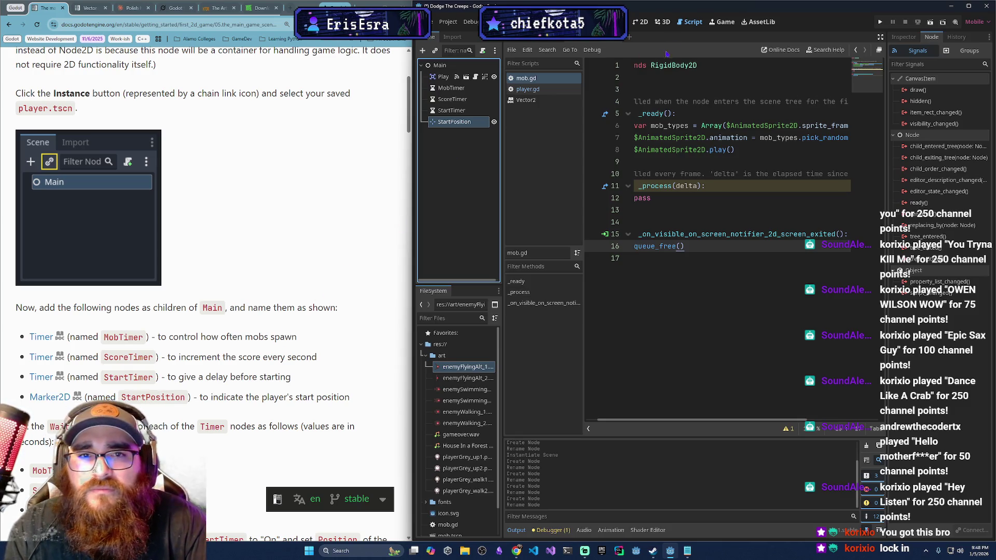
{"action": "scroll", "coordinate": [283, 377], "scroll_direction": "down", "scroll_amount": 1}
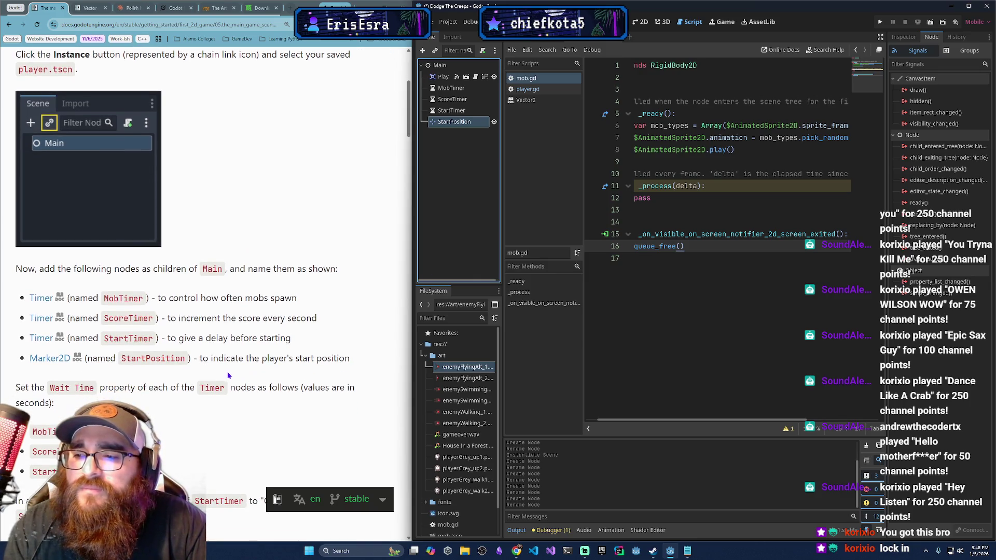
{"action": "scroll", "coordinate": [229, 374], "scroll_direction": "down", "scroll_amount": 2}
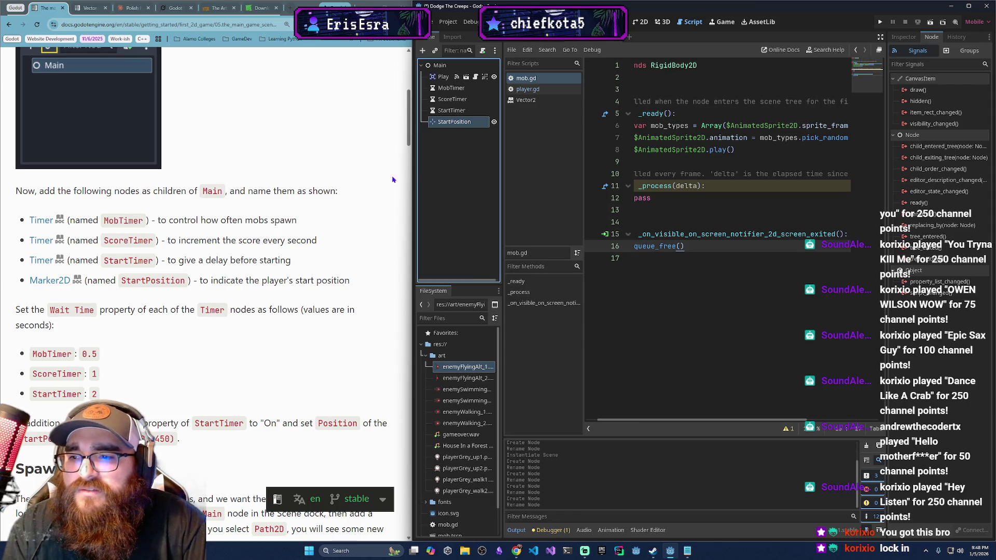
{"action": "left_click", "coordinate": [455, 92]}
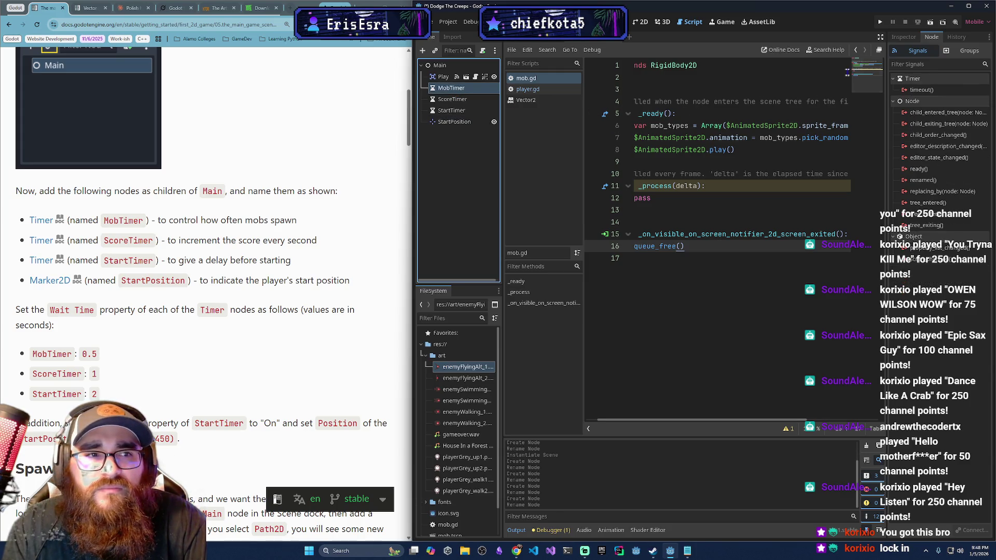
Set MobTimer's wait time to 0.5 seconds.
{"action": "left_click", "coordinate": [903, 37]}
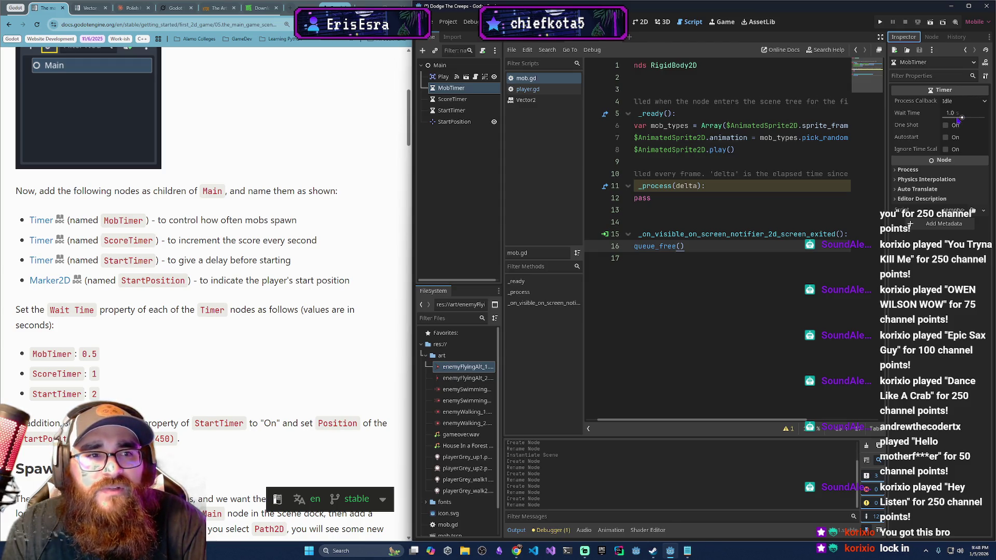
{"action": "left_click", "coordinate": [977, 114]}
{"action": "type", "text": "0.5"}
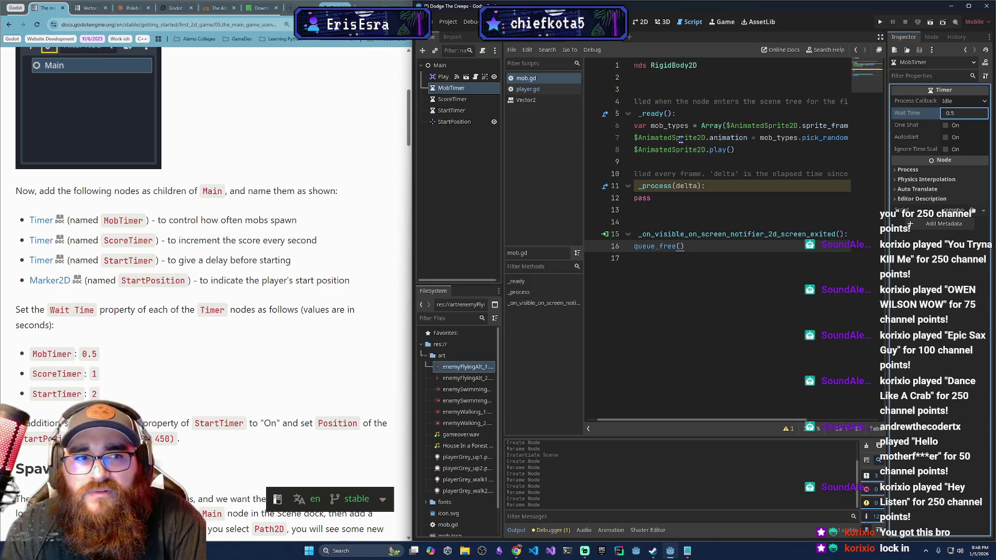
{"action": "left_click", "coordinate": [451, 99]}
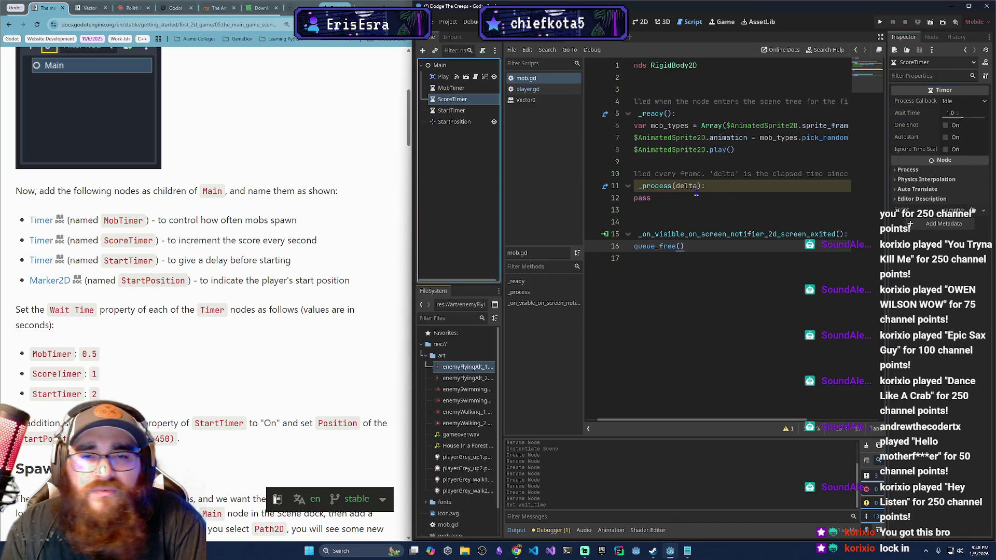
Give StartTimer a 2.0-second wait time and turn on One Shot.
{"action": "left_click", "coordinate": [445, 111]}
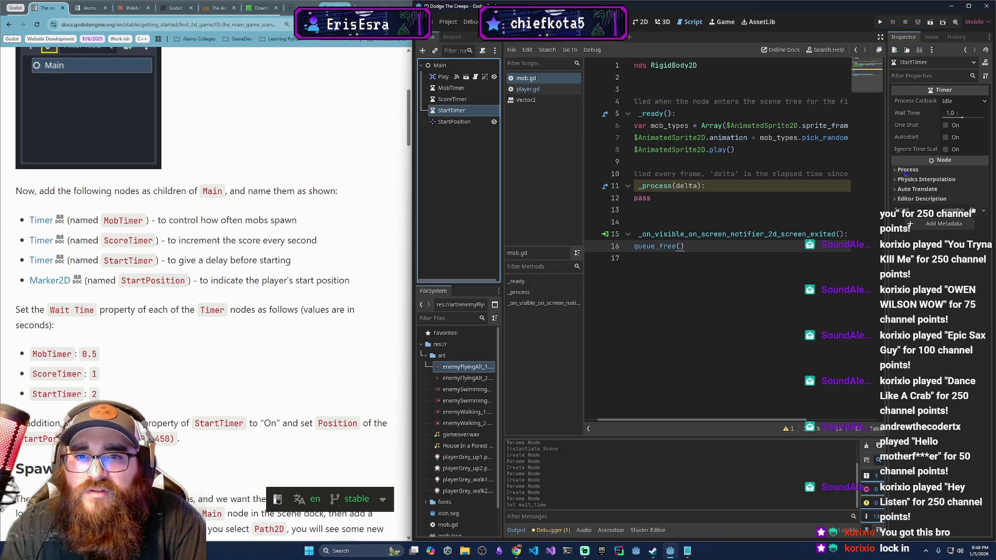
{"action": "left_click", "coordinate": [949, 113]}
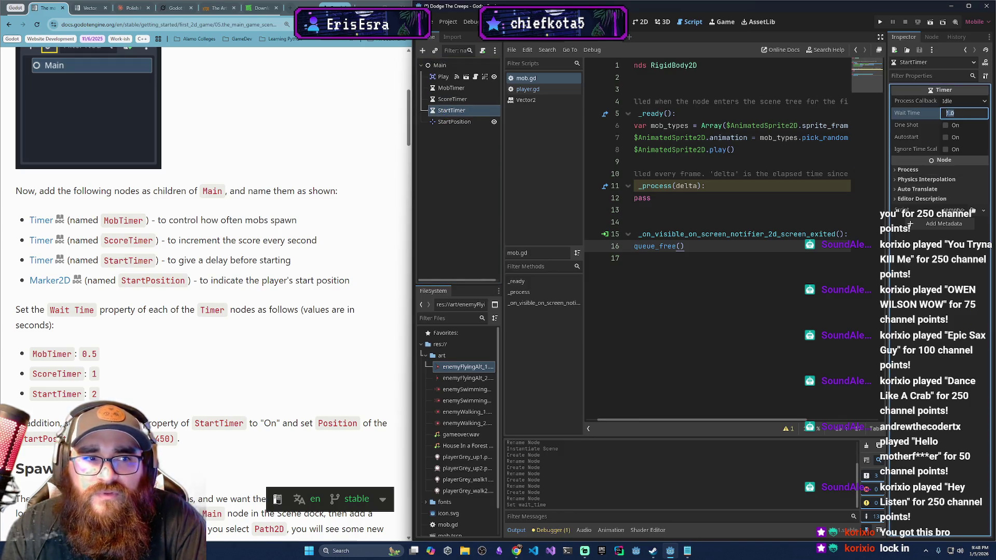
{"action": "type", "text": "2"}
{"action": "key", "text": "Return"}
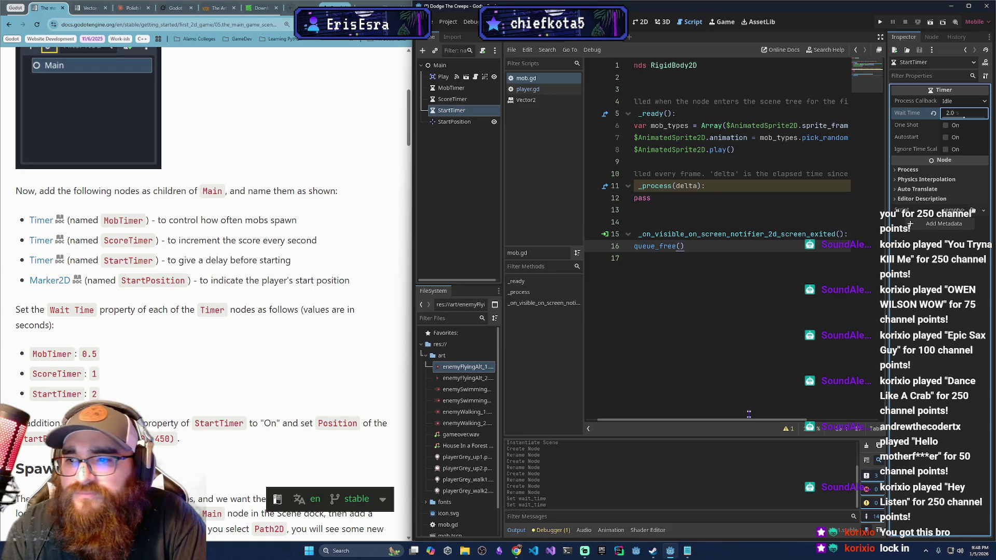
{"action": "scroll", "coordinate": [162, 364], "scroll_direction": "down", "scroll_amount": 3}
{"action": "scroll", "coordinate": [162, 364], "scroll_direction": "down", "scroll_amount": 2}
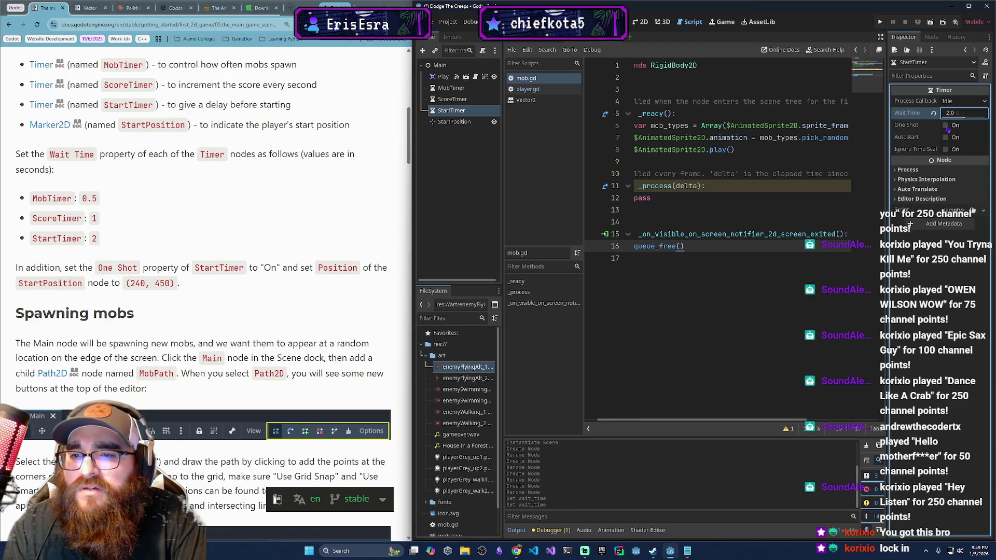
{"action": "left_click", "coordinate": [946, 126]}
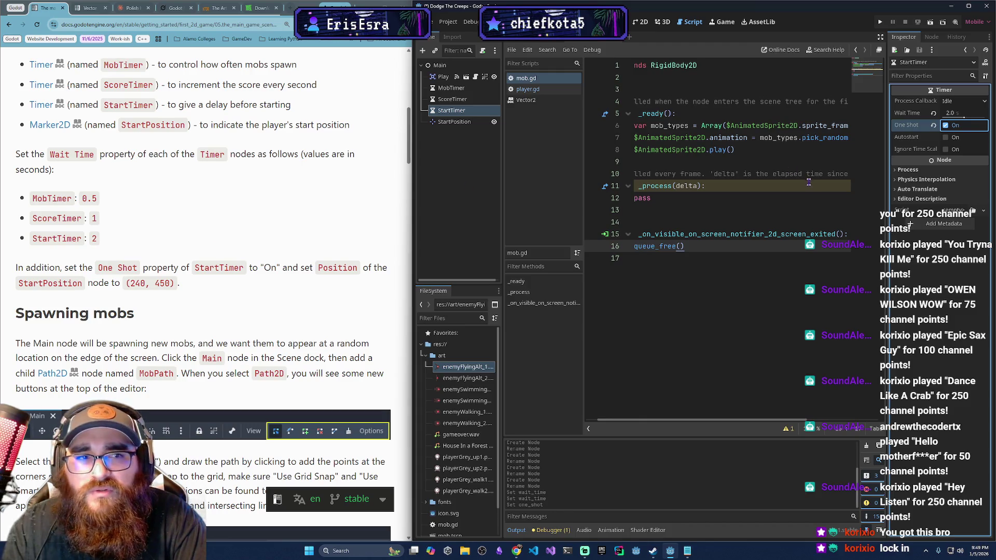
{"action": "left_click", "coordinate": [467, 122]}
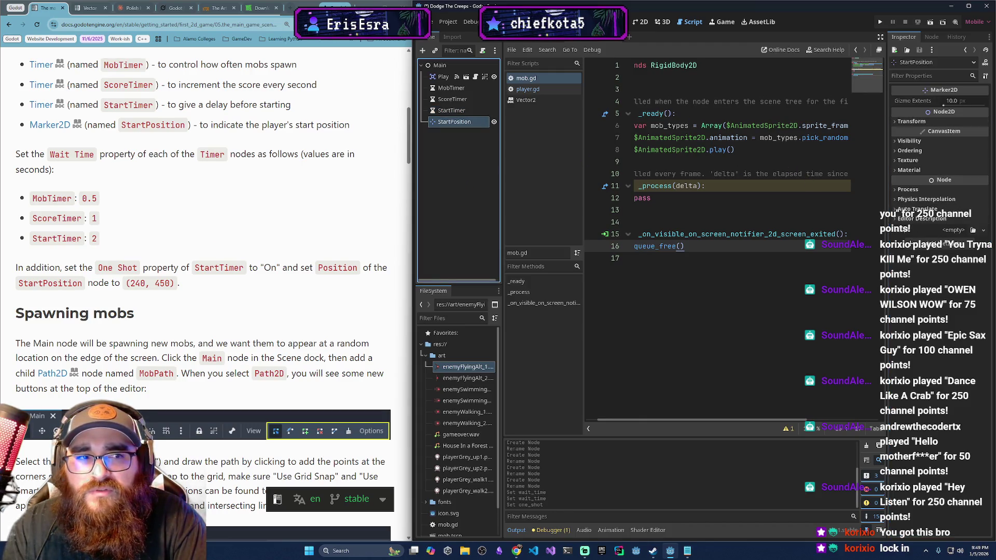
Set StartPosition's position to x 240, y 450.
{"action": "left_click", "coordinate": [894, 122]}
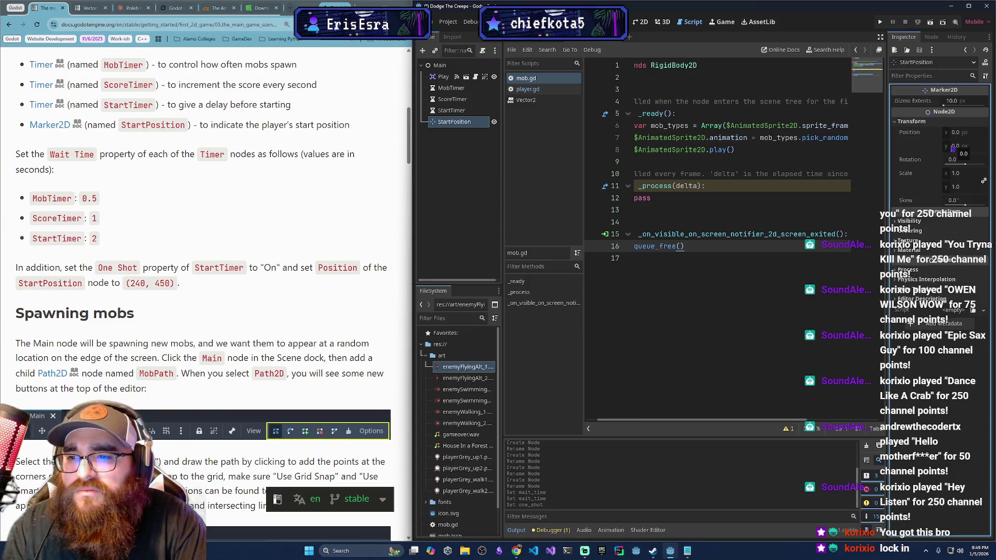
{"action": "left_click", "coordinate": [647, 25]}
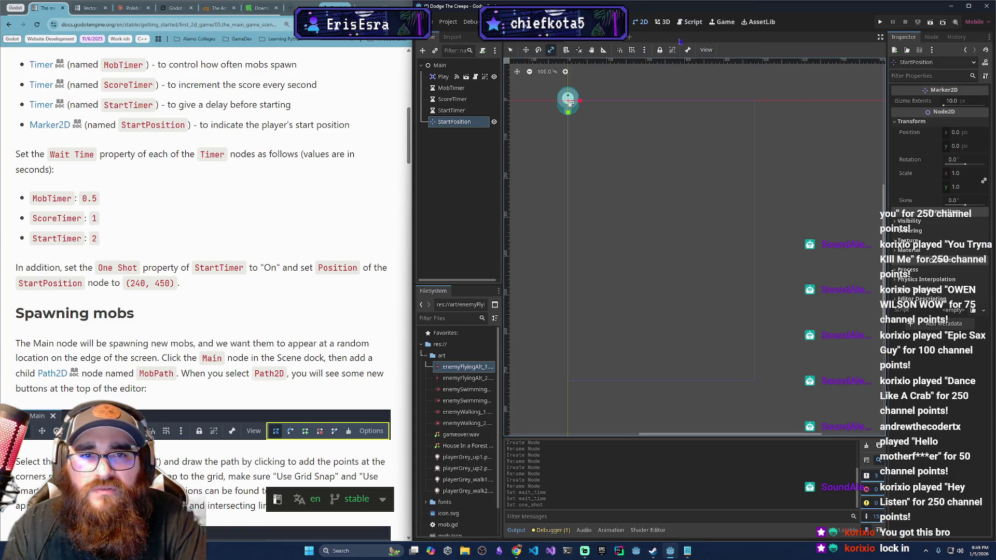
{"action": "left_click", "coordinate": [445, 66]}
{"action": "left_click", "coordinate": [483, 122]}
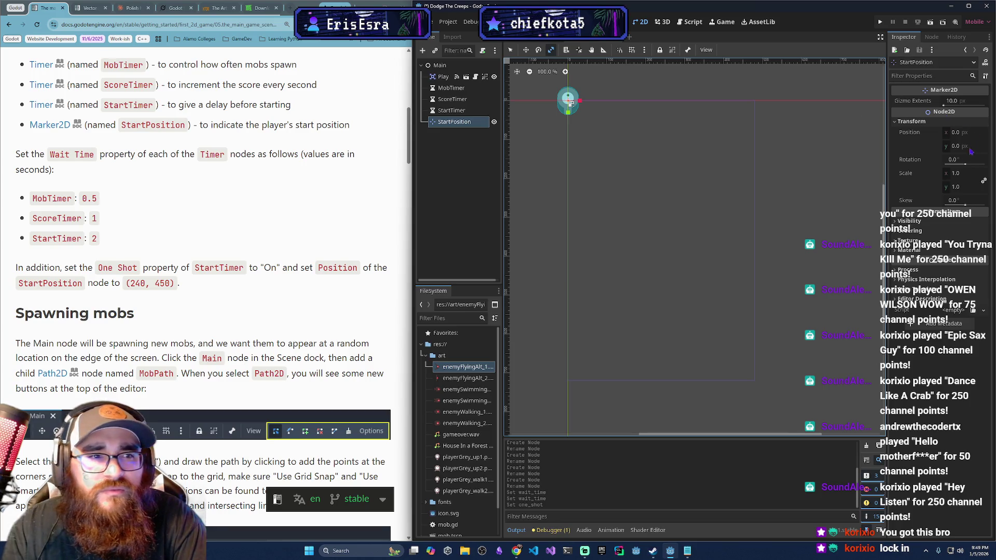
{"action": "left_click", "coordinate": [958, 133]}
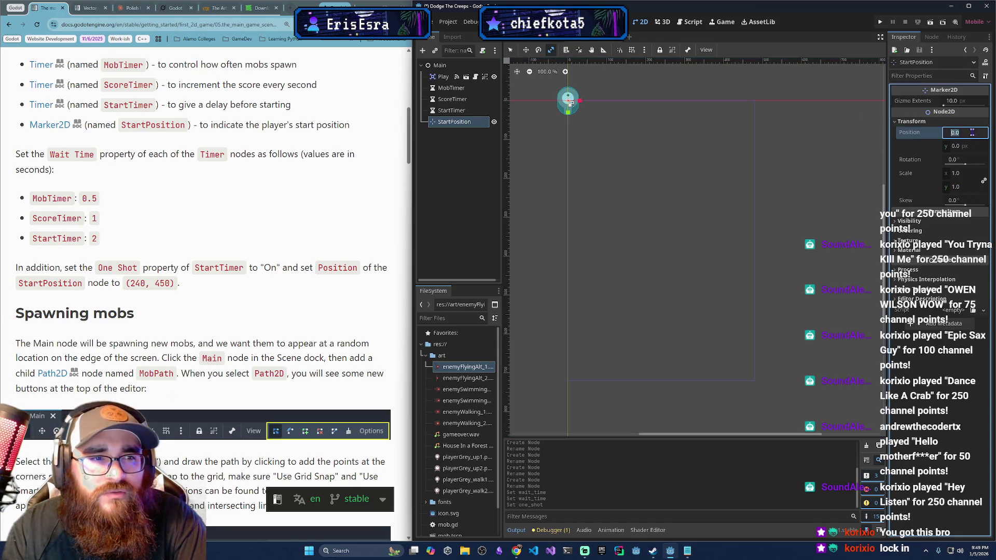
{"action": "type", "text": "240"}
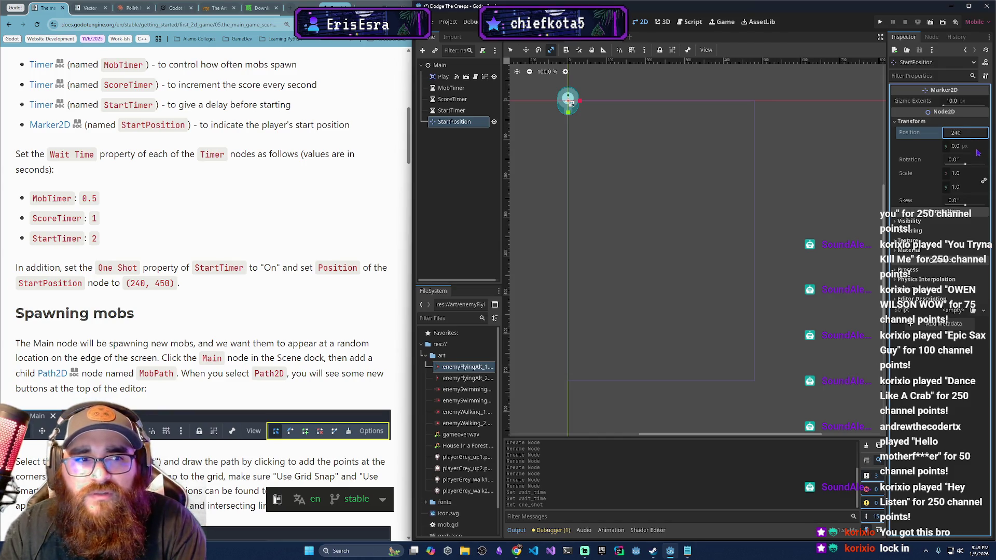
{"action": "left_click", "coordinate": [969, 147]}
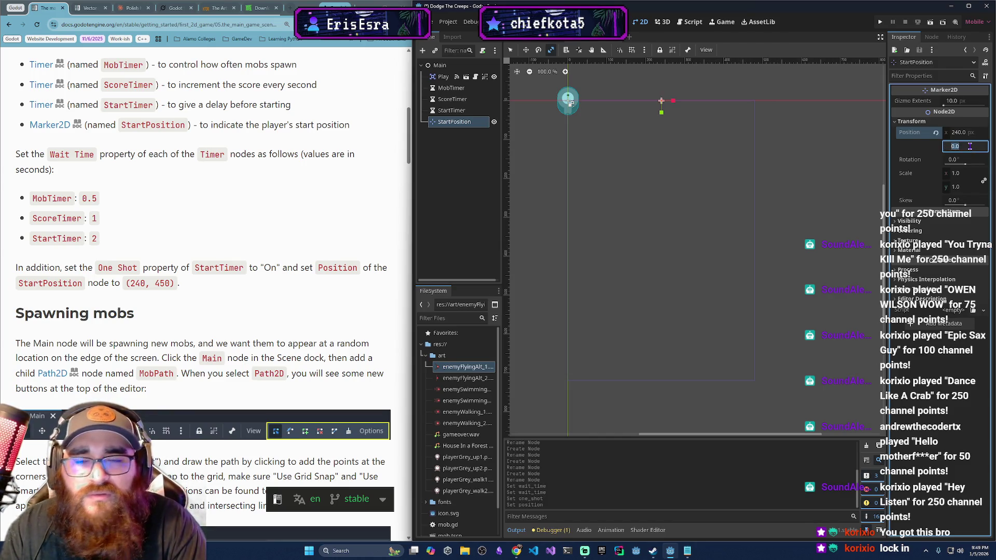
{"action": "key", "text": "Return"}
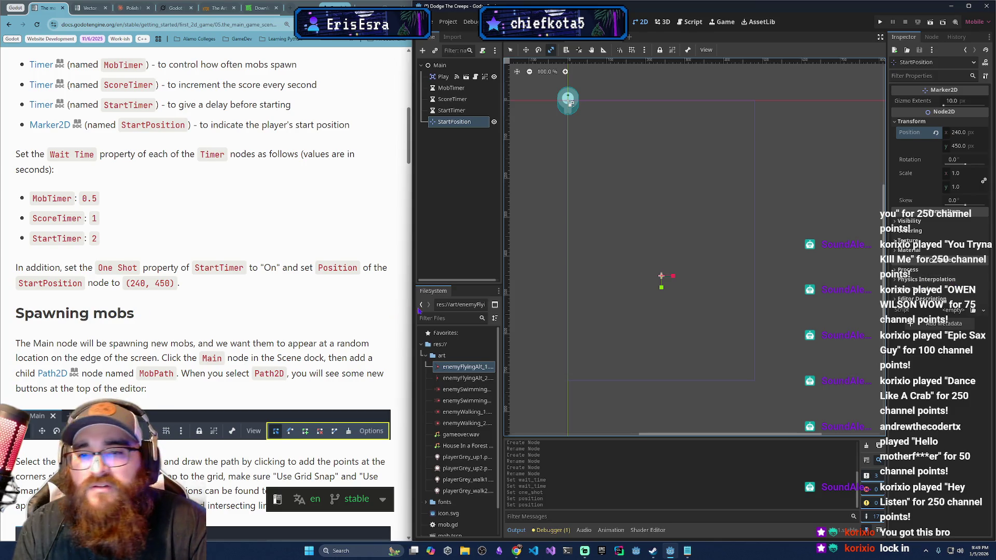
{"action": "scroll", "coordinate": [293, 301], "scroll_direction": "down", "scroll_amount": 3}
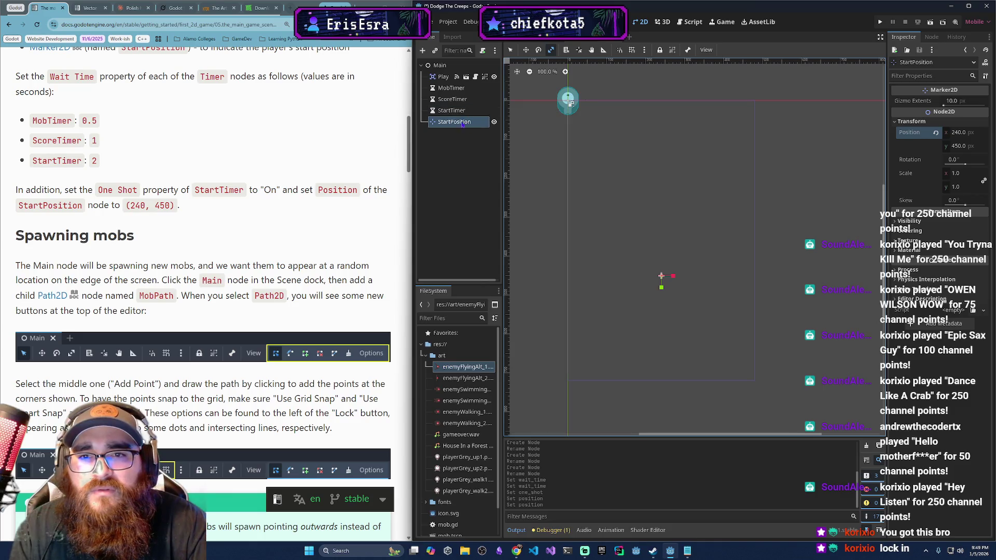
Double-check the StartTimer and MobTimer settings in the Inspector.
{"action": "left_click", "coordinate": [451, 110]}
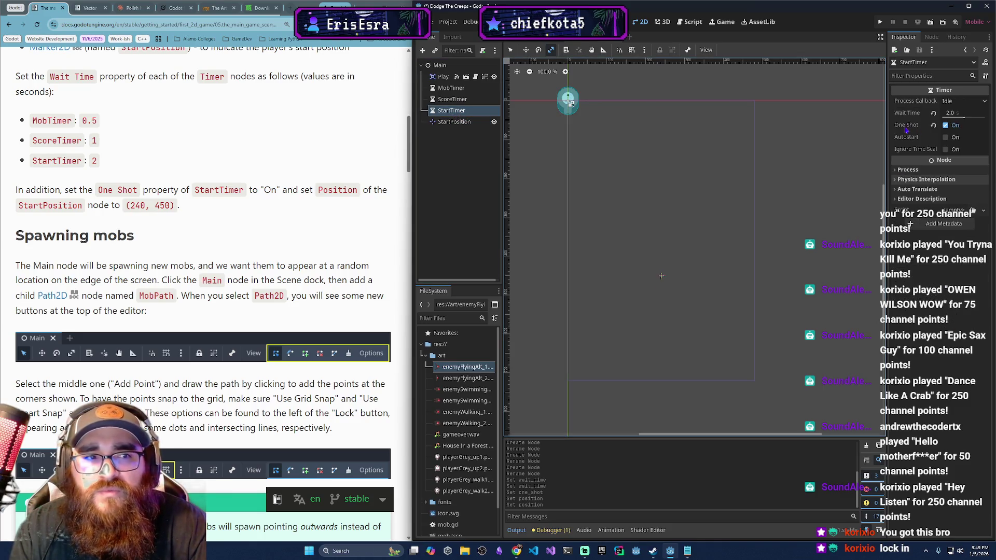
{"action": "mouse_move", "coordinate": [906, 128]}
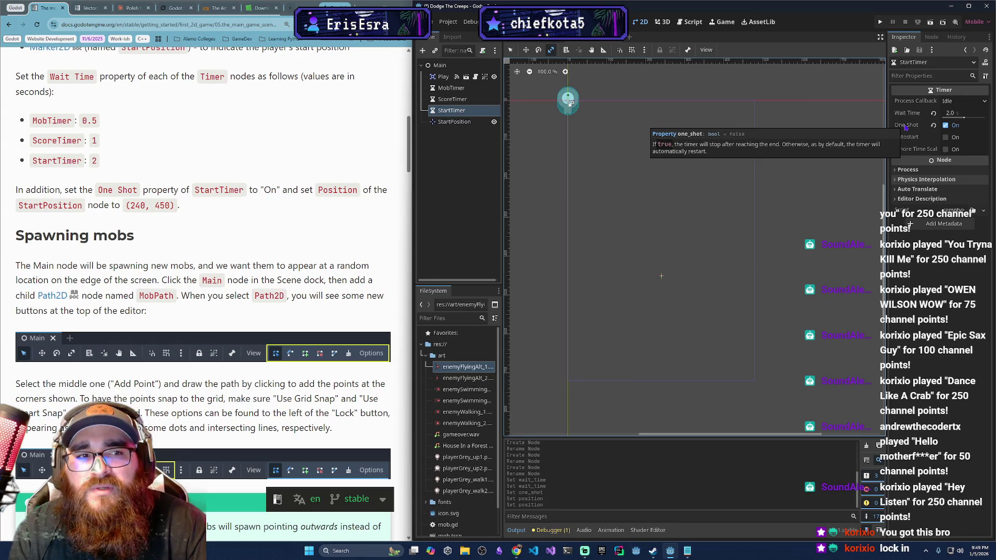
{"action": "left_click", "coordinate": [453, 90]}
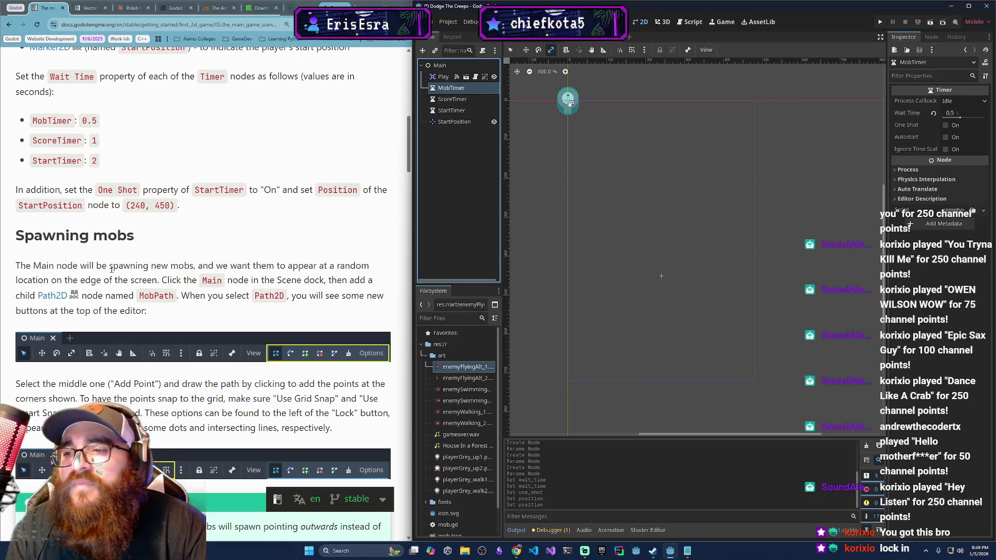
{"action": "scroll", "coordinate": [104, 275], "scroll_direction": "down", "scroll_amount": 3}
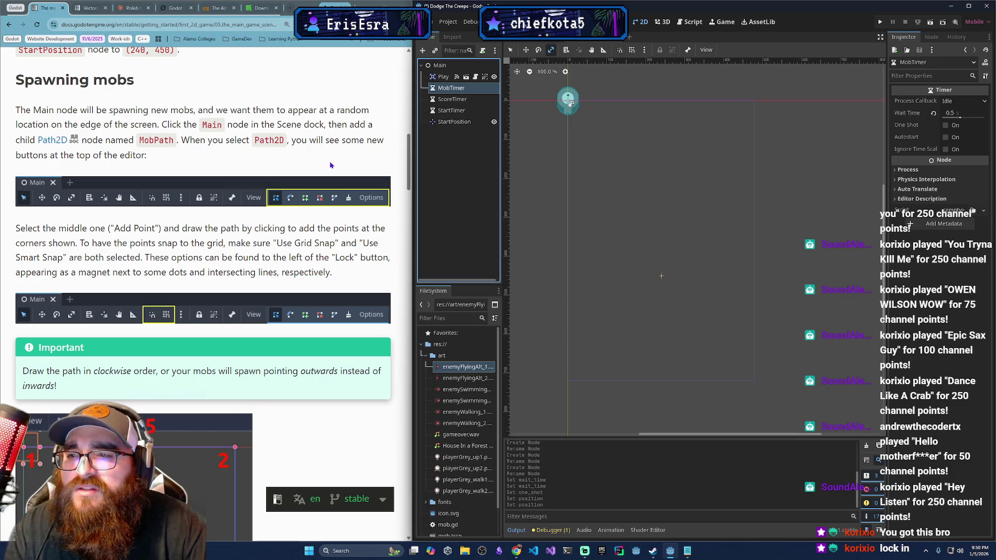
{"action": "left_click", "coordinate": [438, 66]}
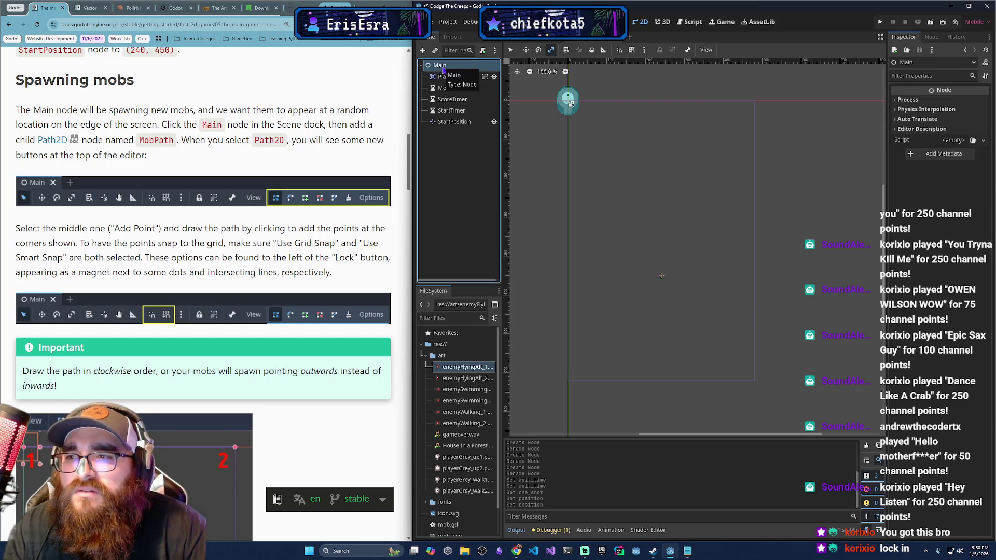
Add a Path2D node under Main and rename it MobPath.
{"action": "key", "text": "ctrl+a"}
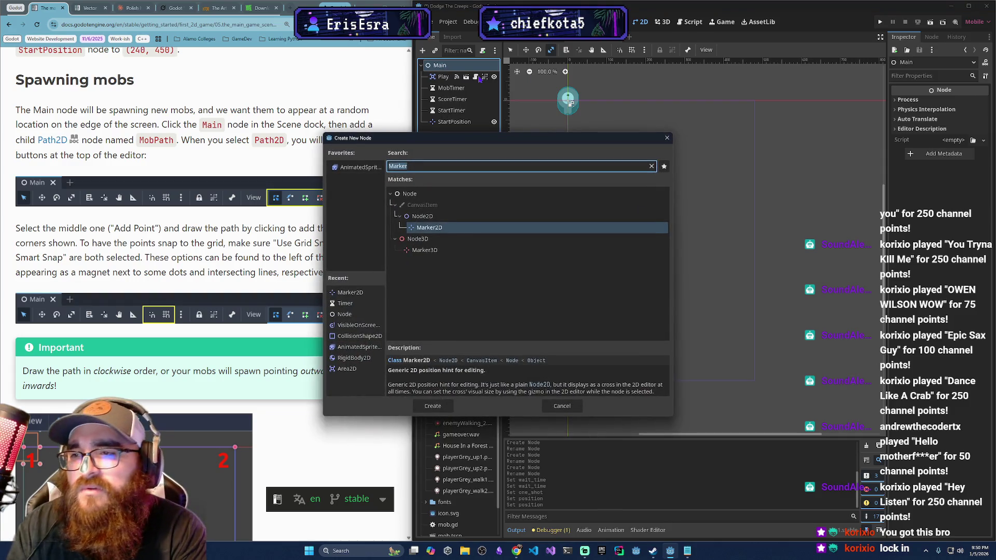
{"action": "type", "text": "Path"}
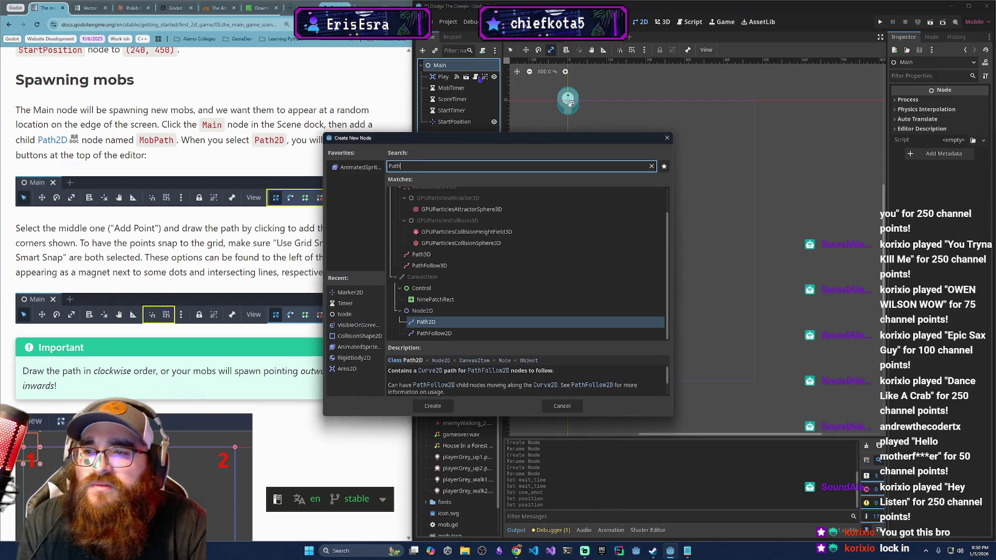
{"action": "key", "text": "Return"}
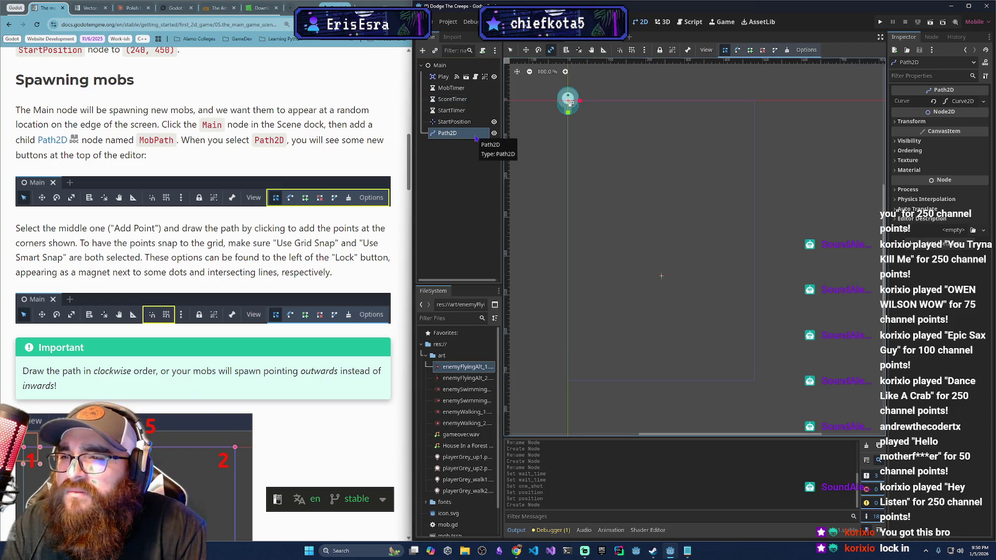
{"action": "left_click", "coordinate": [453, 137]}
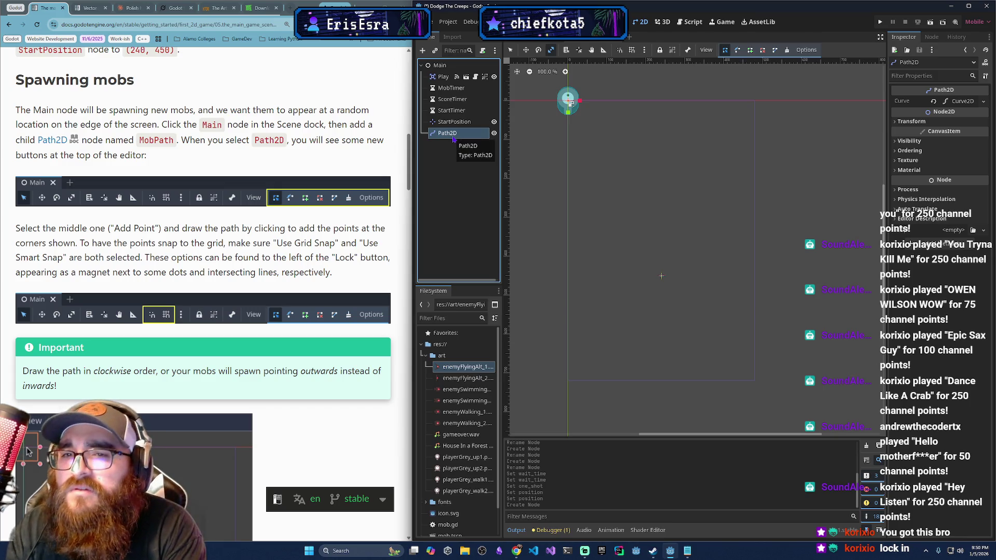
{"action": "double_click", "coordinate": [453, 137]}
{"action": "type", "text": "Mob"}
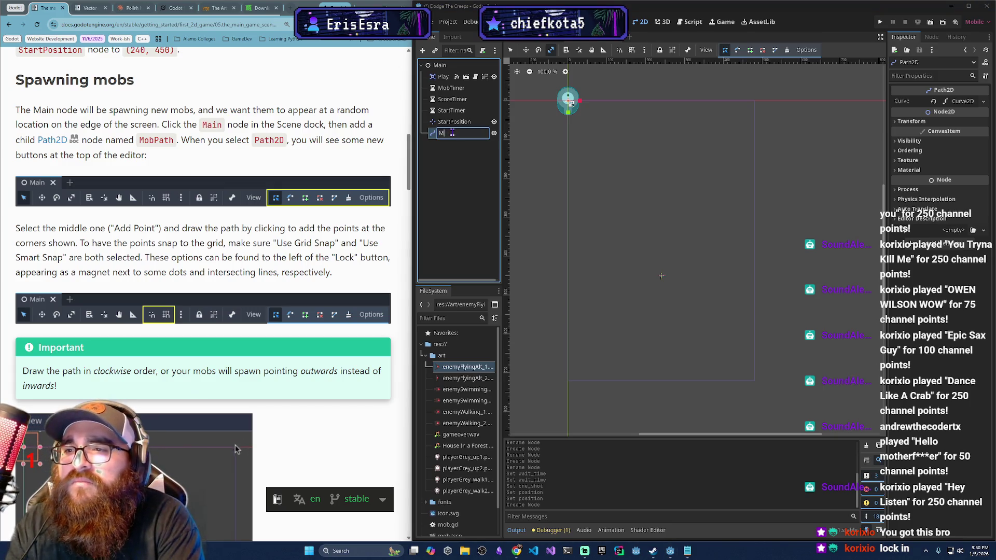
{"action": "type", "text": "Path"}
{"action": "key", "text": "Return"}
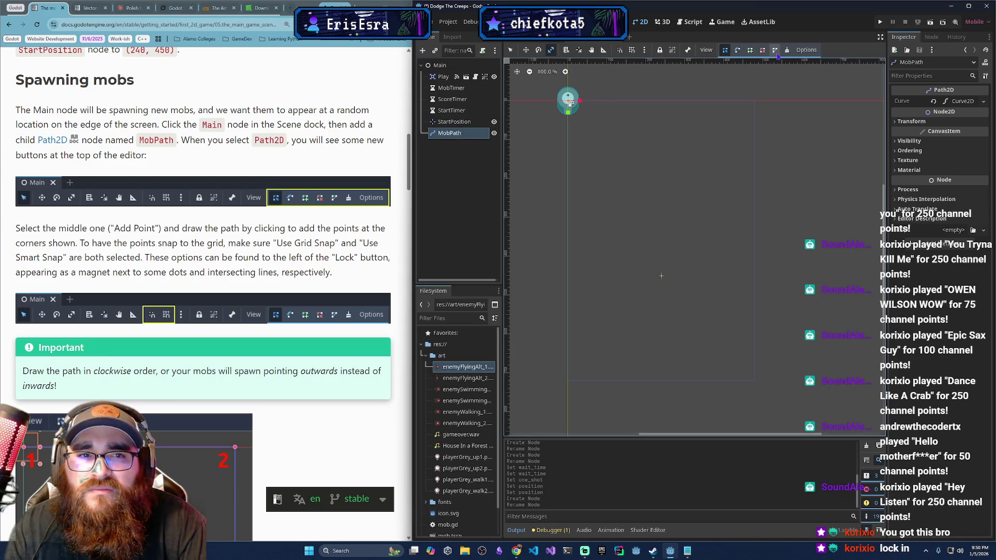
{"action": "scroll", "coordinate": [223, 237], "scroll_direction": "down", "scroll_amount": 1}
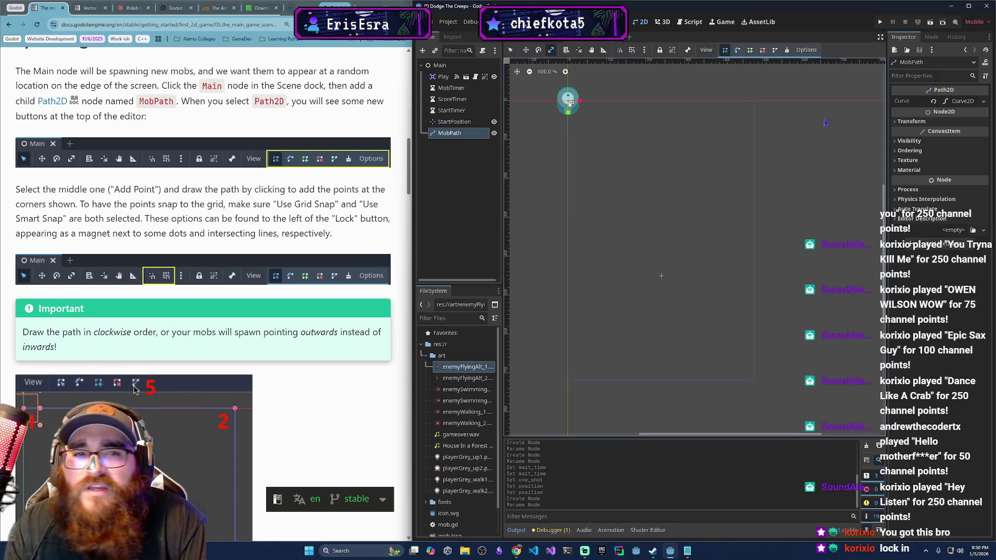
Place MobPath points at the four screen corners clockwise from top-left, then close the curve.
{"action": "left_click", "coordinate": [752, 52]}
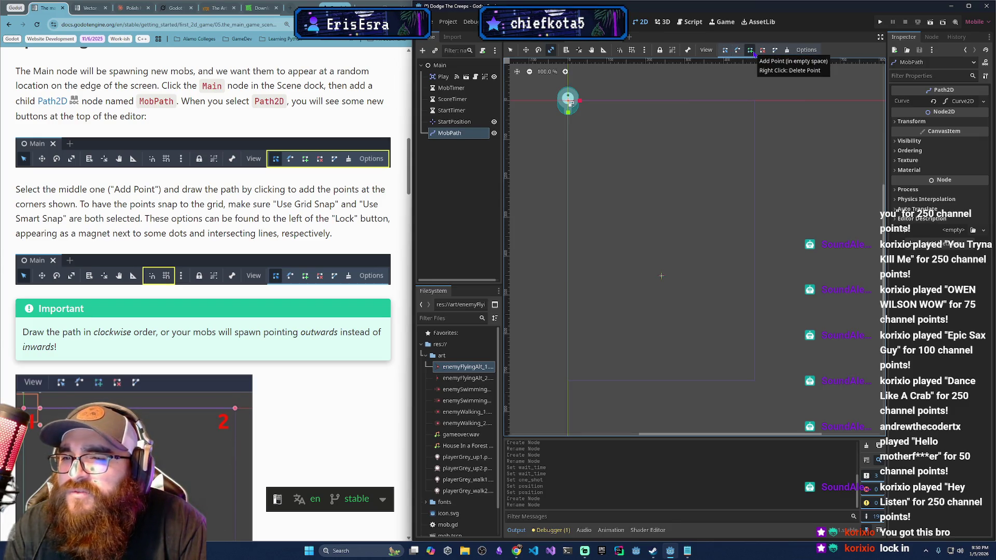
{"action": "scroll", "coordinate": [300, 231], "scroll_direction": "down", "scroll_amount": 1}
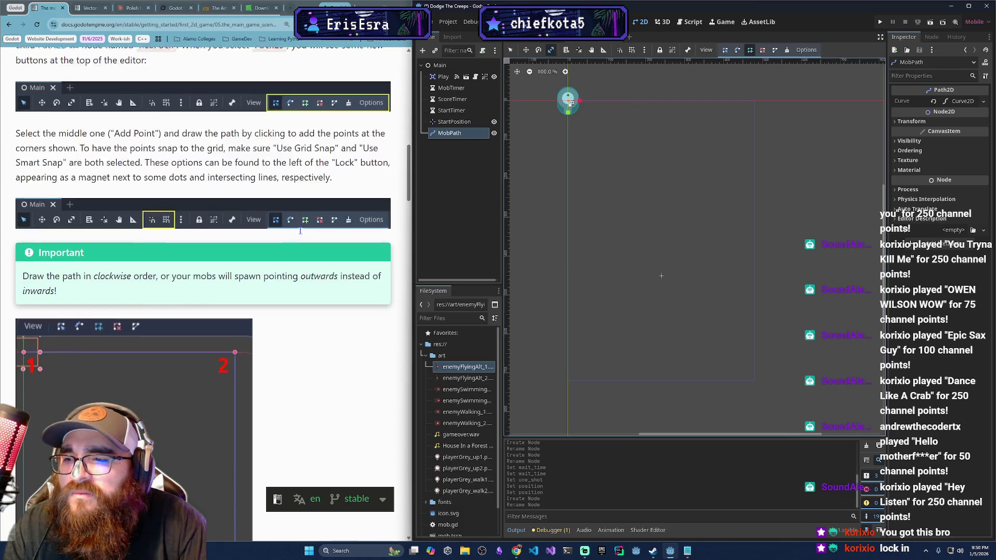
{"action": "scroll", "coordinate": [300, 231], "scroll_direction": "down", "scroll_amount": 1}
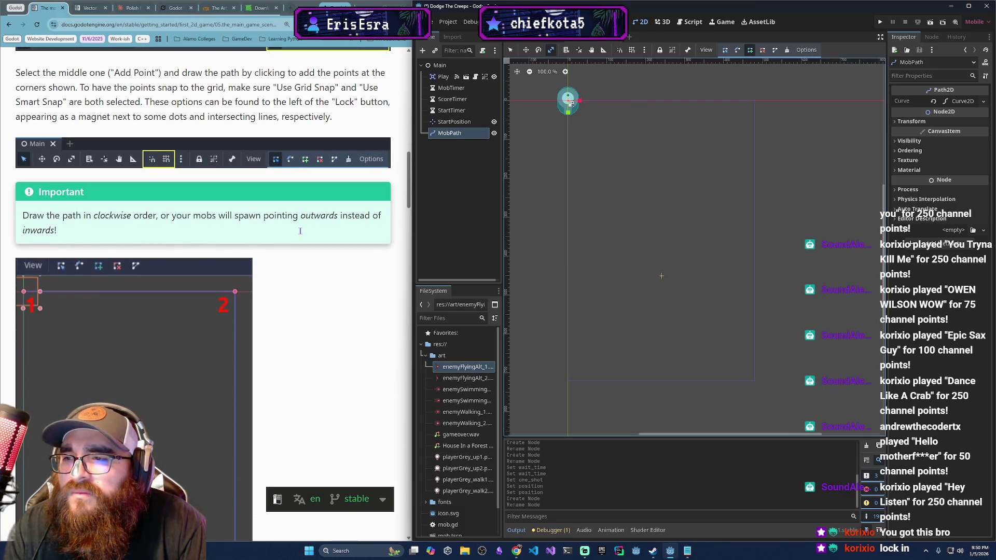
{"action": "scroll", "coordinate": [300, 230], "scroll_direction": "up", "scroll_amount": 1}
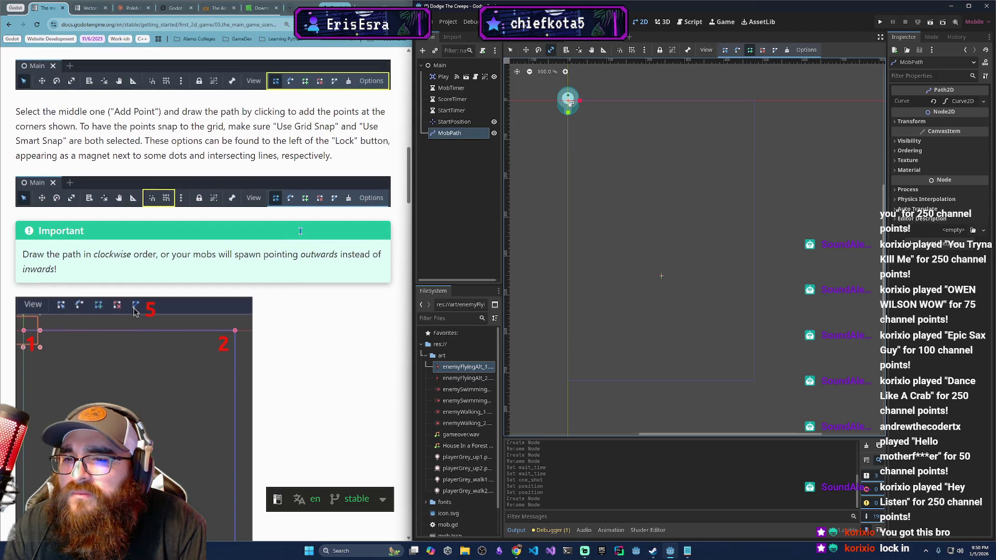
{"action": "scroll", "coordinate": [300, 231], "scroll_direction": "down", "scroll_amount": 2}
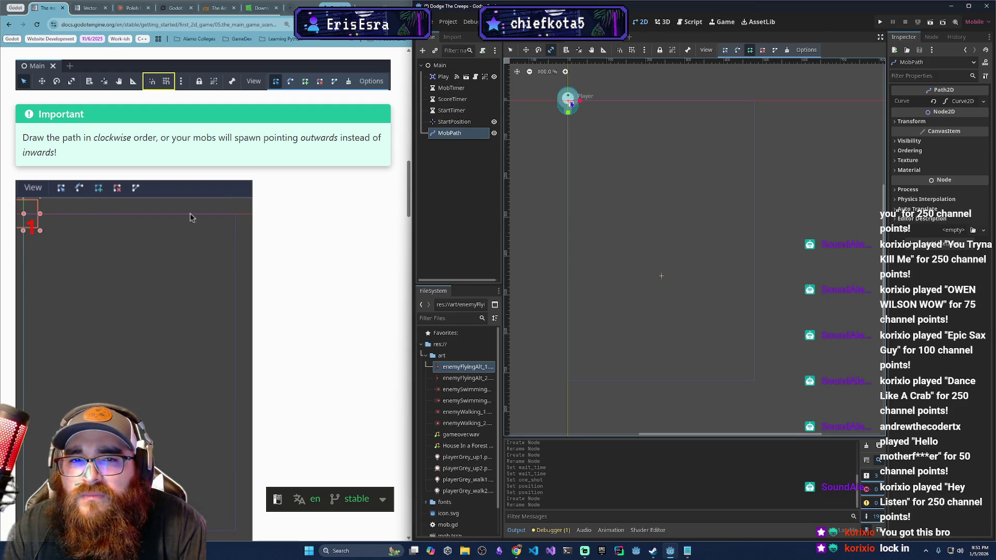
{"action": "left_click", "coordinate": [569, 102]}
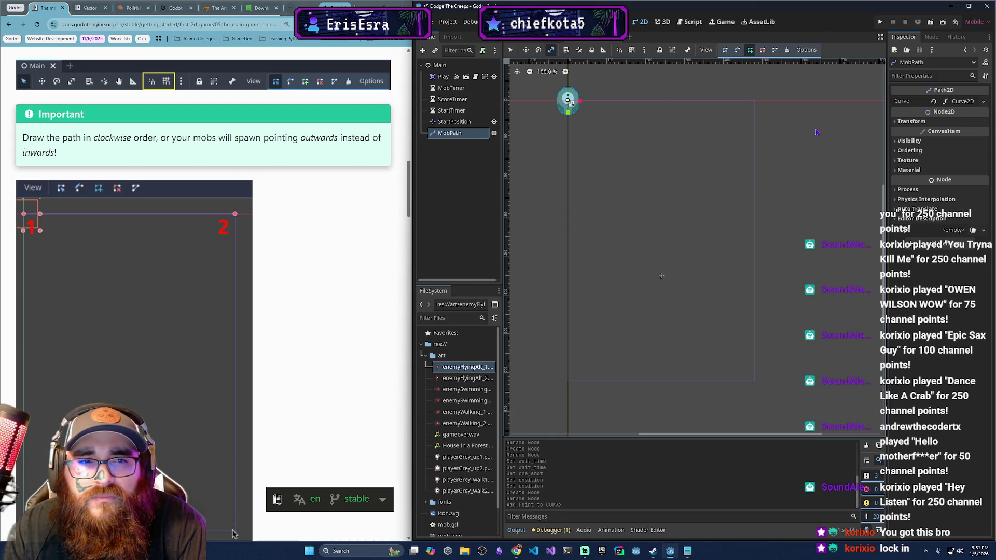
{"action": "left_click", "coordinate": [754, 101]}
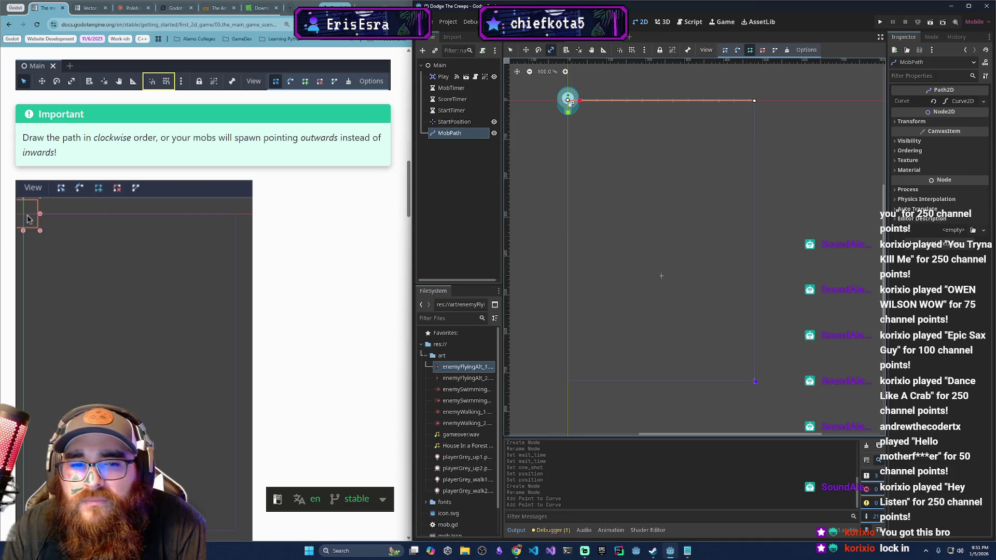
{"action": "left_click", "coordinate": [754, 381]}
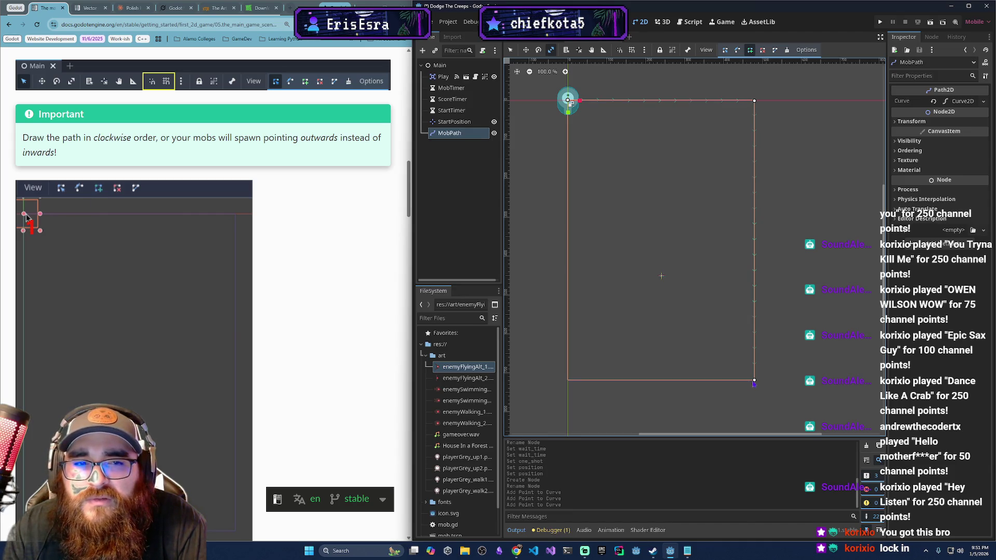
{"action": "left_click", "coordinate": [568, 380]}
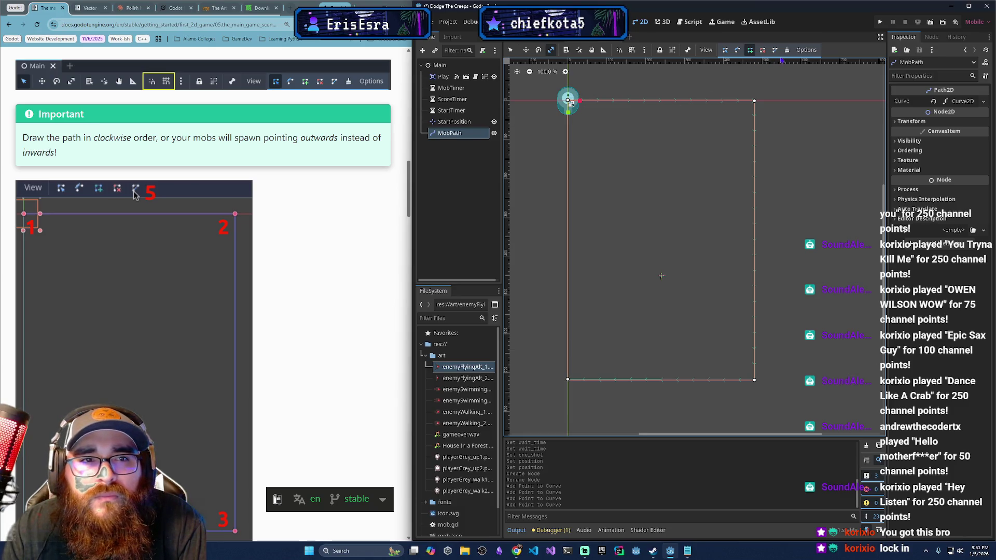
{"action": "left_click", "coordinate": [775, 50]}
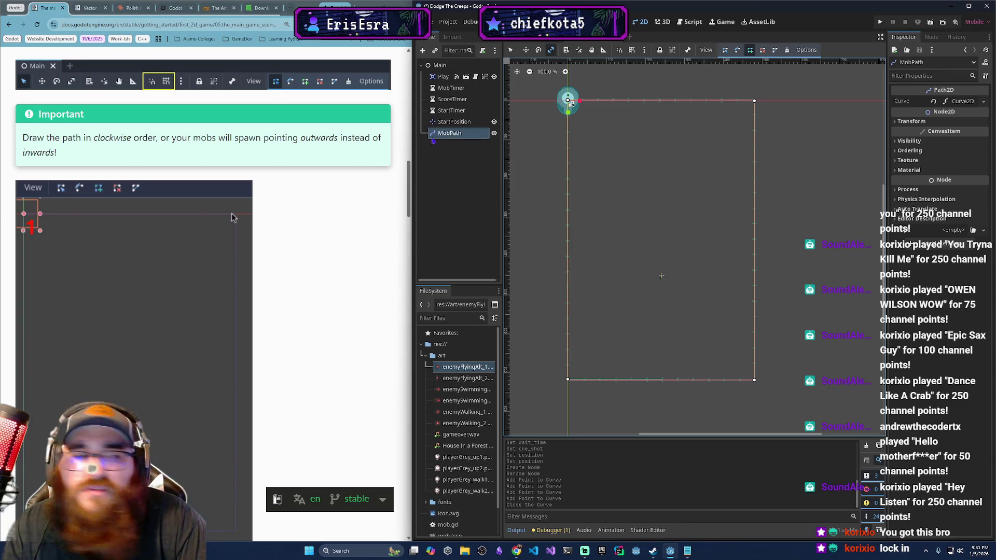
{"action": "scroll", "coordinate": [171, 218], "scroll_direction": "up", "scroll_amount": 2}
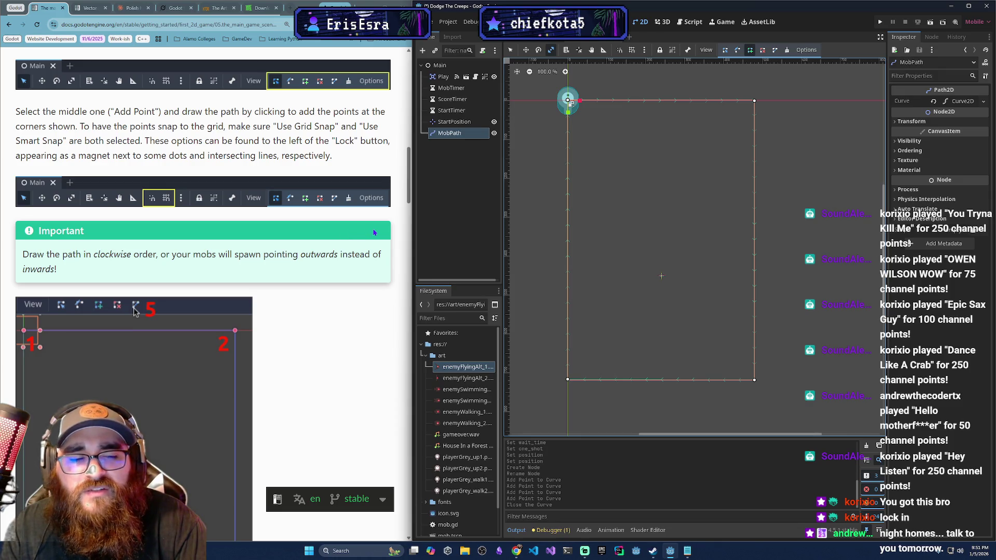
{"action": "scroll", "coordinate": [373, 232], "scroll_direction": "down", "scroll_amount": 2}
{"action": "scroll", "coordinate": [362, 227], "scroll_direction": "down", "scroll_amount": 6}
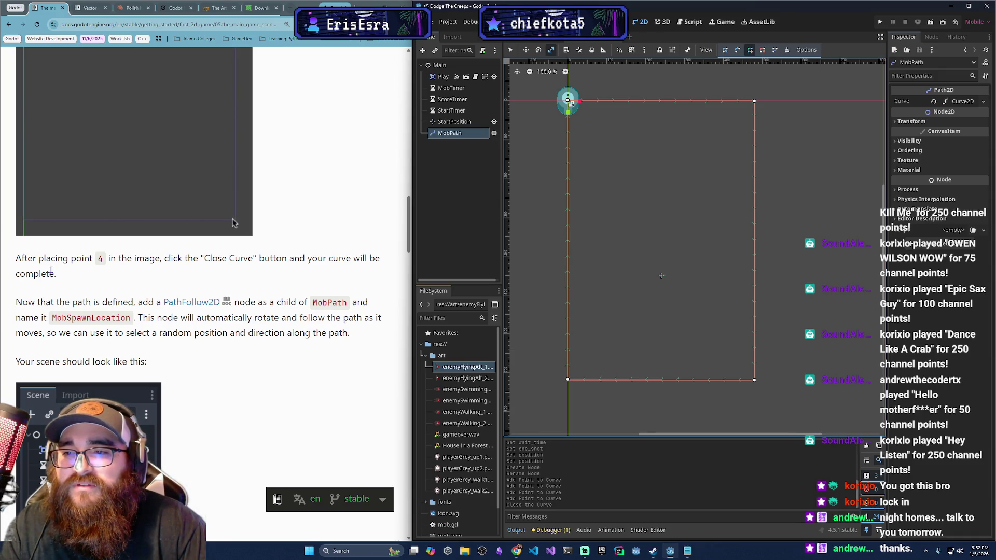
{"action": "scroll", "coordinate": [53, 269], "scroll_direction": "down", "scroll_amount": 1}
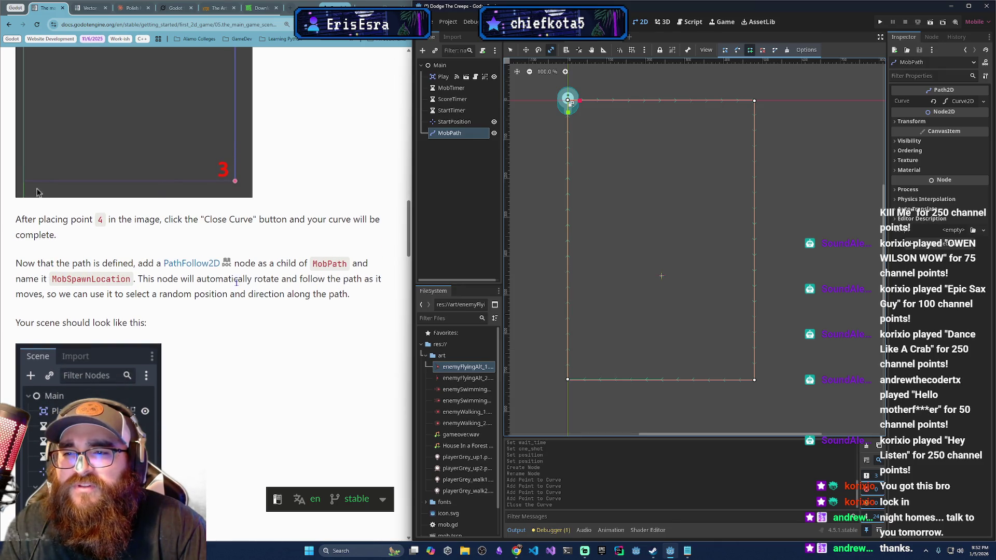
{"action": "scroll", "coordinate": [83, 272], "scroll_direction": "down", "scroll_amount": 2}
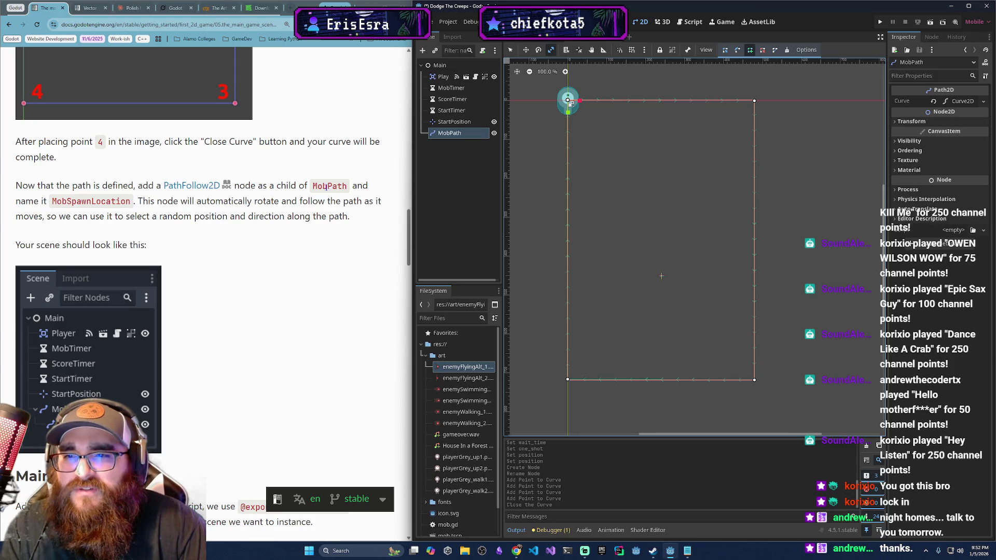
{"action": "right_click", "coordinate": [450, 133]}
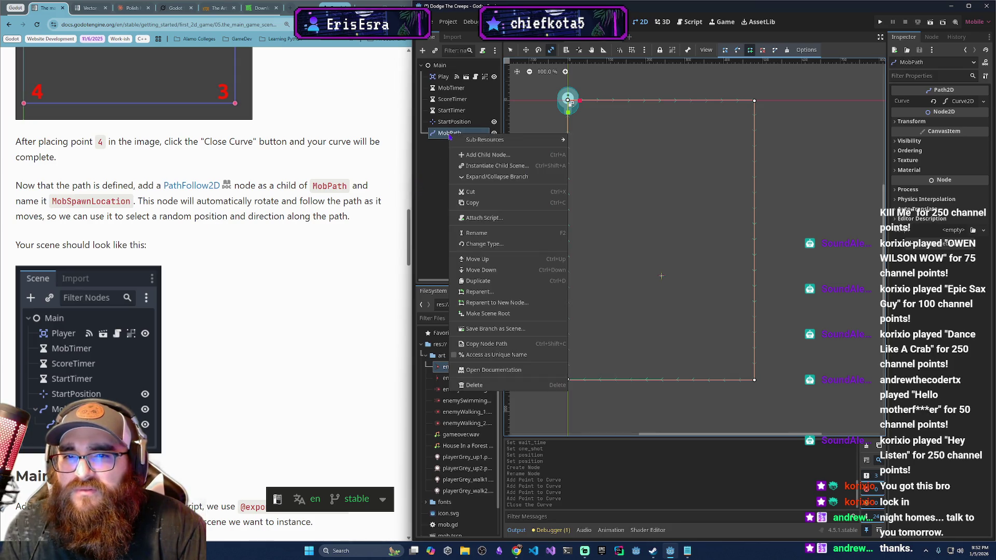
Add a PathFollow2D under MobPath and rename it MobSpawnLocation.
{"action": "left_click", "coordinate": [490, 156]}
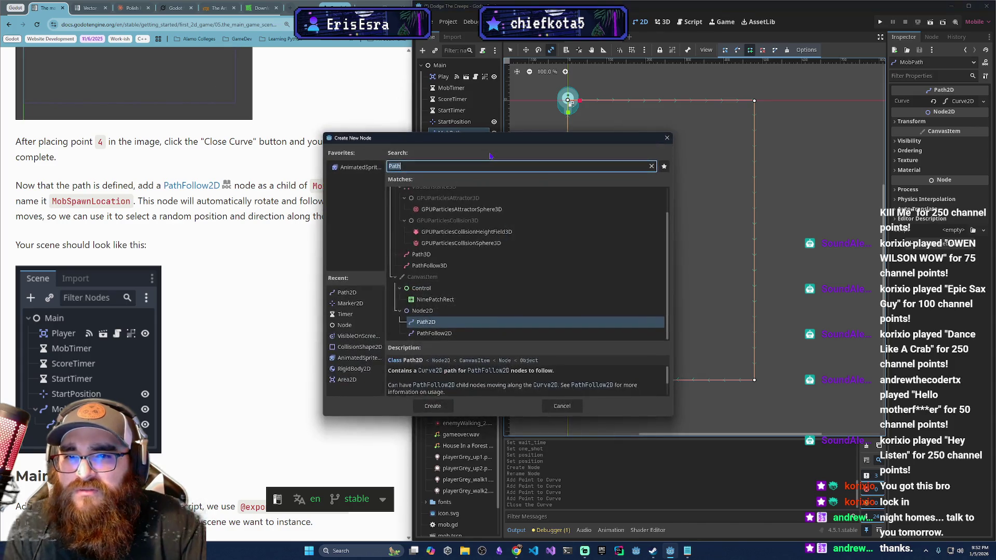
{"action": "type", "text": "F"}
{"action": "key", "text": "BackSpace"}
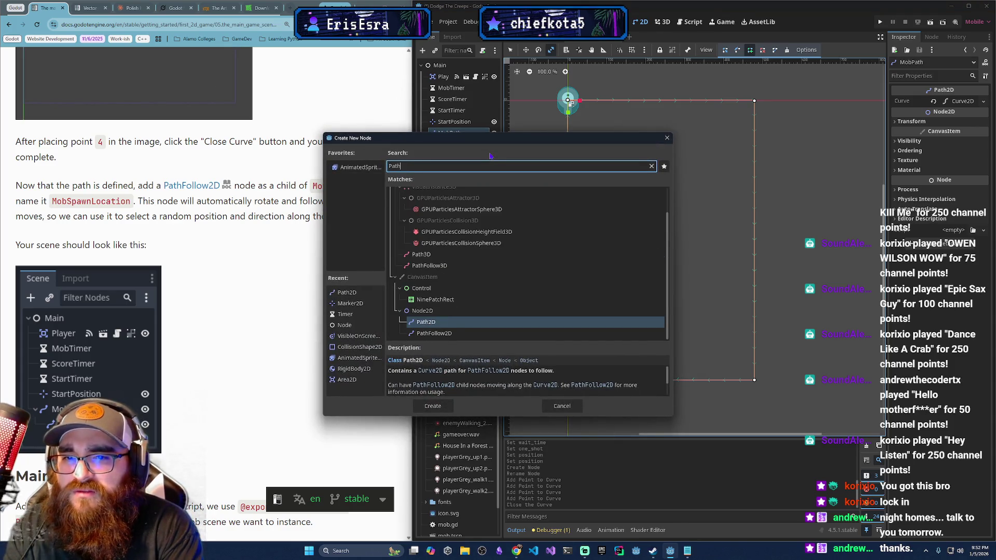
{"action": "type", "text": "F"}
{"action": "key", "text": "Return"}
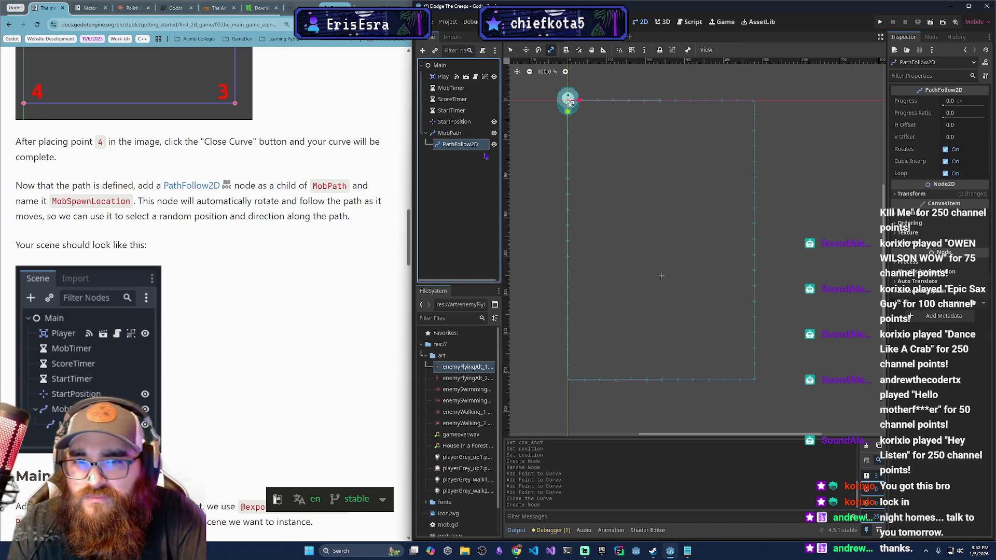
{"action": "double_click", "coordinate": [461, 144]}
{"action": "type", "text": "Mob"}
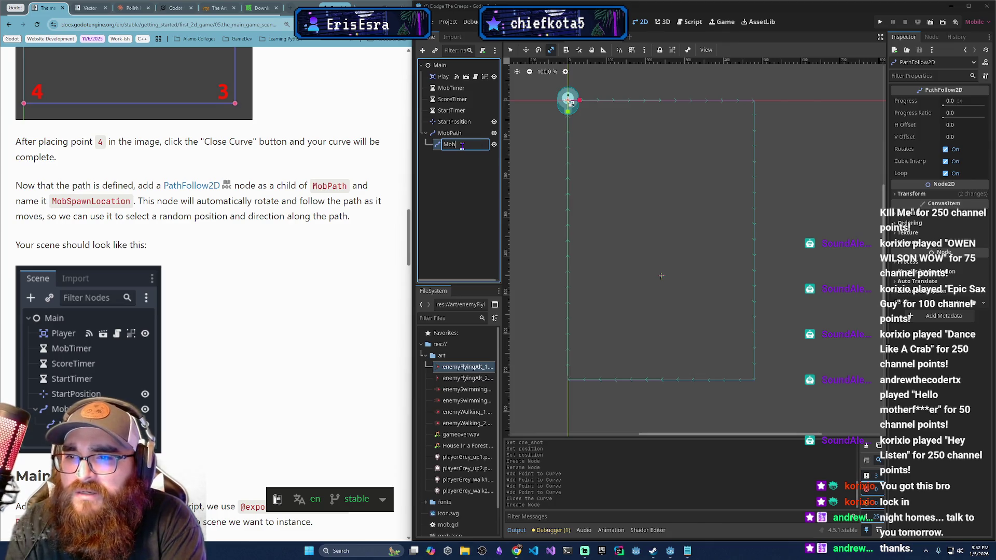
{"action": "type", "text": "pawnLocation"}
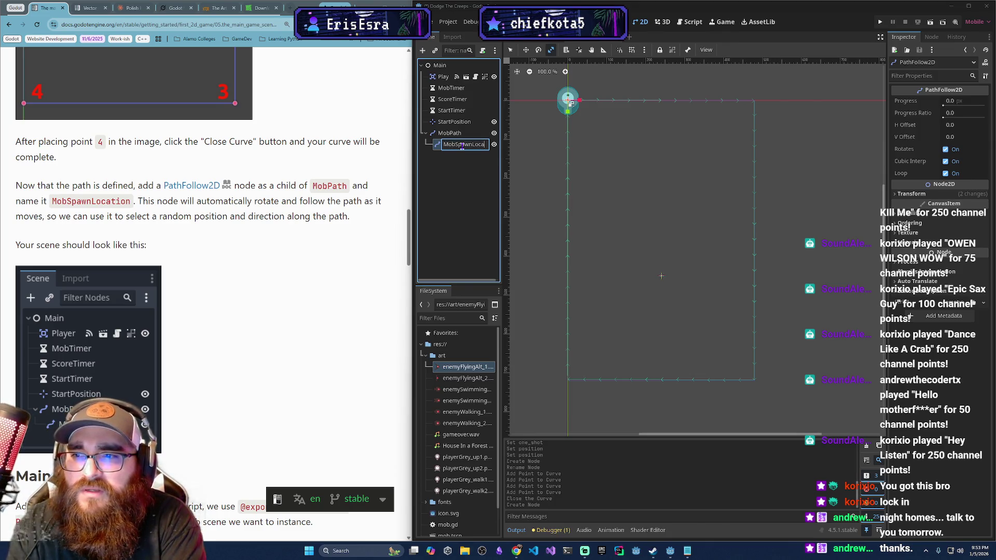
{"action": "key", "text": "Return"}
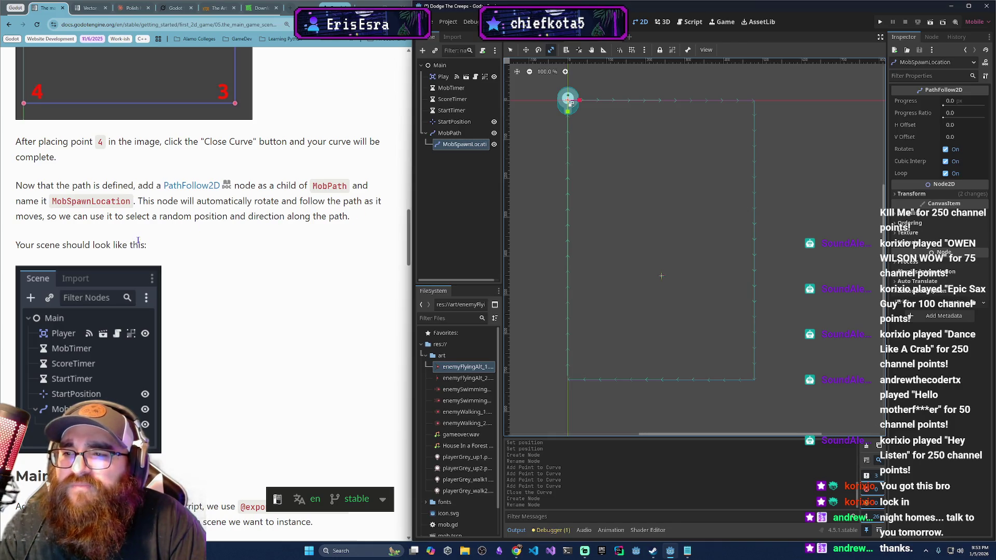
Scroll the tutorial to its Main script section and bring up mob.gd in the script editor.
{"action": "scroll", "coordinate": [182, 243], "scroll_direction": "down", "scroll_amount": 1}
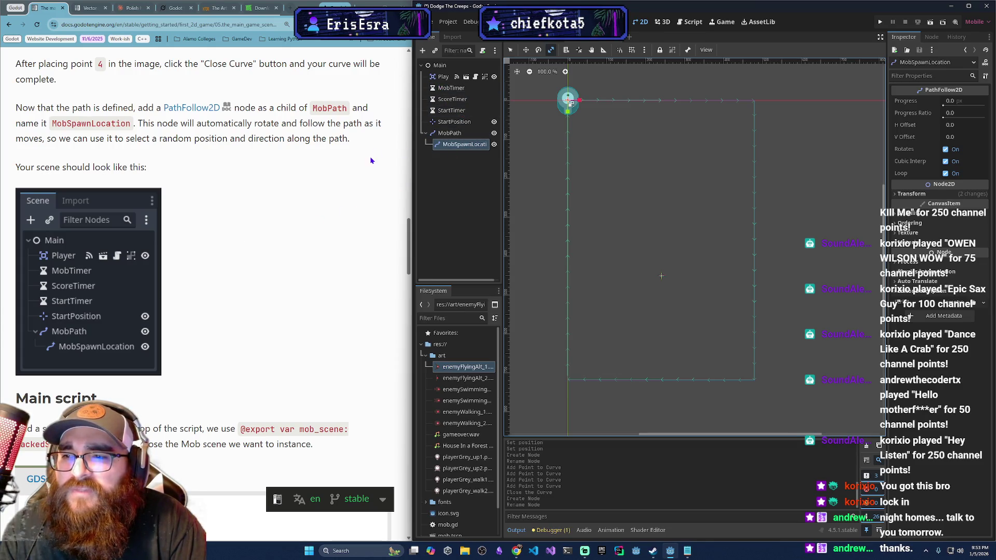
{"action": "scroll", "coordinate": [371, 160], "scroll_direction": "down", "scroll_amount": 2}
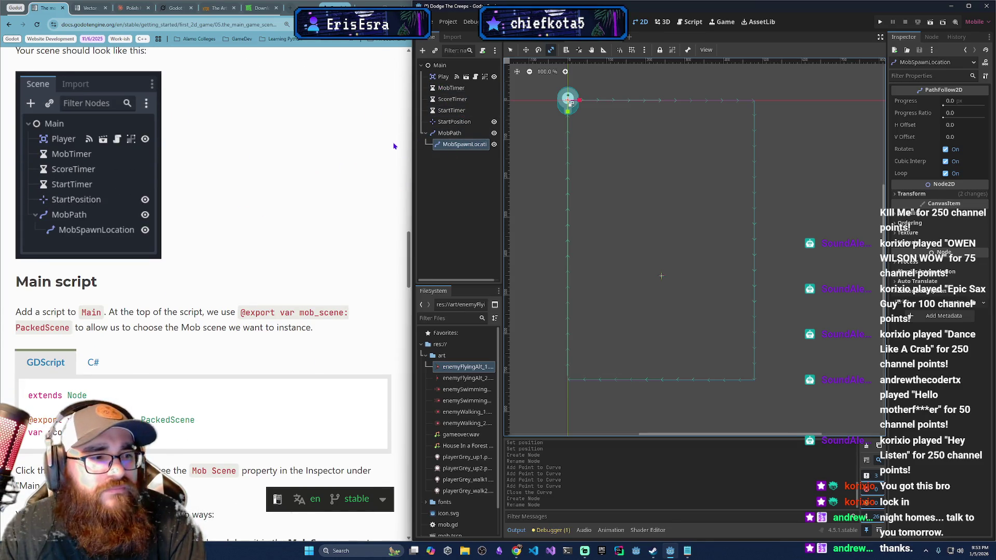
{"action": "scroll", "coordinate": [384, 187], "scroll_direction": "down", "scroll_amount": 1}
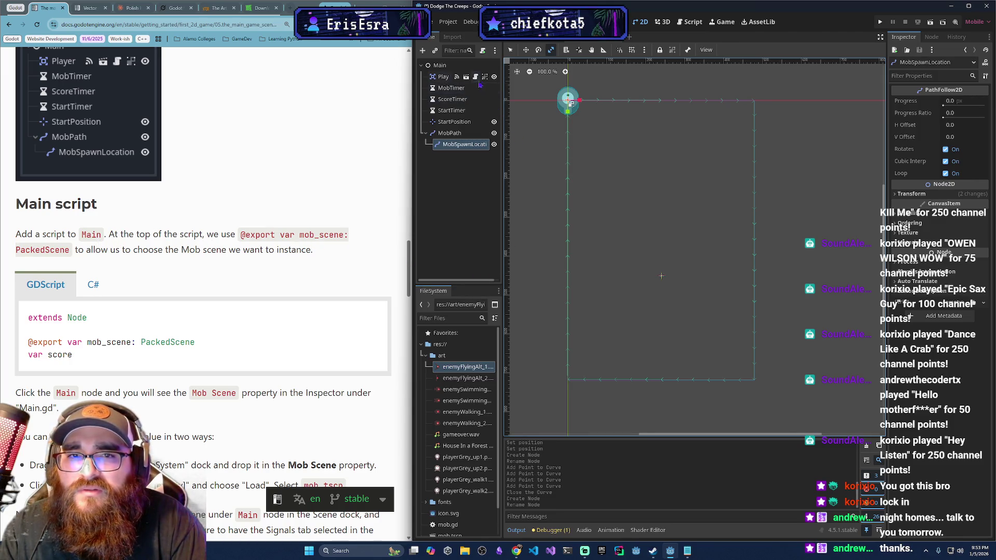
{"action": "left_click", "coordinate": [690, 22]}
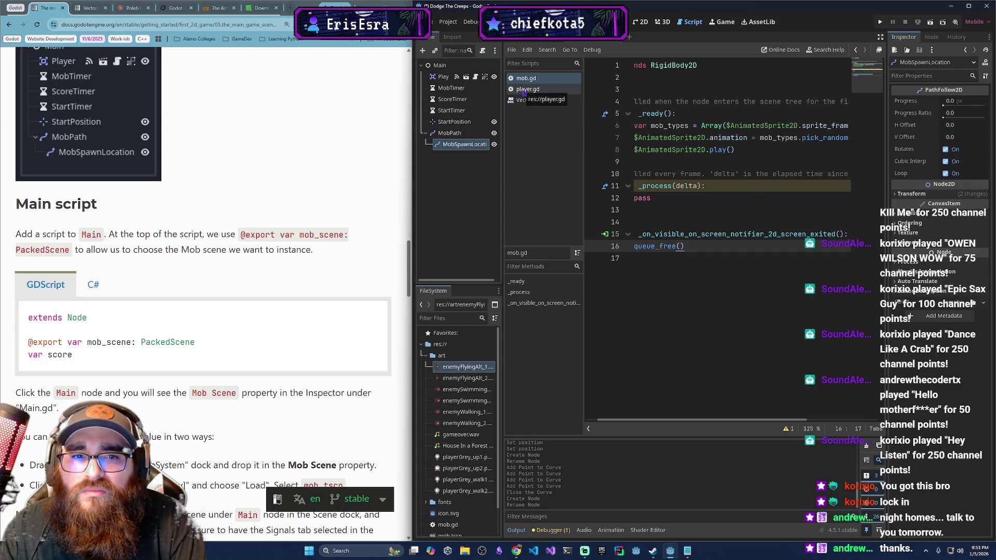
{"action": "left_click", "coordinate": [749, 207]}
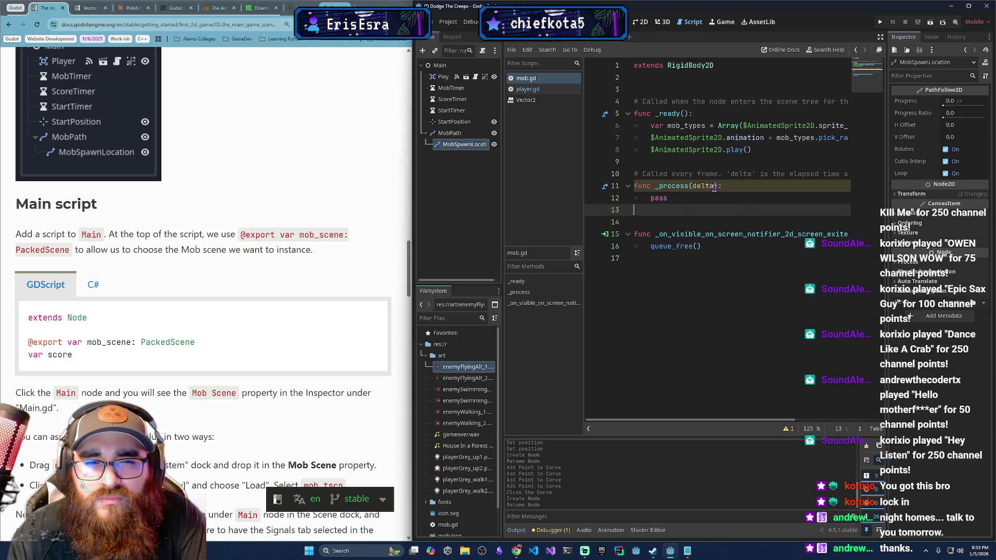
Skip the Save Scene As dialog and attach a new main.gd script to the Main node.
{"action": "key", "text": "ctrl+s"}
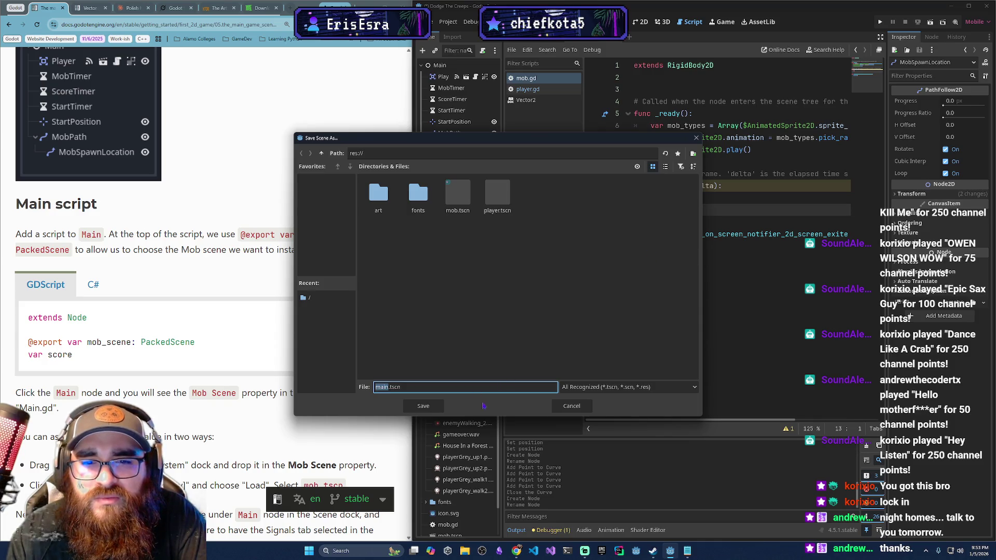
{"action": "left_click", "coordinate": [571, 406]}
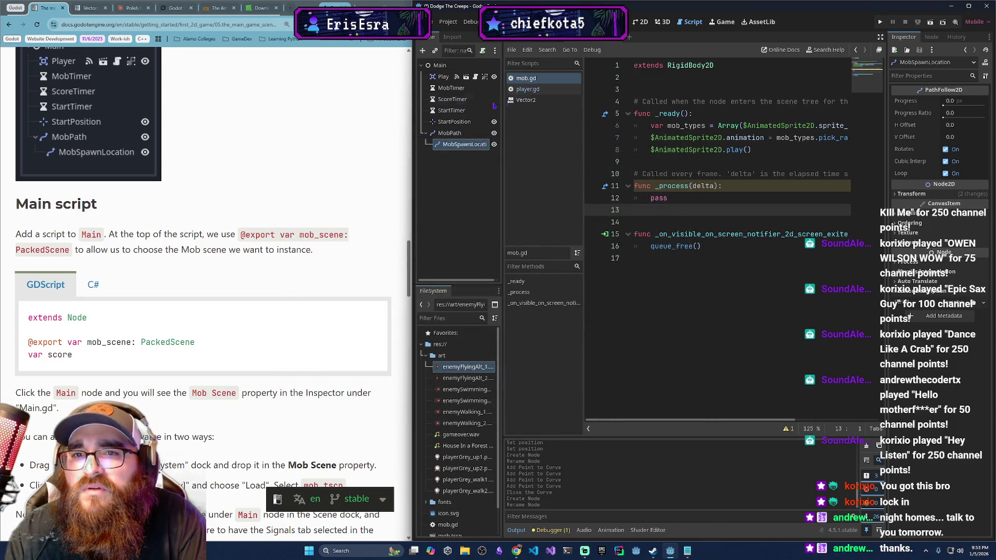
{"action": "left_click", "coordinate": [470, 65]}
{"action": "left_click", "coordinate": [485, 51]}
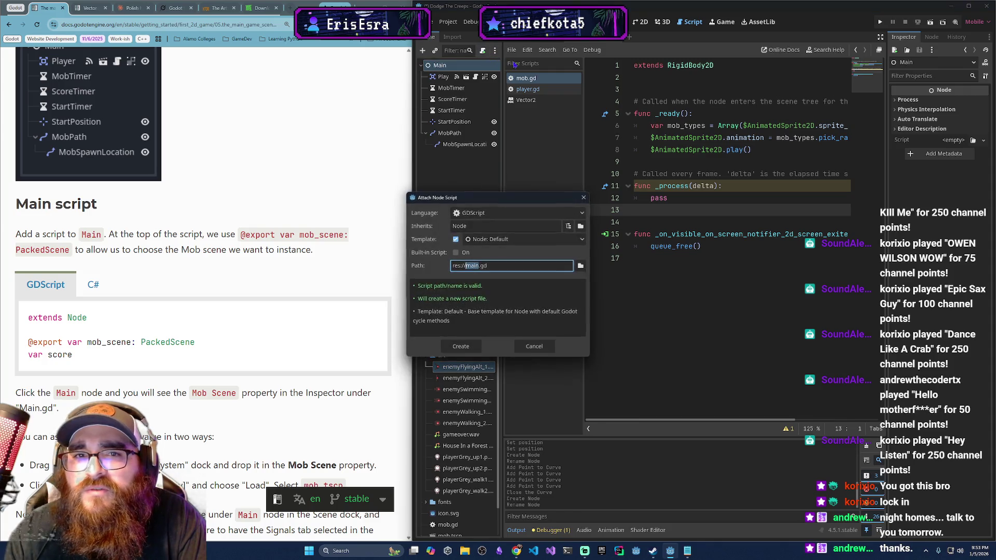
{"action": "left_click", "coordinate": [461, 346]}
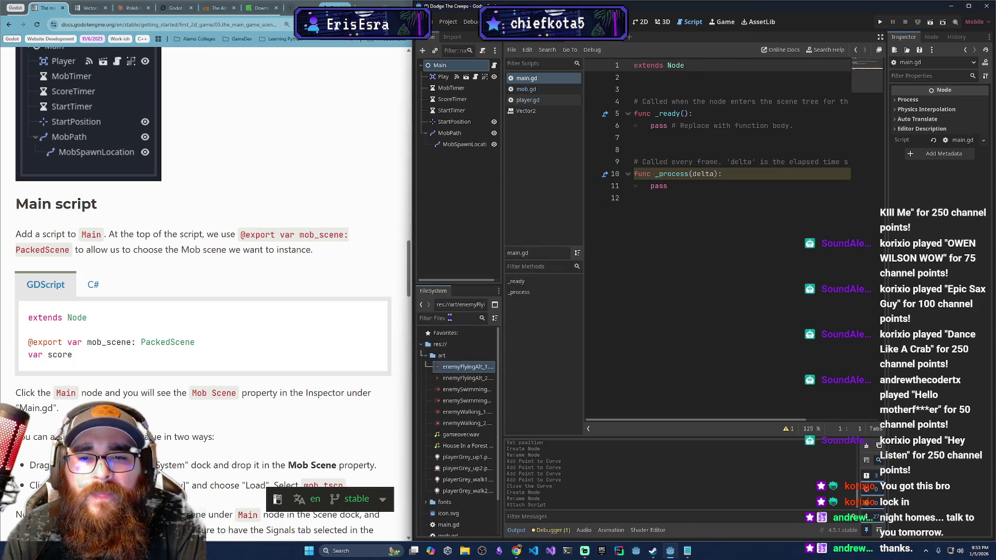
Create a 'scripts' folder in res:// and move main.gd, mob.gd and player.gd into it.
{"action": "double_click", "coordinate": [457, 355]}
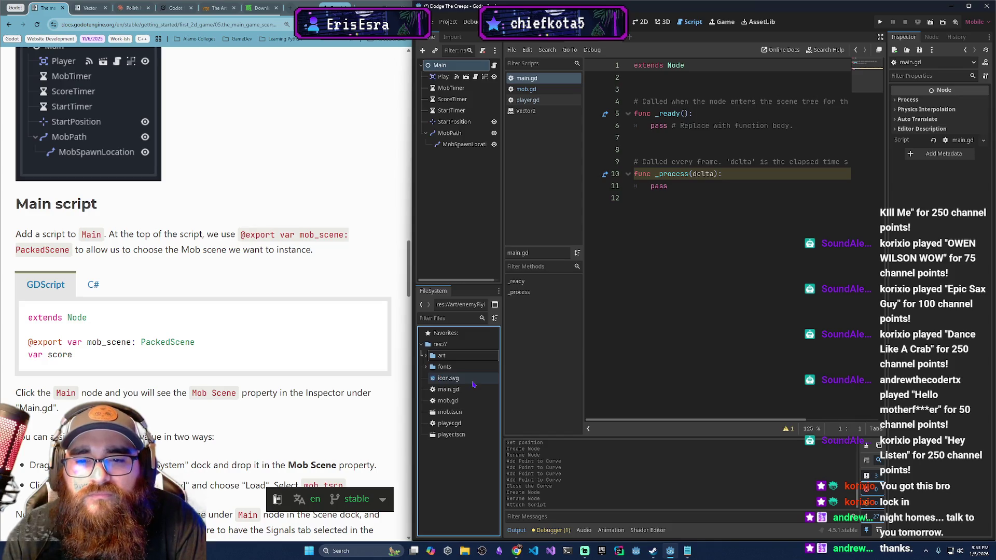
{"action": "right_click", "coordinate": [451, 346]}
{"action": "mouse_move", "coordinate": [539, 352]}
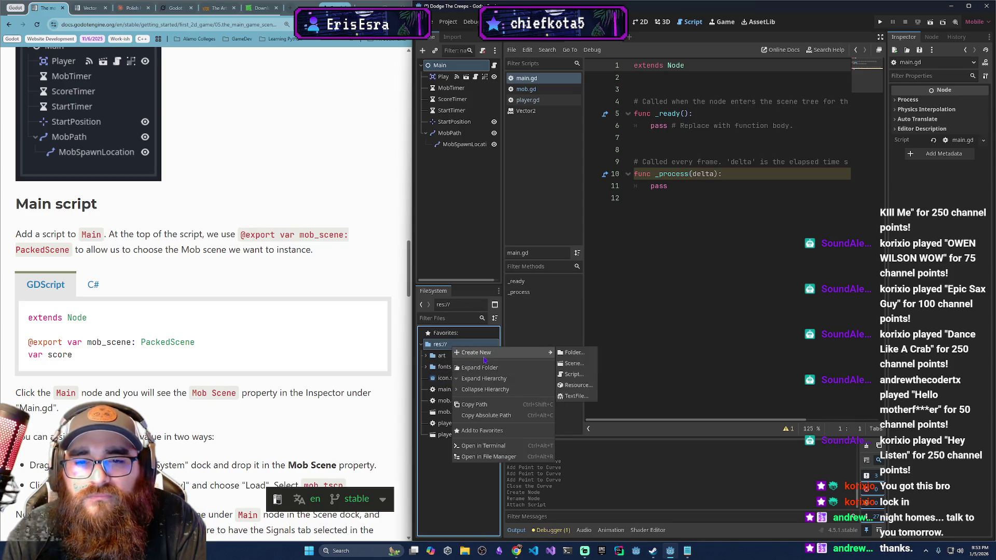
{"action": "left_click", "coordinate": [586, 354]}
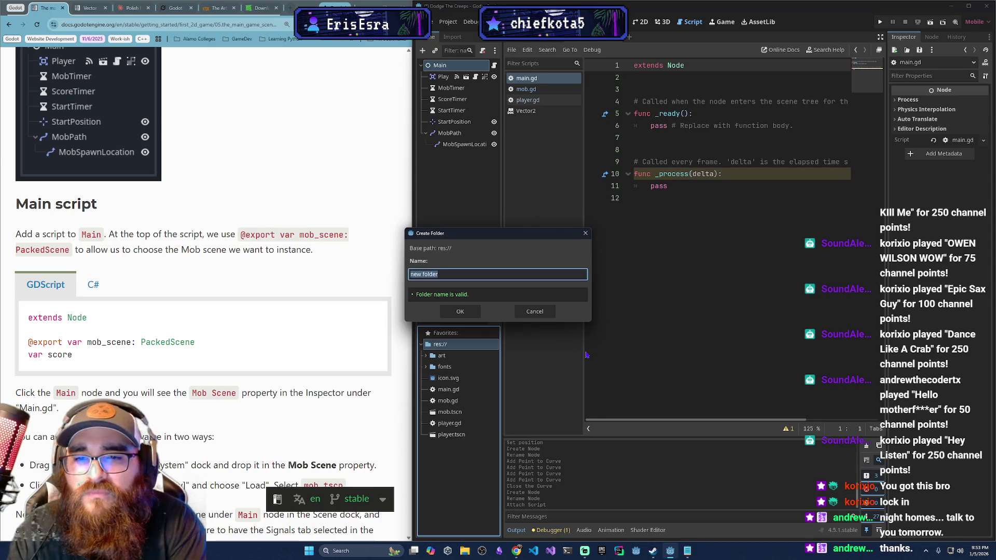
{"action": "type", "text": "scripts"}
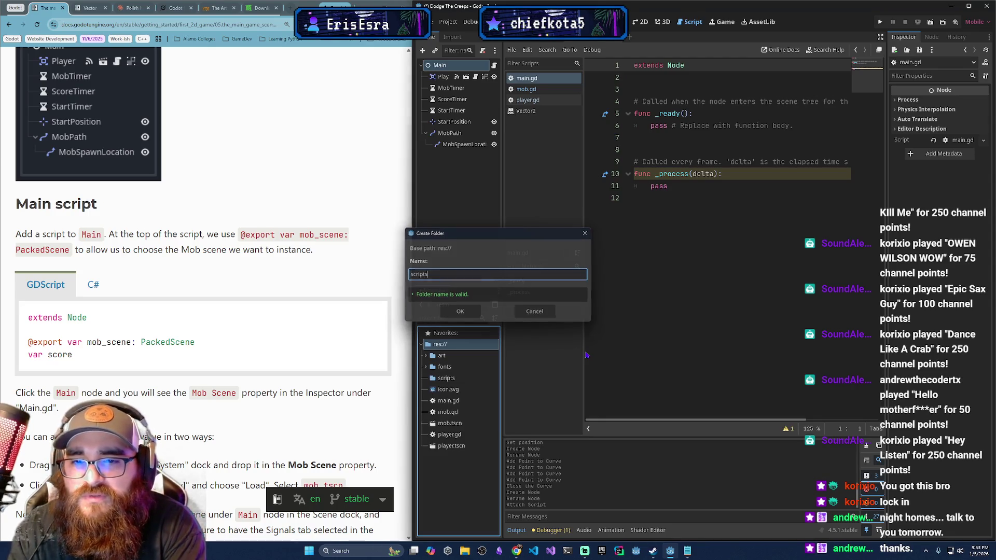
{"action": "key", "text": "Return"}
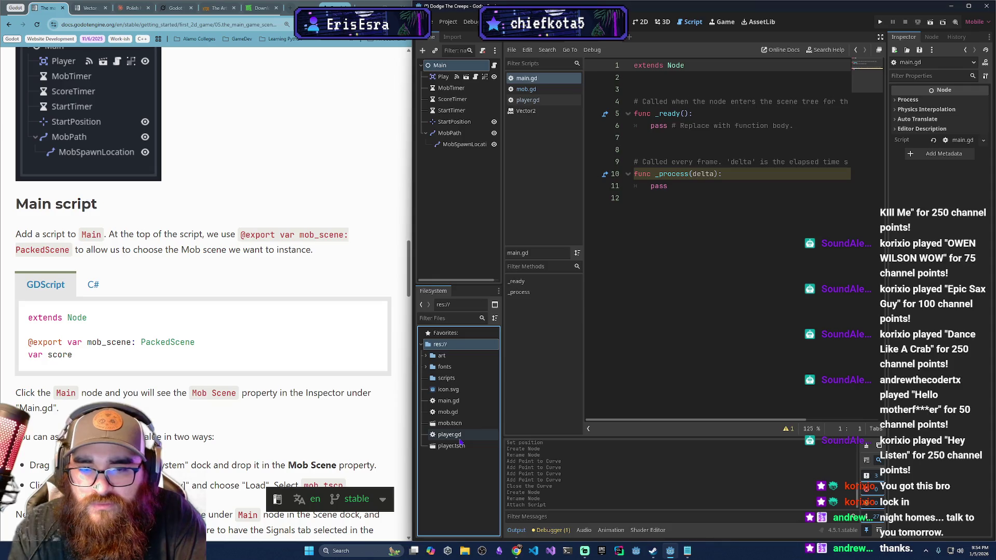
{"action": "left_click", "coordinate": [449, 435]}
{"action": "left_click", "coordinate": [448, 412], "text": "ctrl"}
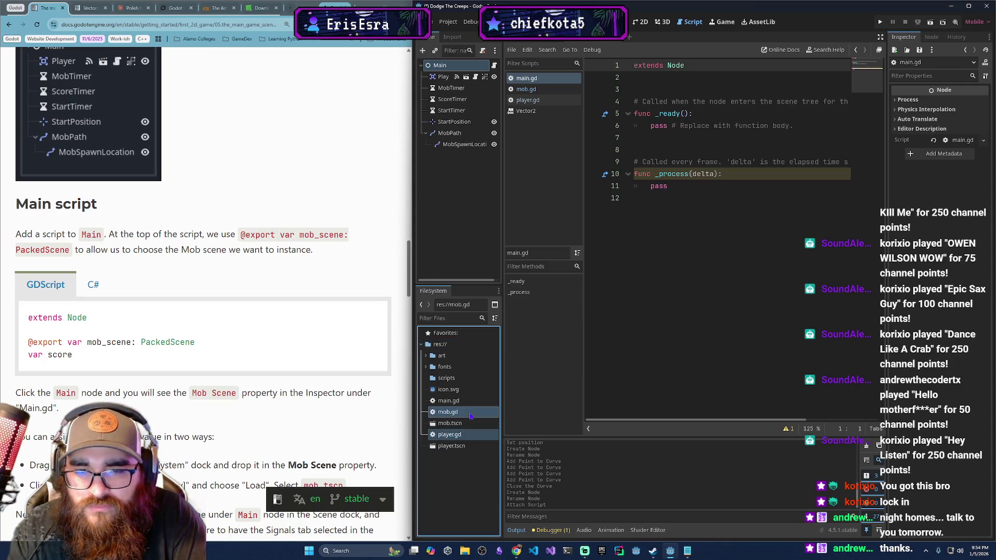
{"action": "left_click", "coordinate": [462, 402], "text": "ctrl"}
{"action": "left_click_drag", "start_coordinate": [449, 404], "coordinate": [447, 379]}
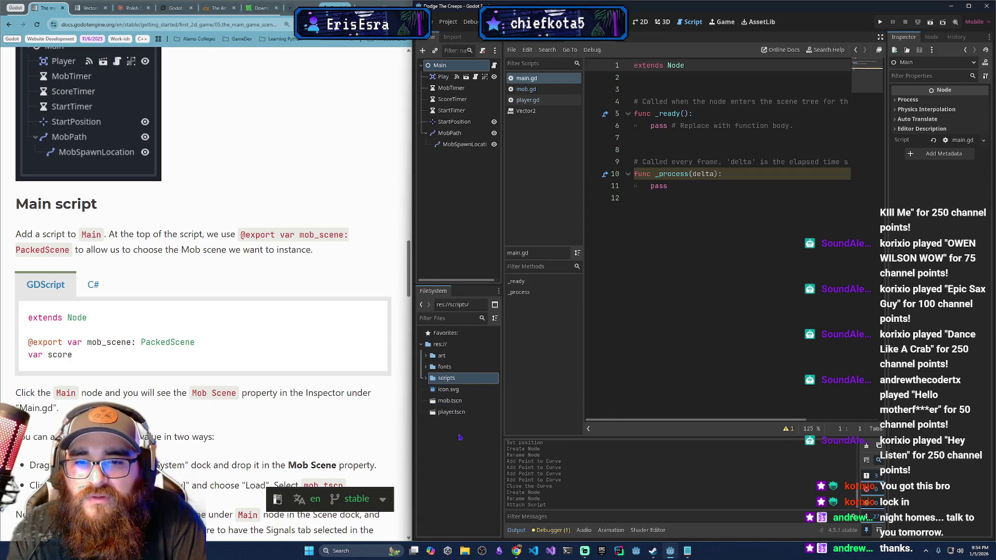
Create a 'scenes' folder in res:// and move mob.tscn and player.tscn into it.
{"action": "right_click", "coordinate": [459, 437]}
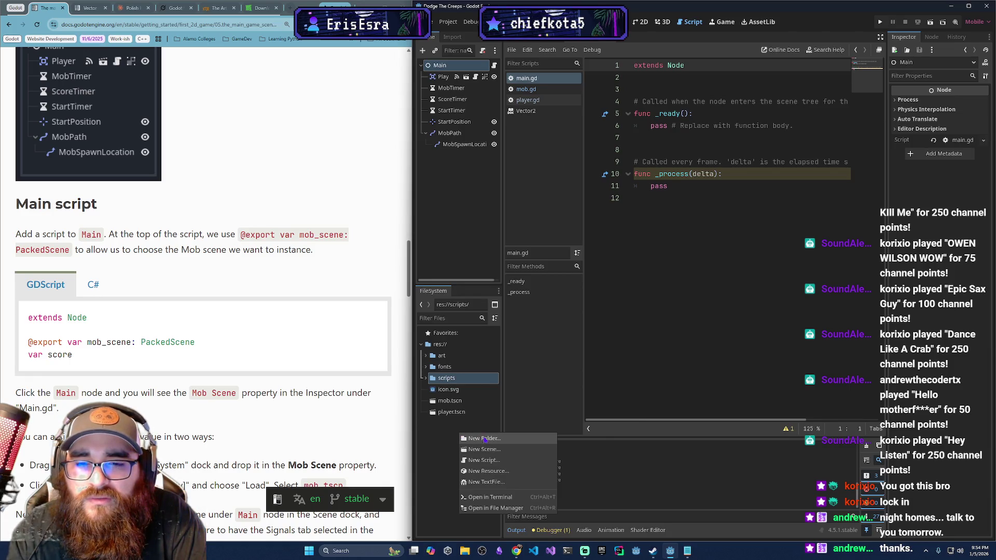
{"action": "left_click", "coordinate": [463, 419]}
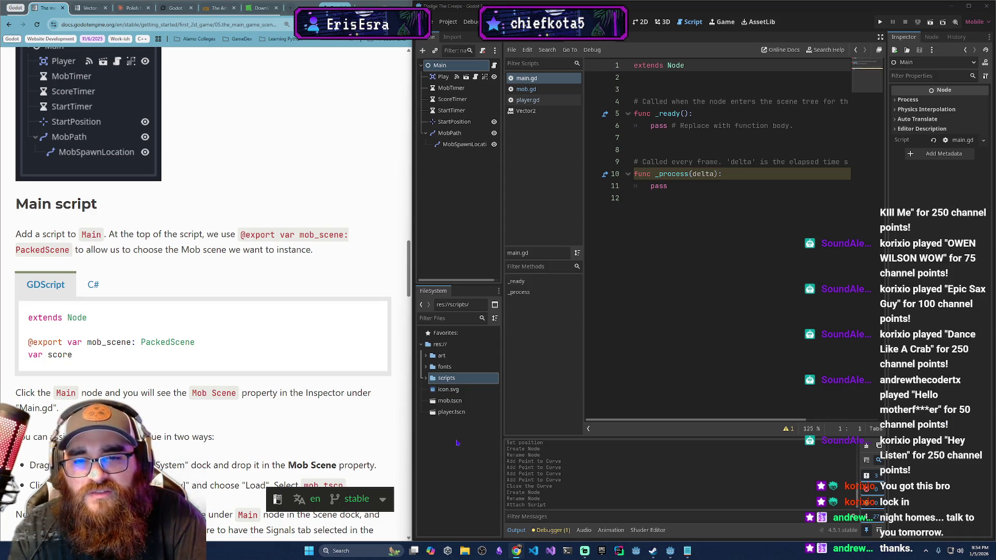
{"action": "right_click", "coordinate": [441, 345]}
{"action": "mouse_move", "coordinate": [519, 348]}
{"action": "left_click", "coordinate": [569, 349]}
{"action": "type", "text": "scenes"}
{"action": "key", "text": "Return"}
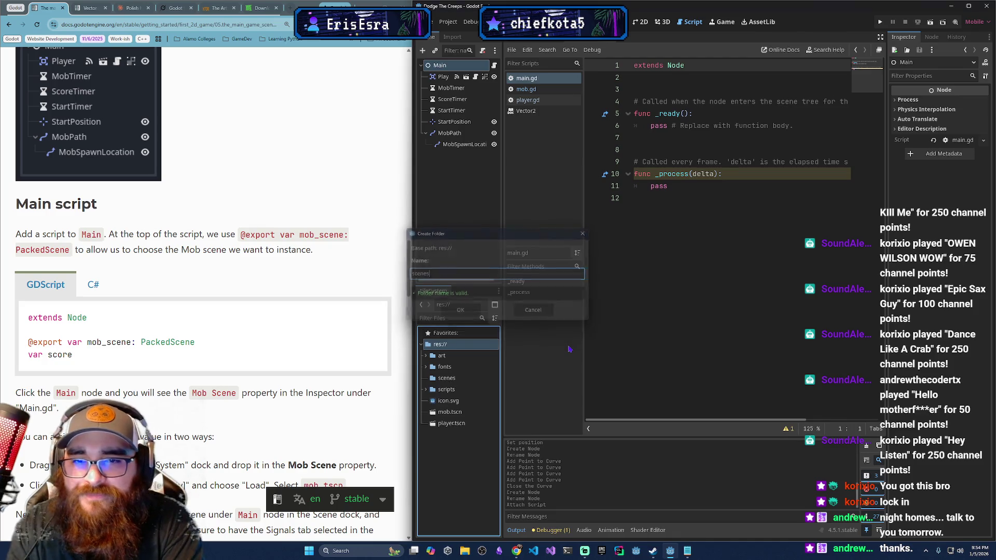
{"action": "left_click", "coordinate": [449, 413]}
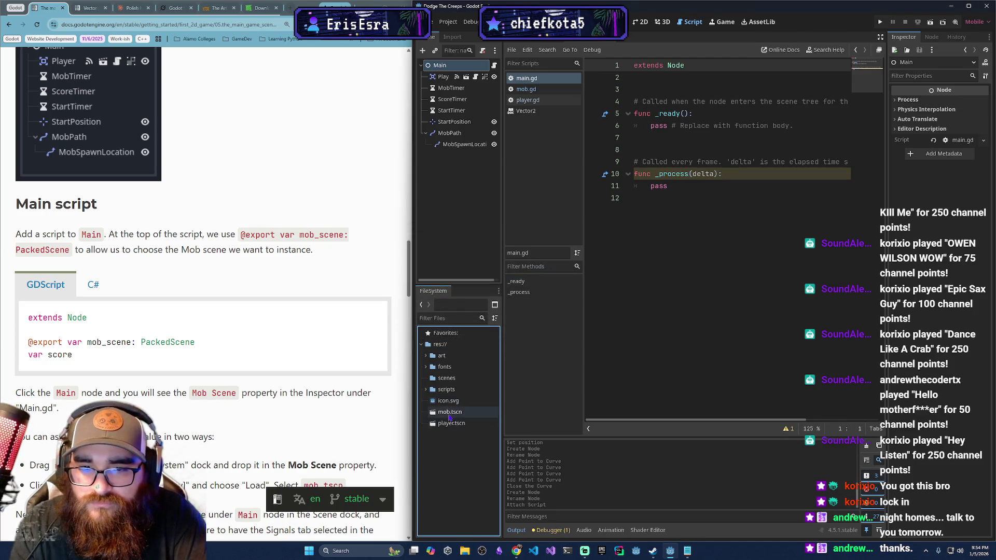
{"action": "left_click", "coordinate": [449, 423], "text": "shift"}
{"action": "left_click_drag", "start_coordinate": [449, 424], "coordinate": [446, 378]}
Expand the scripts and scenes folders in the FileSystem dock to list their files.
{"action": "left_click", "coordinate": [622, 259]}
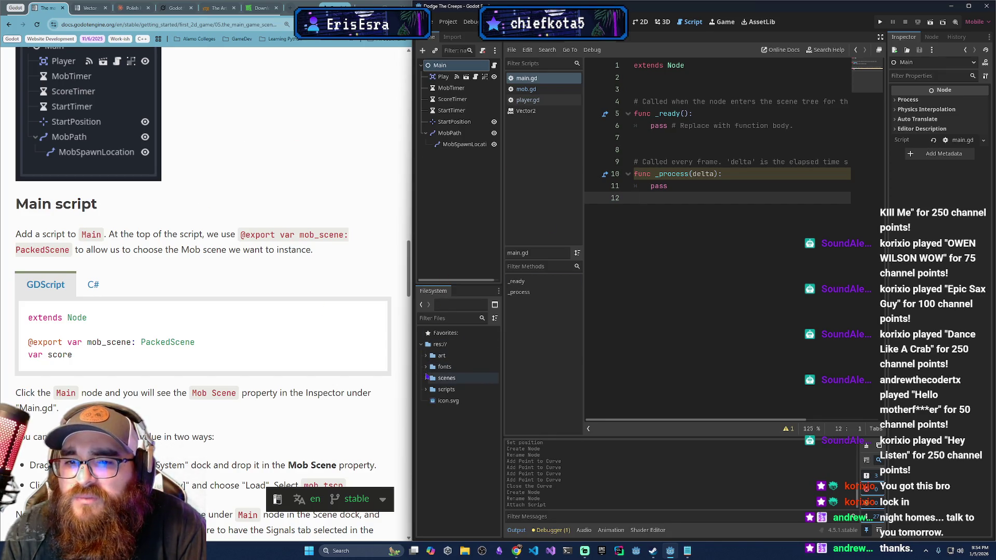
{"action": "left_click", "coordinate": [426, 389]}
{"action": "left_click", "coordinate": [426, 378]}
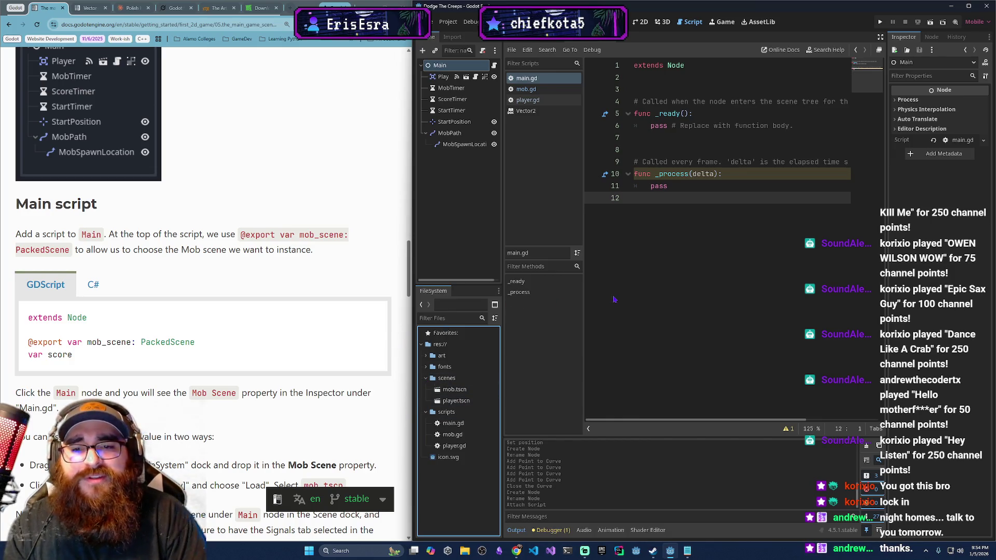
Switch windows with Alt+Tab and scroll further down the page.
{"action": "key", "text": "alt+Tab"}
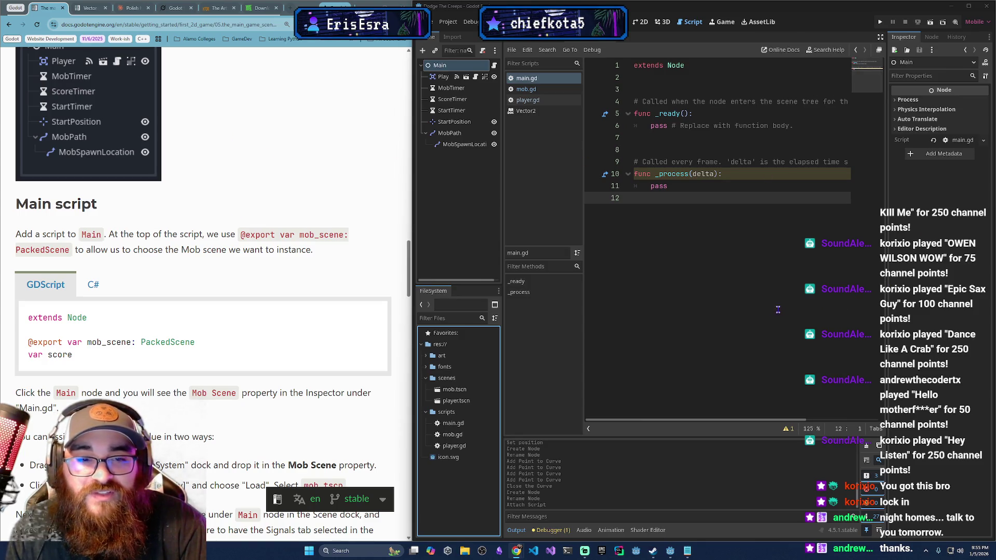
{"action": "scroll", "coordinate": [216, 290], "scroll_direction": "down", "scroll_amount": 1}
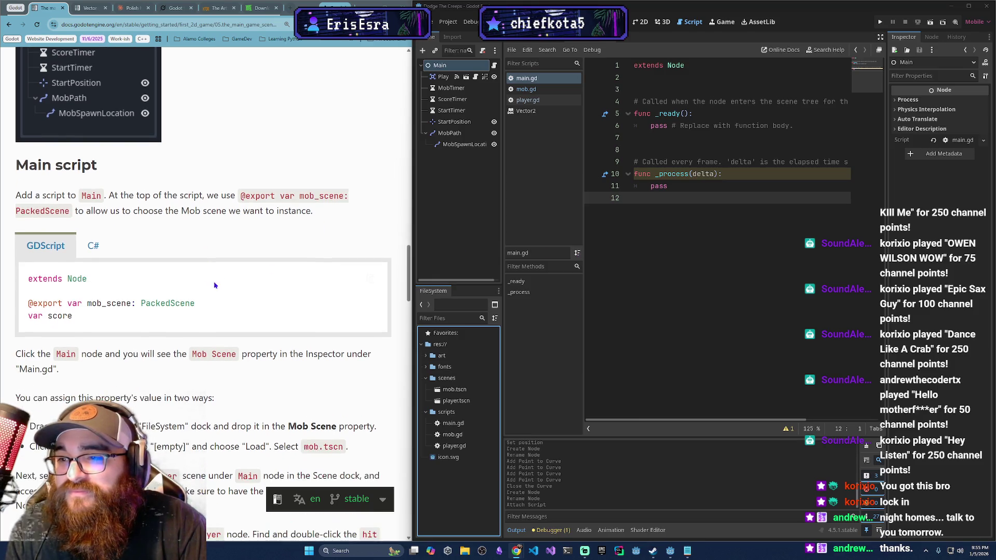
{"action": "left_click", "coordinate": [730, 76]}
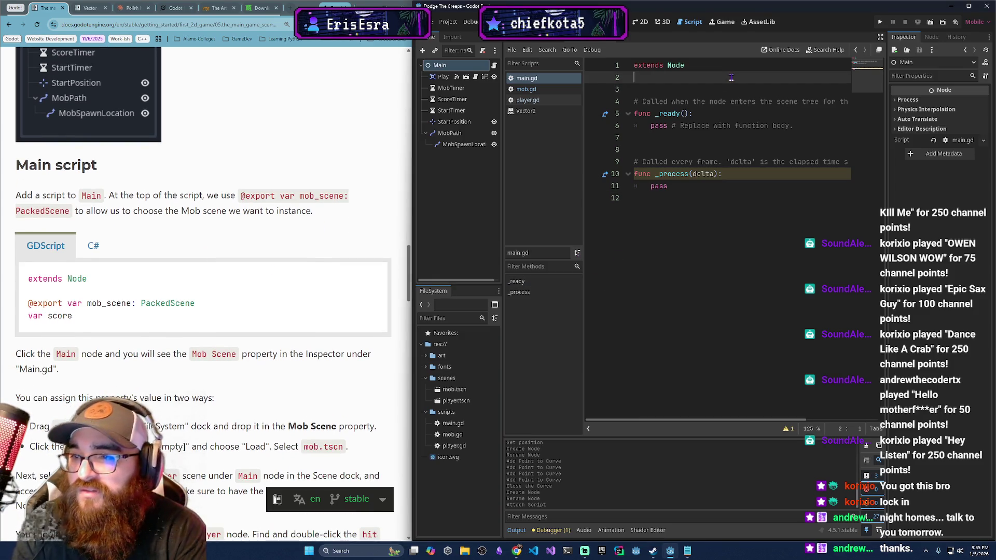
{"action": "key", "text": "Return"}
{"action": "type", "text": "@ex"}
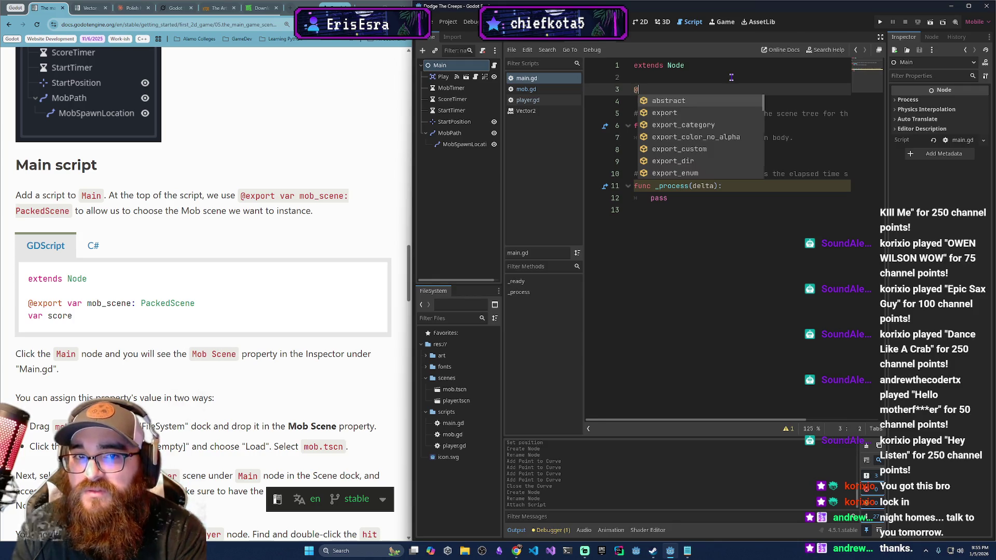
{"action": "type", "text": "port var m"}
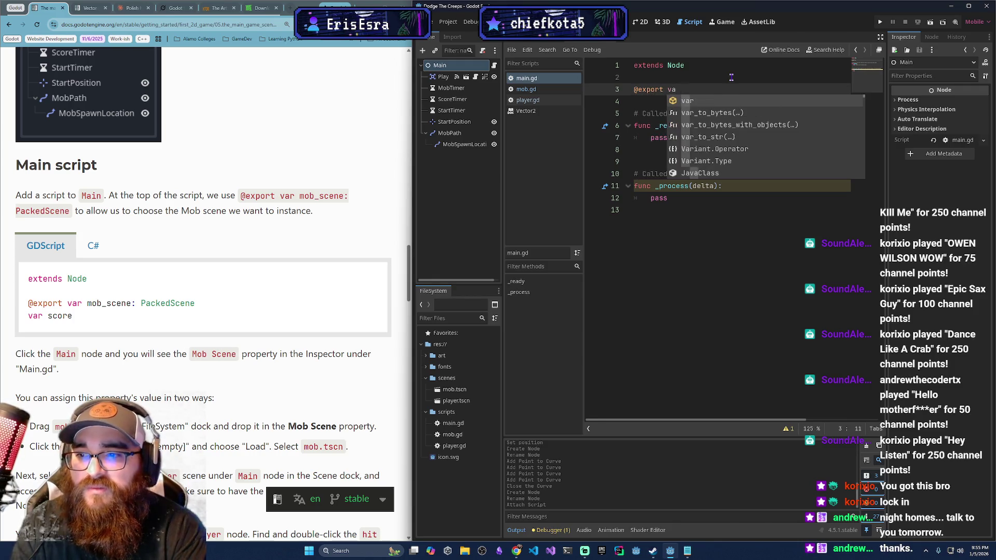
{"action": "type", "text": "ob_scene:"}
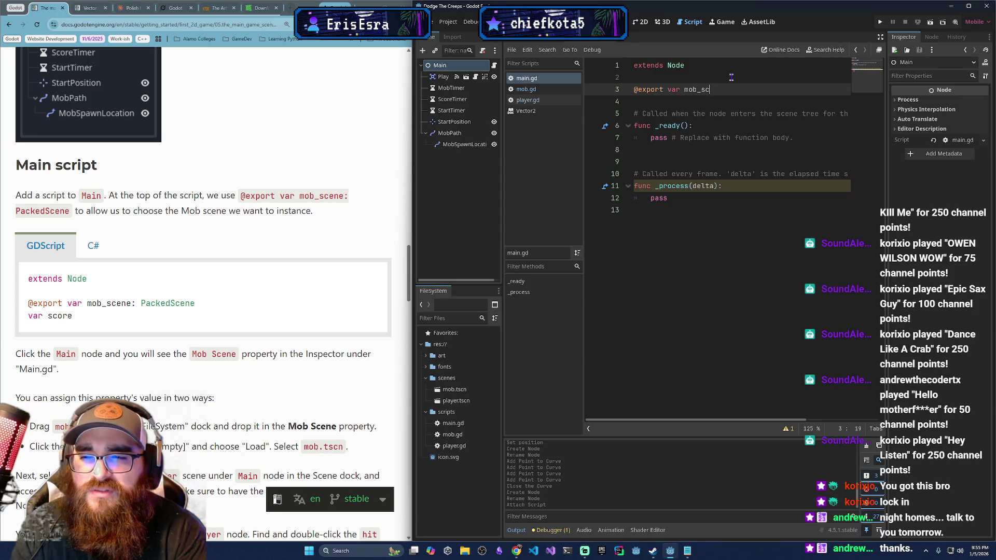
{"action": "type", "text": " Pac"}
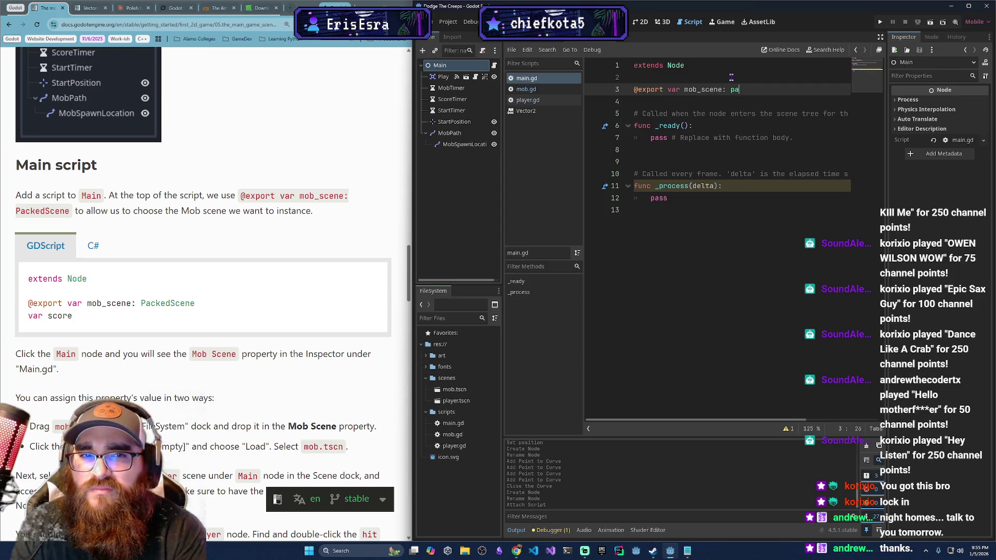
{"action": "type", "text": "Scene"}
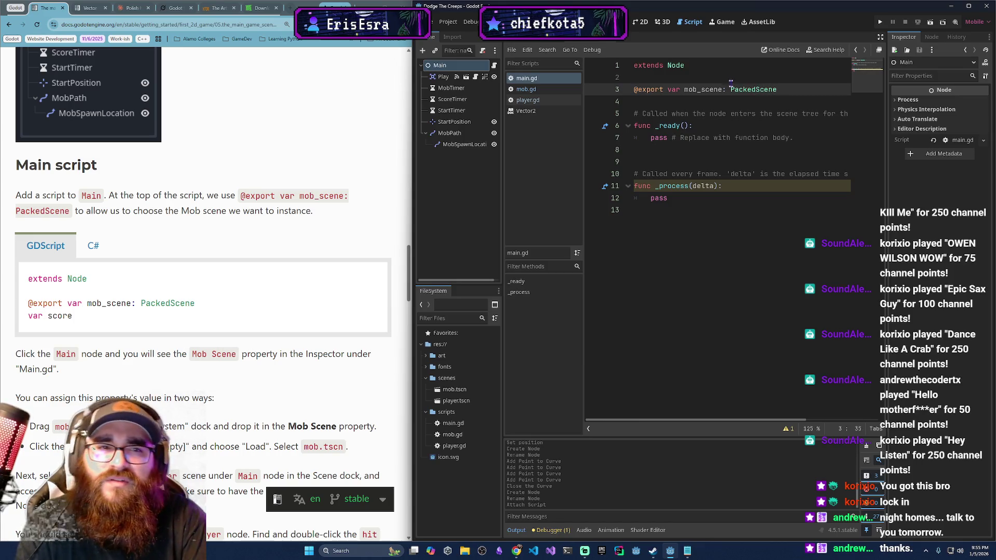
{"action": "key", "text": "Return"}
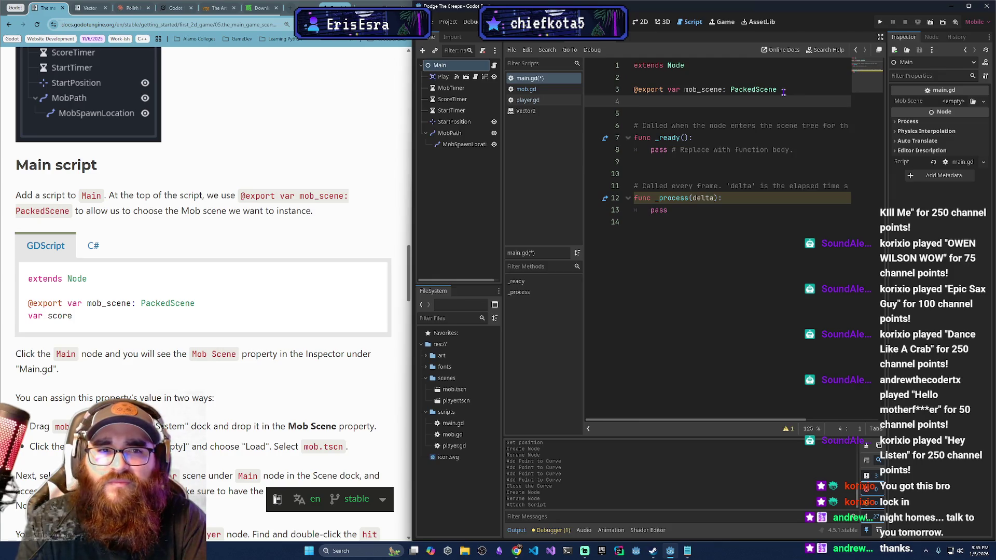
Look up the PackedScene class documentation, then return to the main.gd code.
{"action": "left_click", "coordinate": [760, 92], "text": "ctrl"}
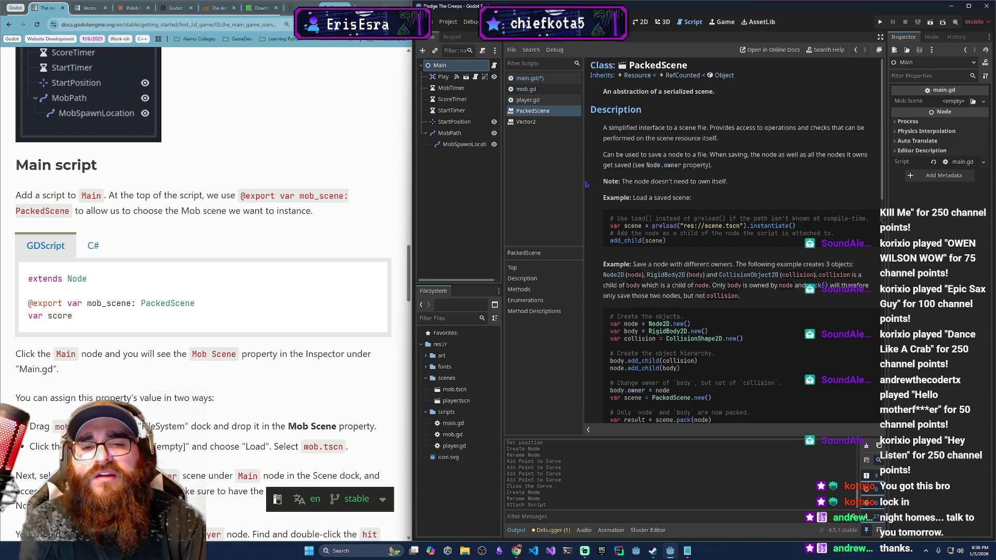
{"action": "left_click", "coordinate": [532, 79]}
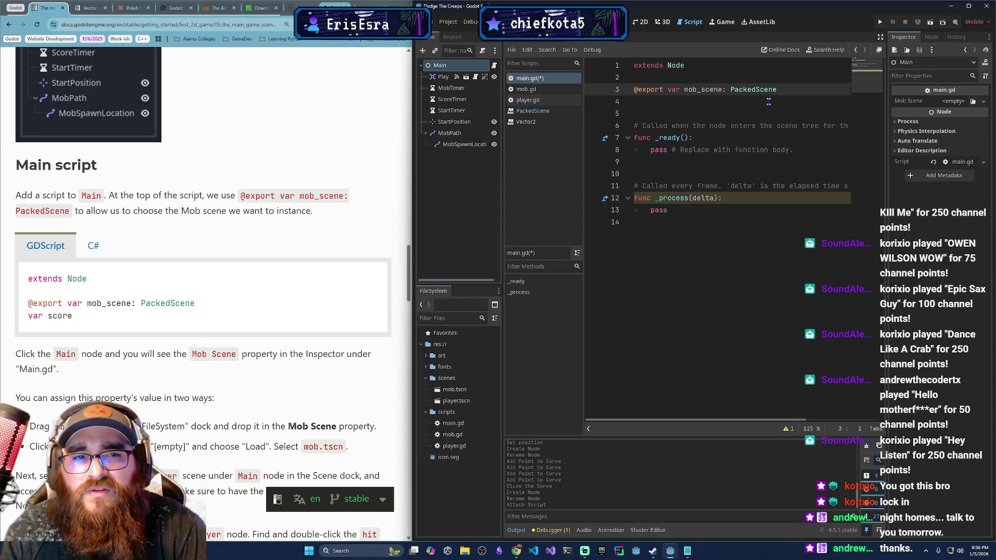
{"action": "left_click", "coordinate": [755, 90]}
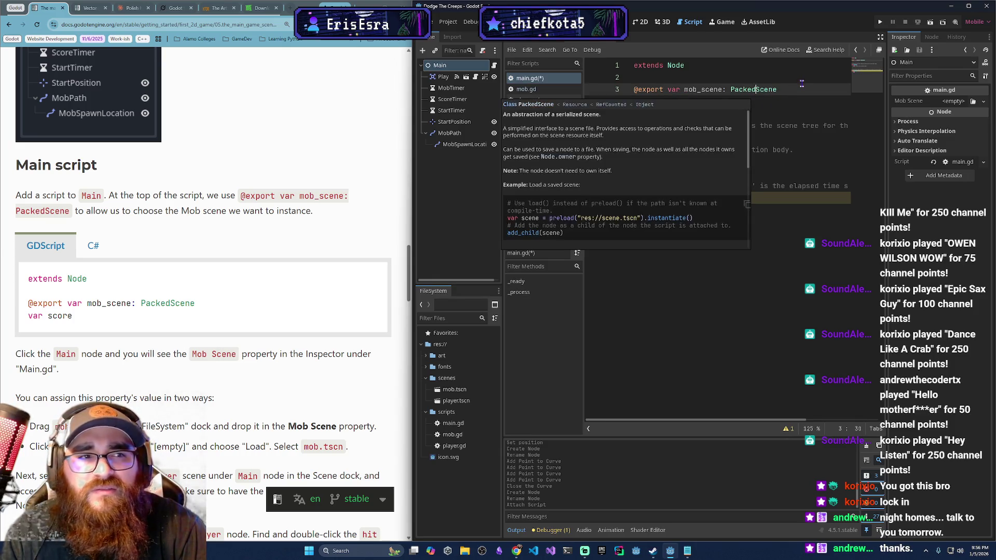
{"action": "left_click", "coordinate": [947, 102]}
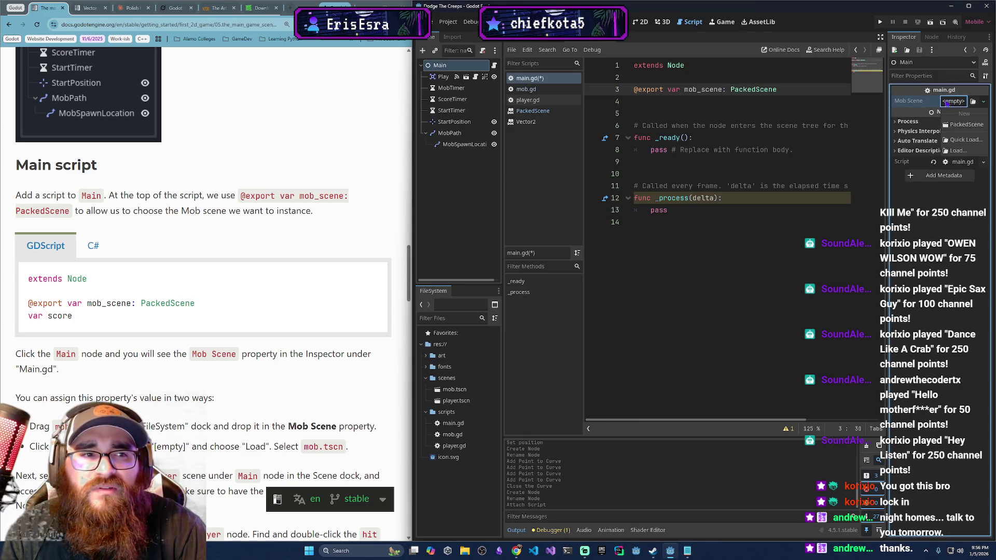
Quick Load mob.tscn into the Main node's Mob Scene property in the Inspector.
{"action": "left_click", "coordinate": [154, 232]}
{"action": "scroll", "coordinate": [154, 232], "scroll_direction": "down", "scroll_amount": 1}
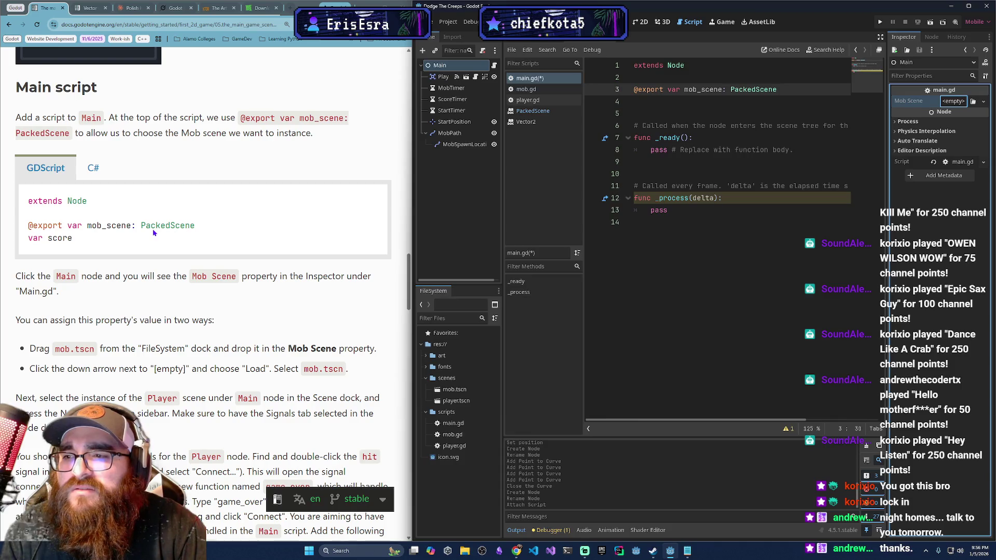
{"action": "scroll", "coordinate": [153, 234], "scroll_direction": "down", "scroll_amount": 1}
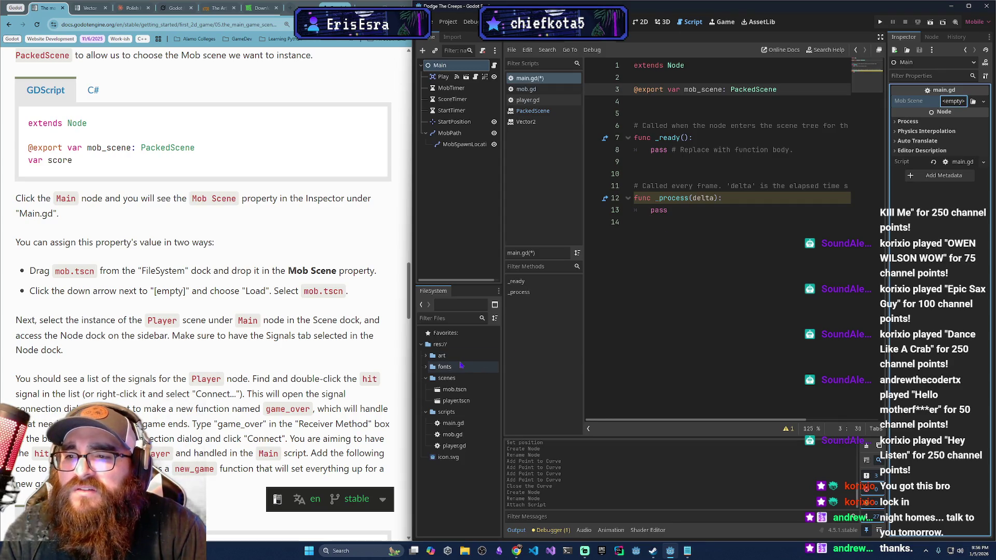
{"action": "left_click", "coordinate": [957, 102]}
{"action": "left_click", "coordinate": [963, 139]}
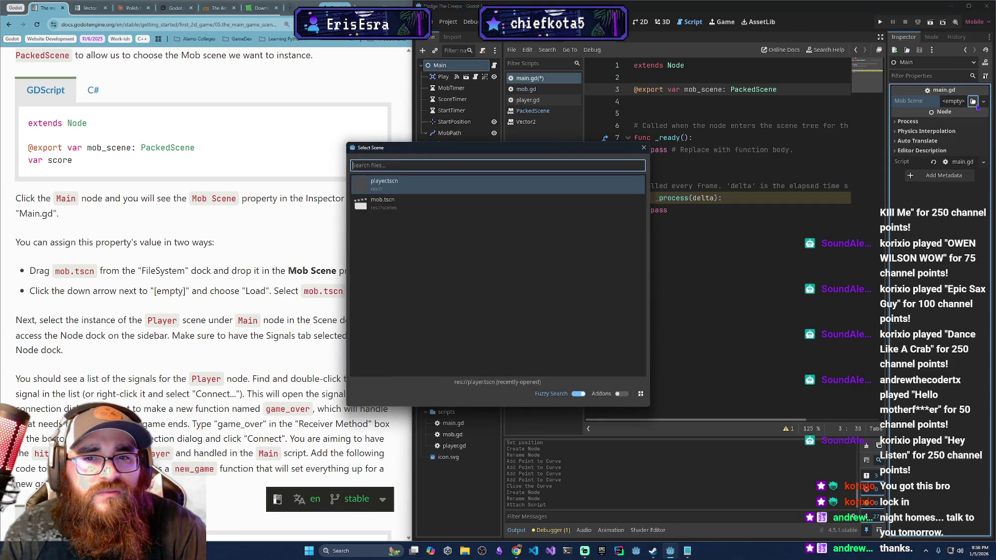
{"action": "double_click", "coordinate": [409, 210]}
{"action": "scroll", "coordinate": [104, 309], "scroll_direction": "down", "scroll_amount": 2}
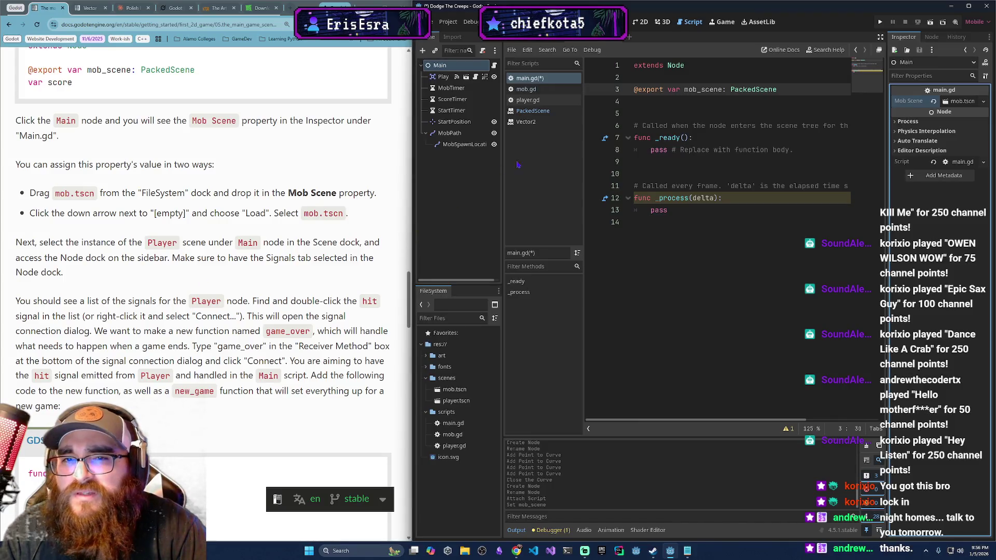
{"action": "left_click", "coordinate": [442, 78]}
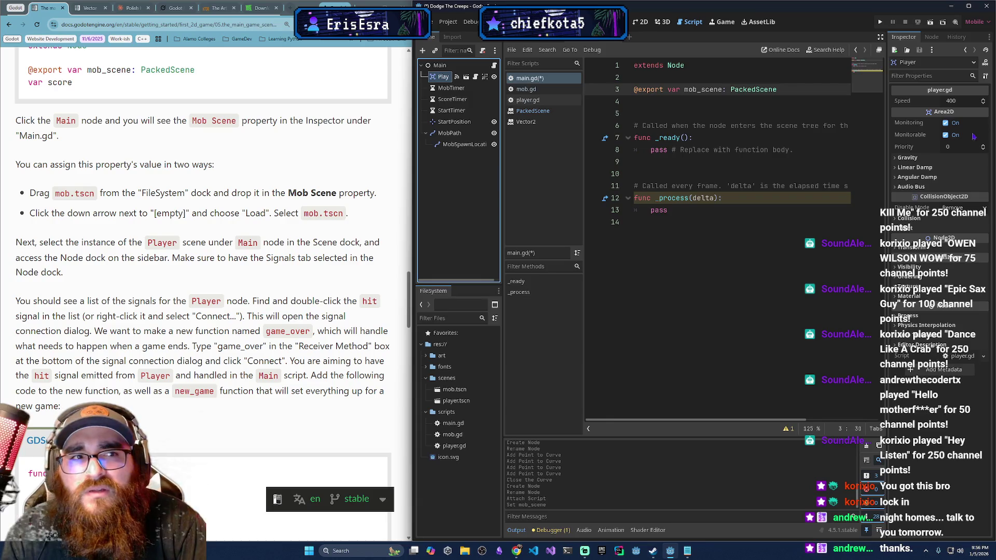
From the Player's Signals list, connect hit() to main.gd with receiver method _on_player_hit.
{"action": "left_click", "coordinate": [932, 37]}
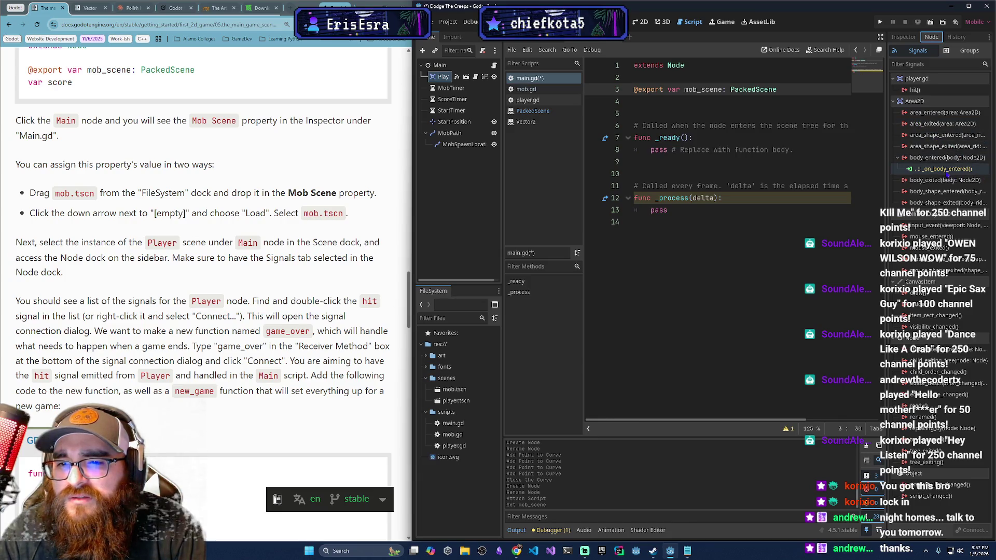
{"action": "double_click", "coordinate": [915, 90]}
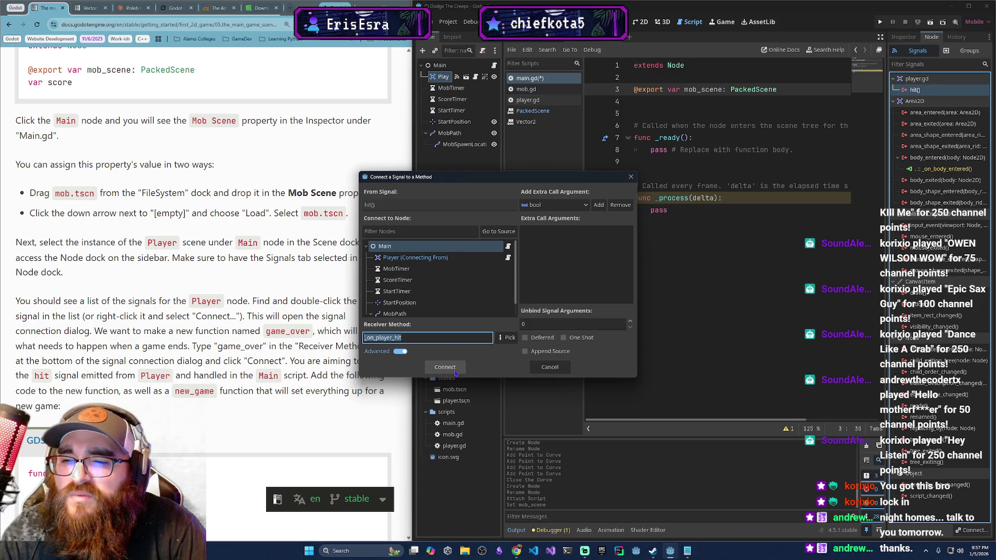
{"action": "left_click_drag", "start_coordinate": [451, 177], "coordinate": [646, 168]}
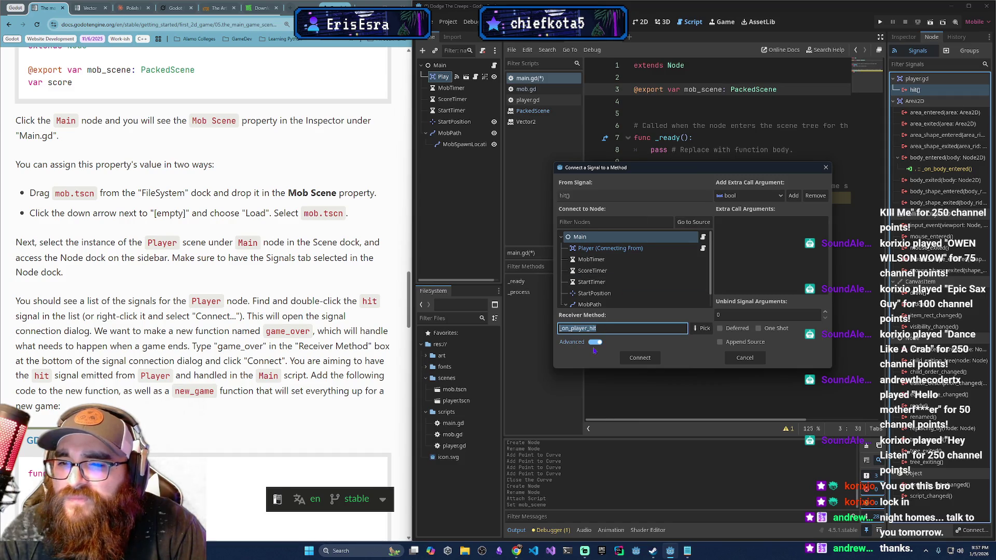
{"action": "left_click", "coordinate": [631, 358]}
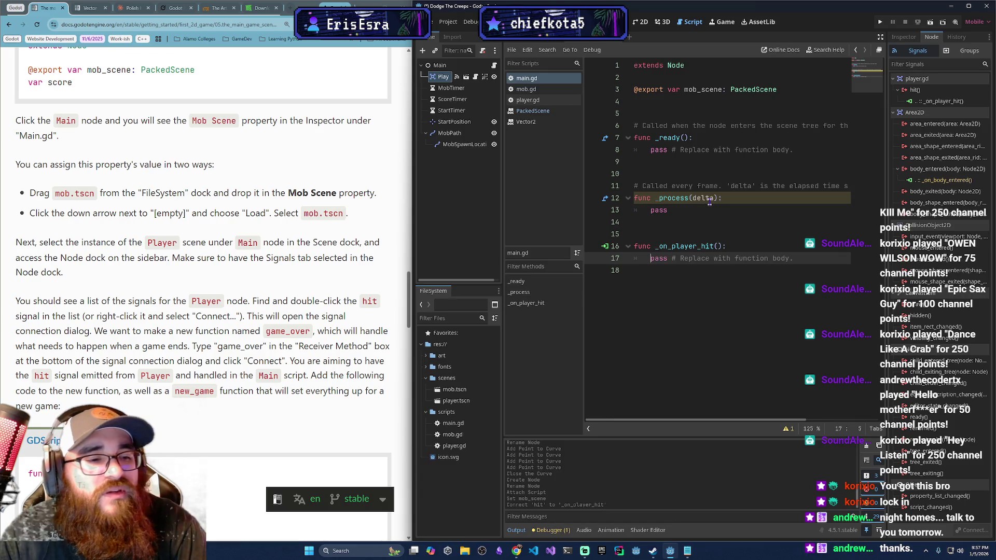
{"action": "key", "text": "alt+Tab"}
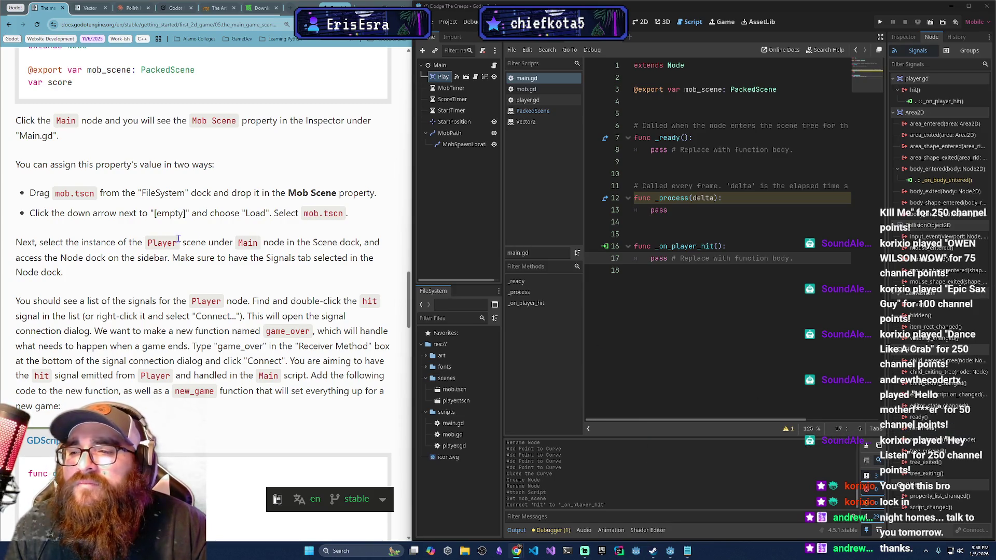
{"action": "scroll", "coordinate": [158, 273], "scroll_direction": "down", "scroll_amount": 2}
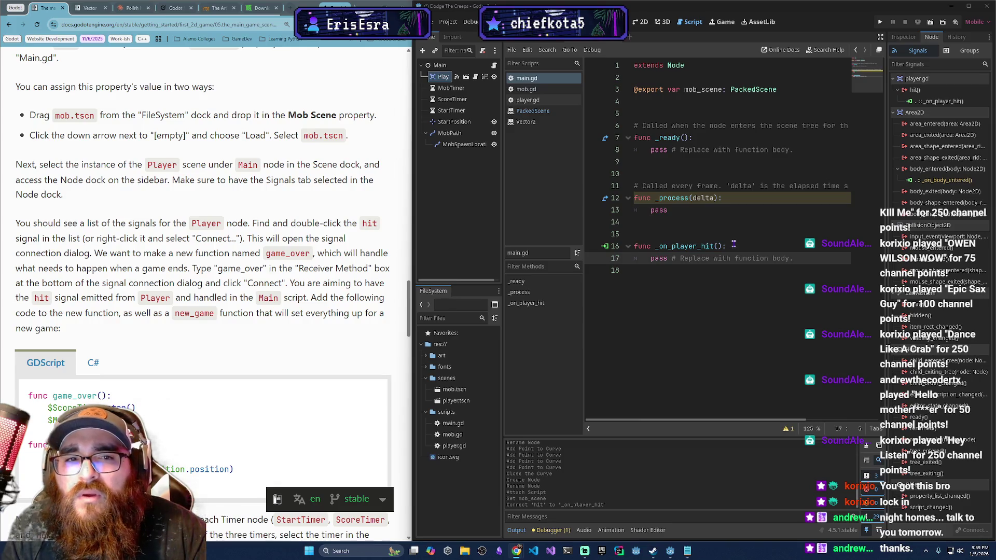
{"action": "scroll", "coordinate": [355, 346], "scroll_direction": "down", "scroll_amount": 2}
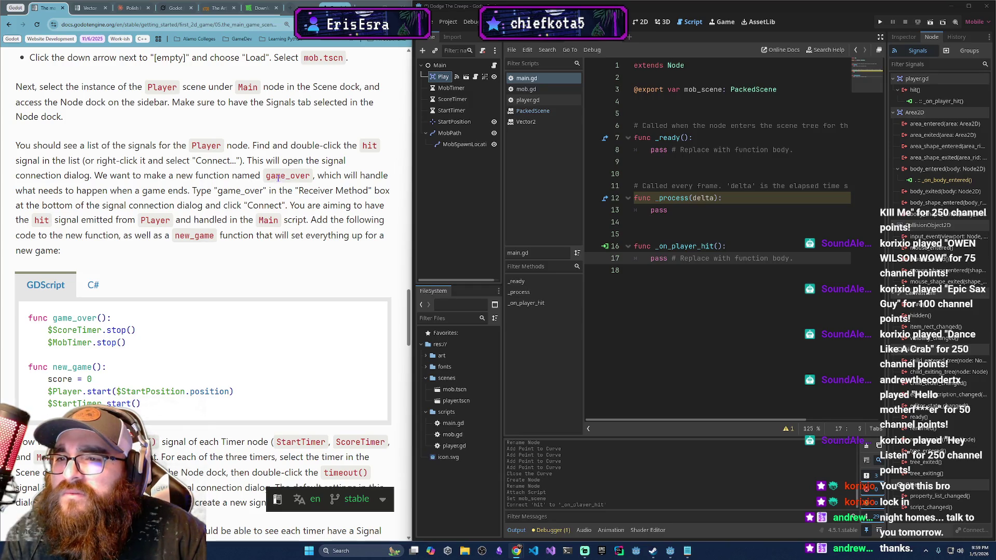
Disconnect the _on_player_hit connection and delete its function from main.gd.
{"action": "left_click", "coordinate": [947, 102]}
{"action": "key", "text": "Delete"}
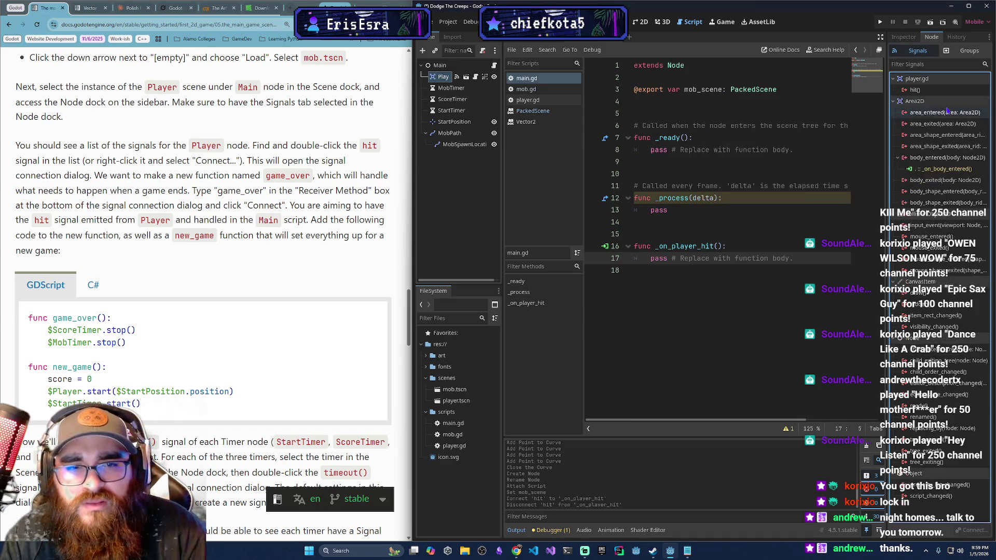
{"action": "left_click_drag", "start_coordinate": [819, 258], "coordinate": [608, 246]}
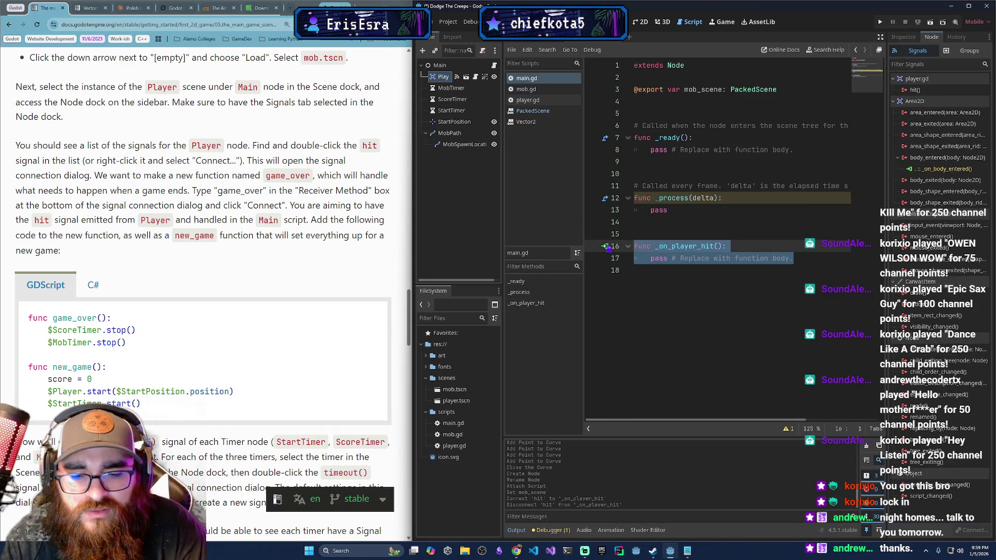
{"action": "key", "text": "Delete"}
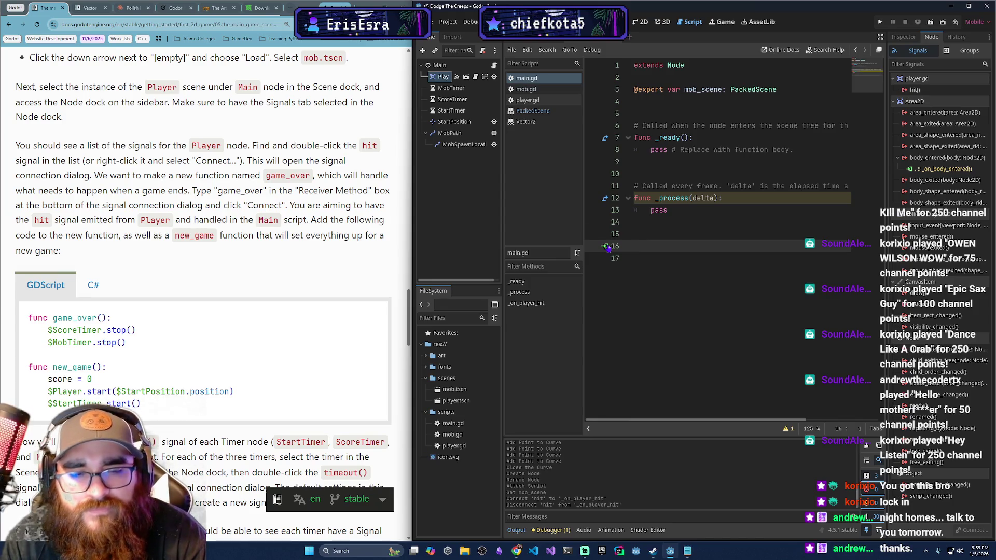
{"action": "key", "text": "BackSpace"}
Reconnect the Player's hit signal with receiver method game_over.
{"action": "double_click", "coordinate": [929, 90]}
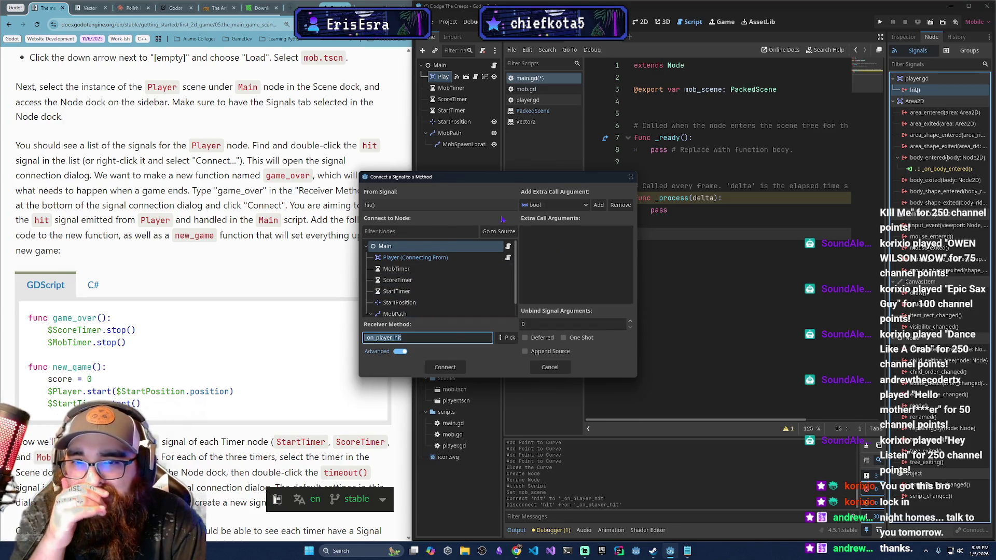
{"action": "left_click", "coordinate": [399, 351]}
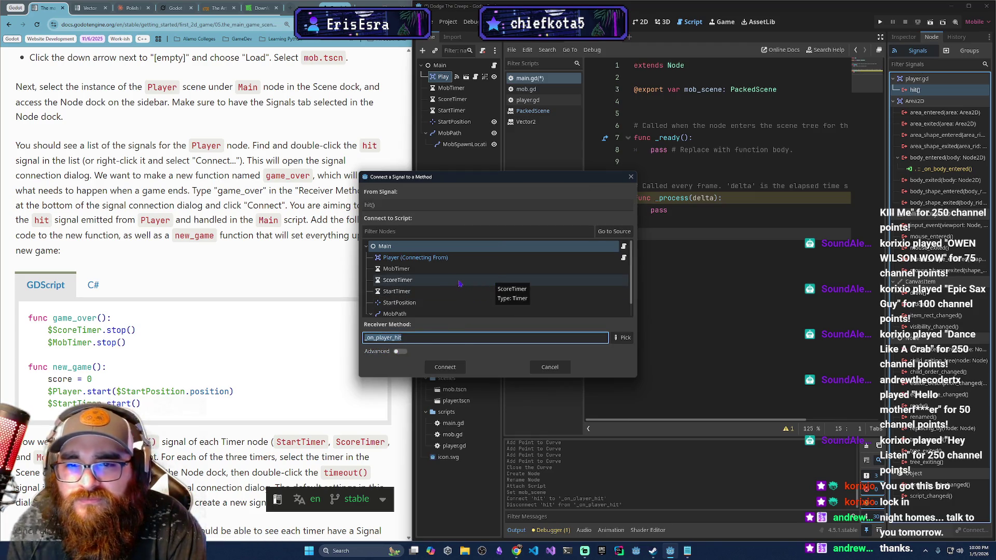
{"action": "left_click_drag", "start_coordinate": [471, 181], "coordinate": [542, 178]}
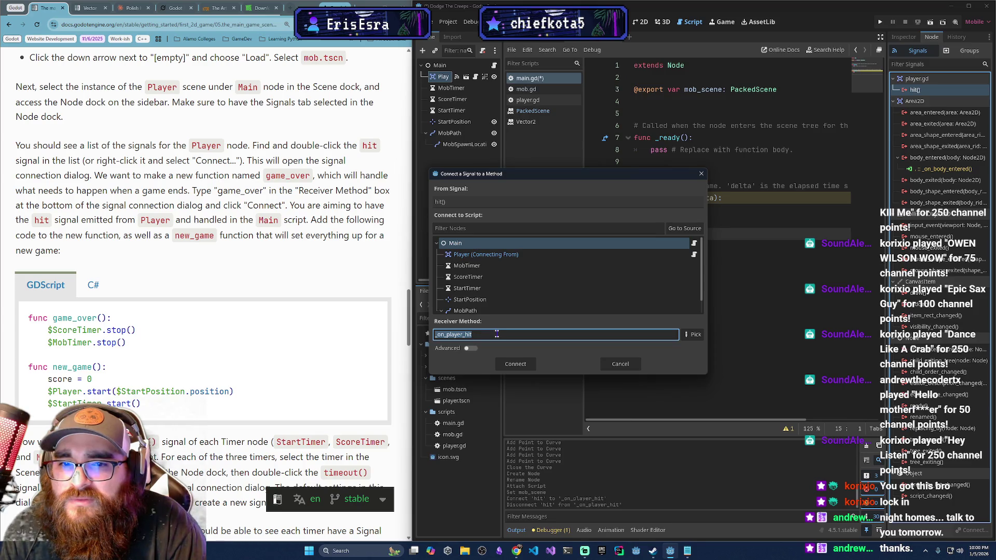
{"action": "scroll", "coordinate": [482, 309], "scroll_direction": "down", "scroll_amount": 1}
{"action": "scroll", "coordinate": [510, 310], "scroll_direction": "up", "scroll_amount": 2}
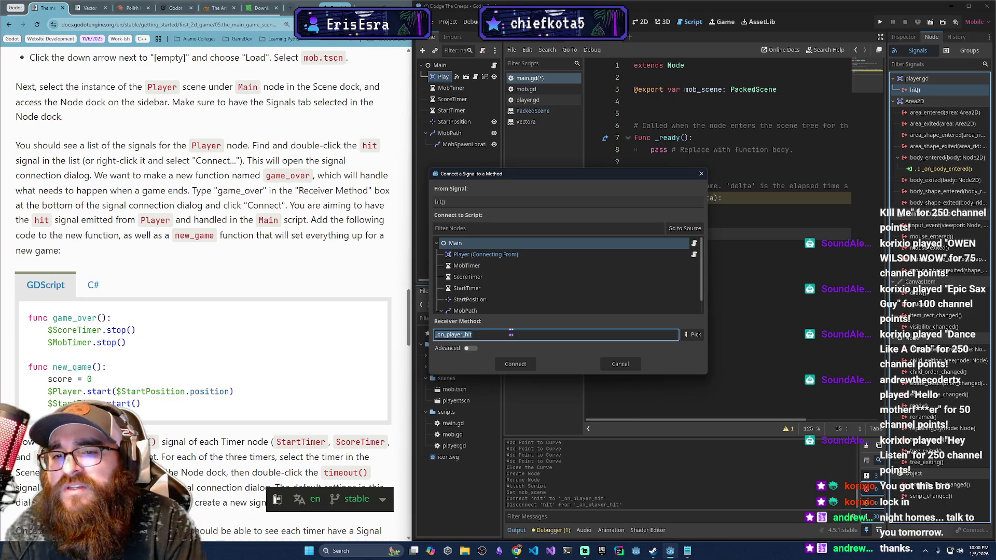
{"action": "type", "text": "game_"}
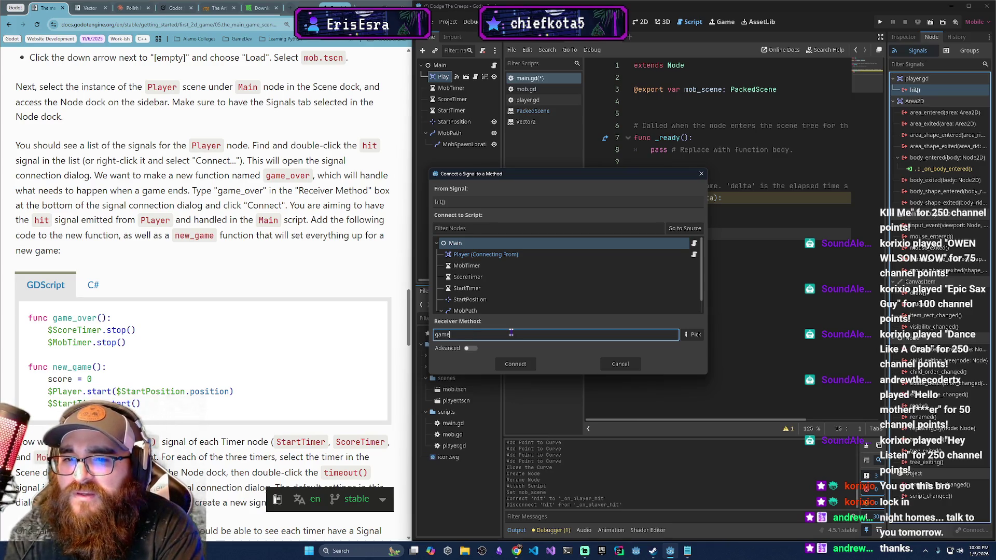
{"action": "type", "text": "over"}
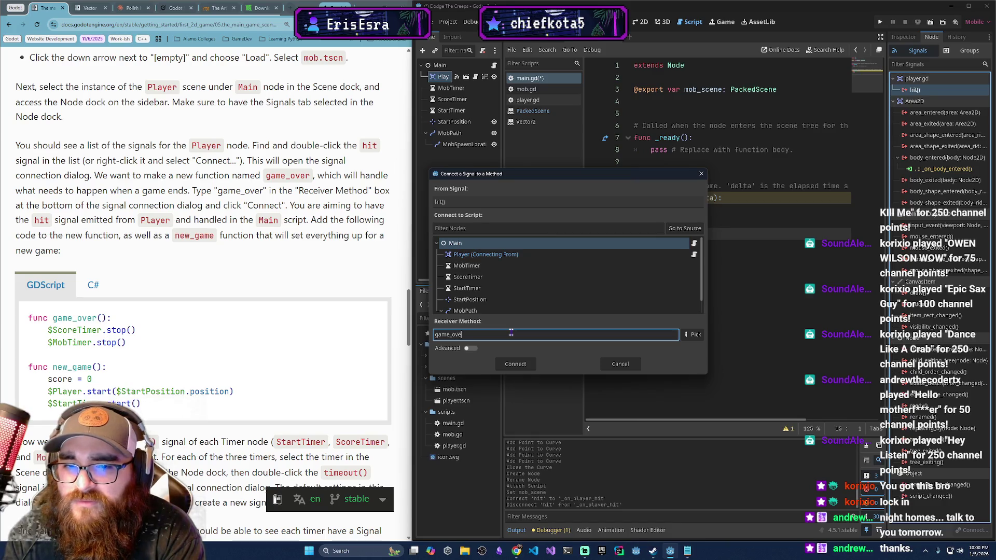
{"action": "key", "text": "Return"}
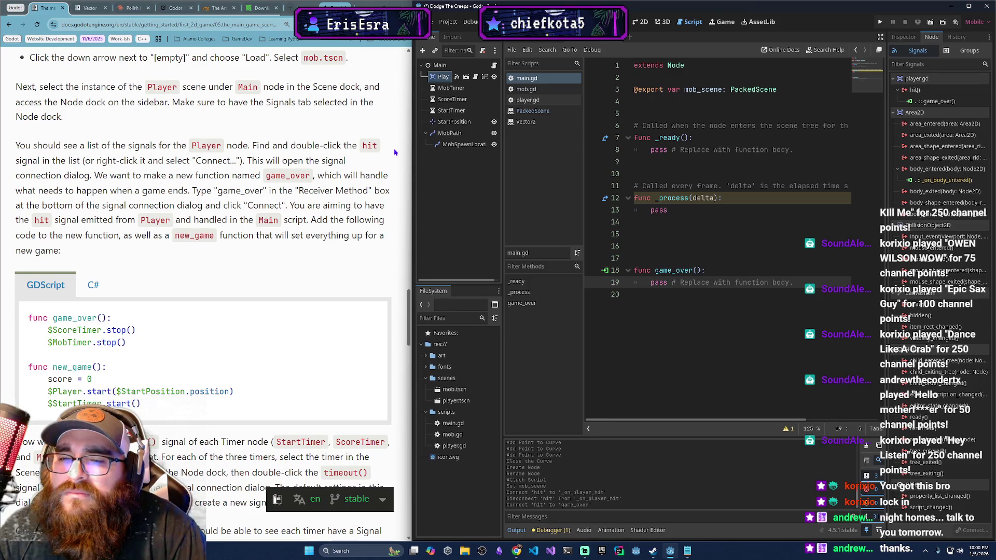
{"action": "right_click", "coordinate": [921, 94]}
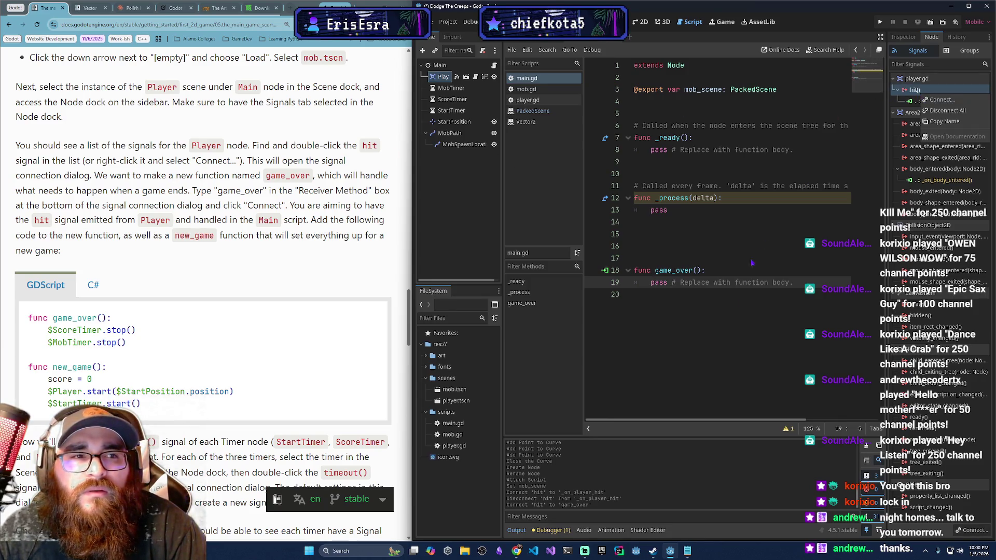
{"action": "left_click", "coordinate": [732, 308]}
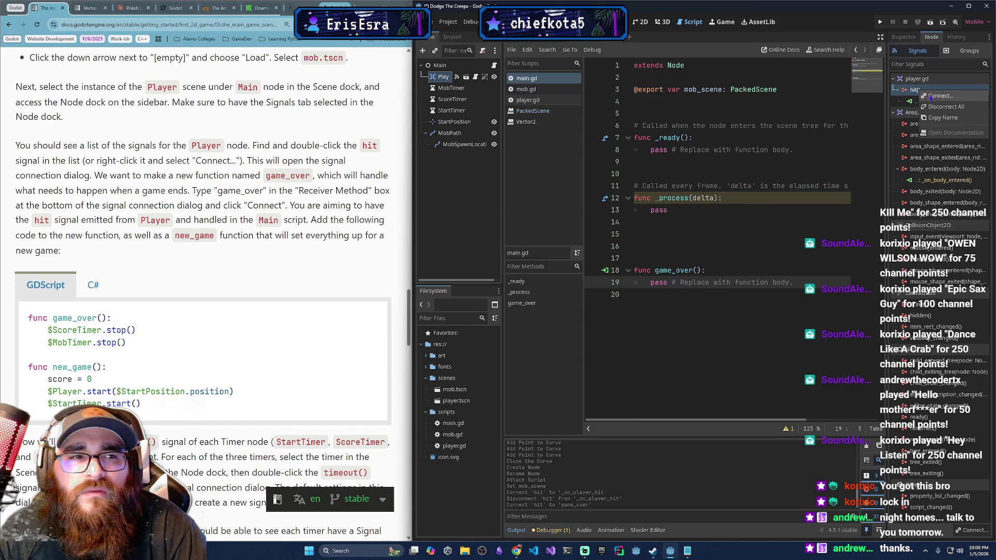
{"action": "double_click", "coordinate": [915, 89]}
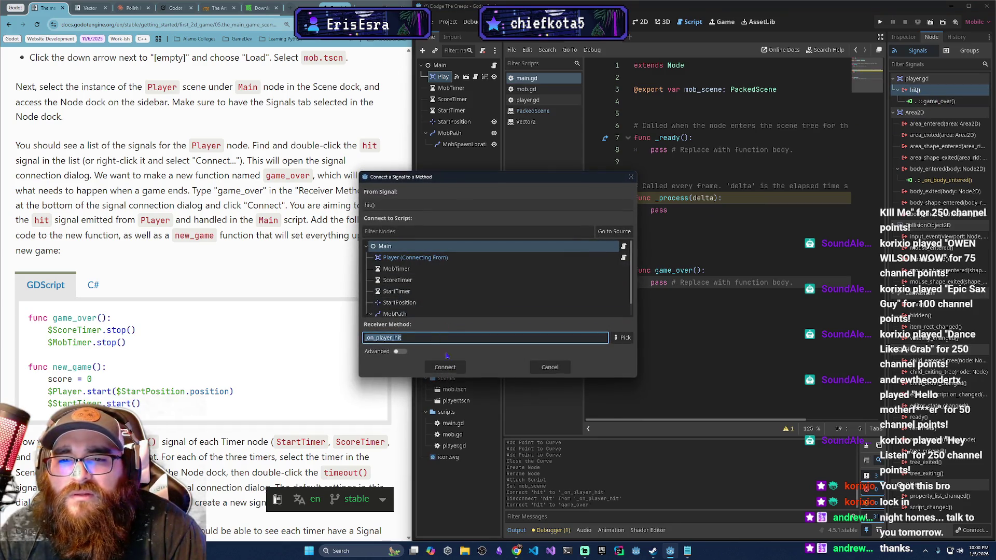
{"action": "left_click", "coordinate": [550, 367]}
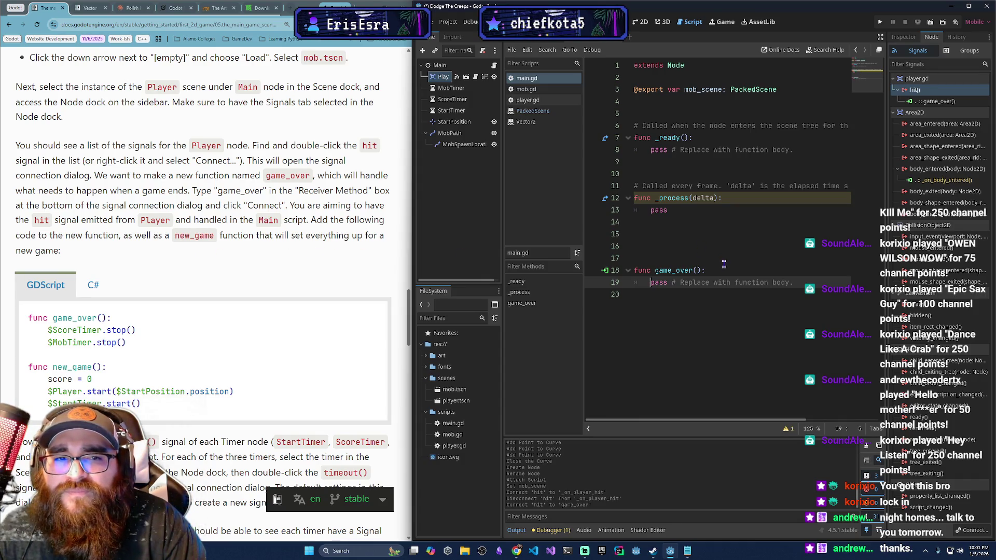
{"action": "left_click_drag", "start_coordinate": [811, 276], "coordinate": [650, 282]}
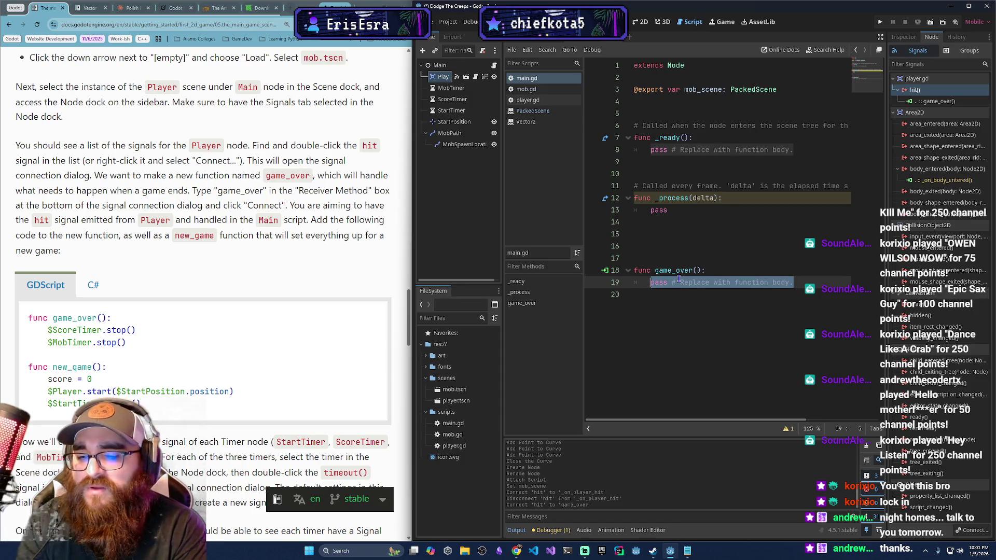
Fill game_over() with $ScoreTimer.stop() and $MobTimer.stop() on separate lines.
{"action": "type", "text": "$Sc"}
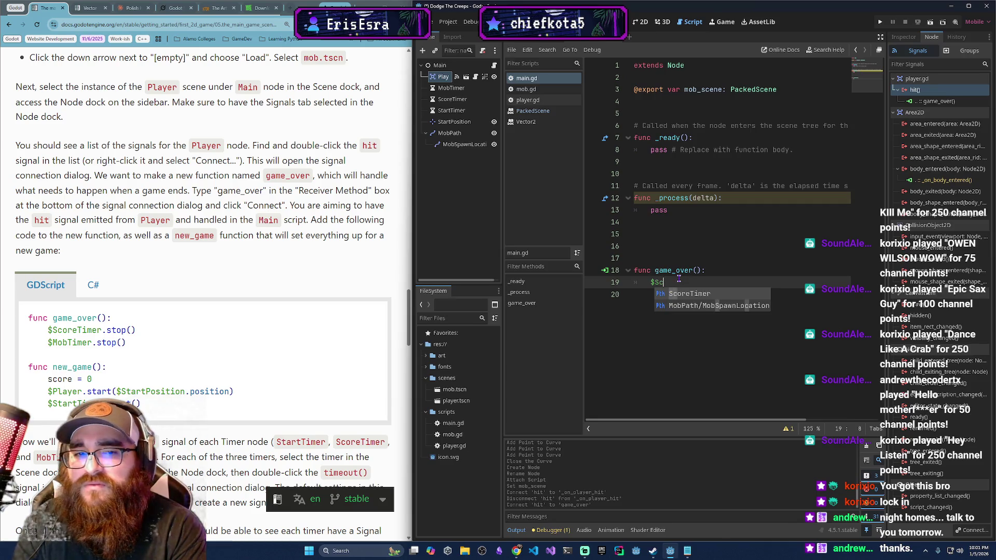
{"action": "key", "text": "Return"}
{"action": "type", "text": ".sto"}
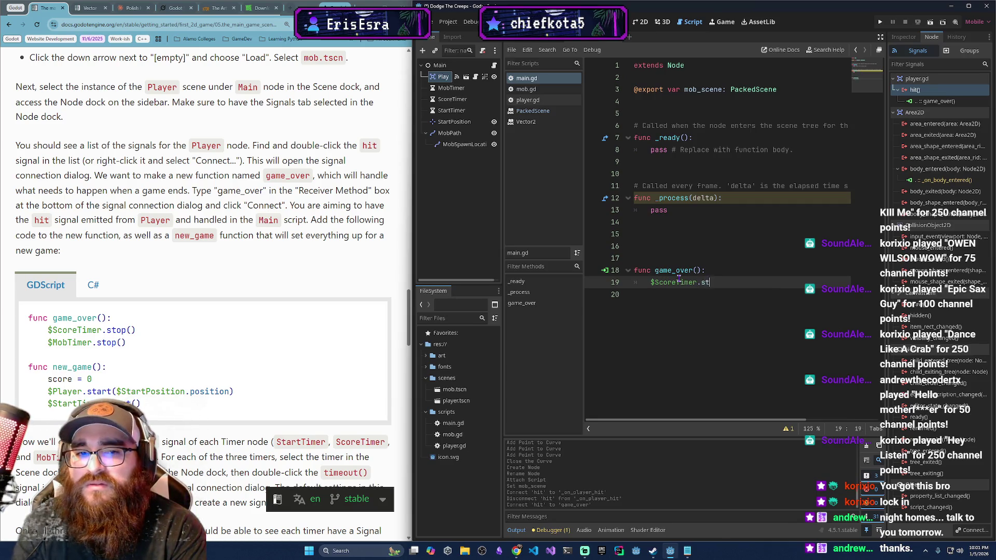
{"action": "key", "text": "Return"}
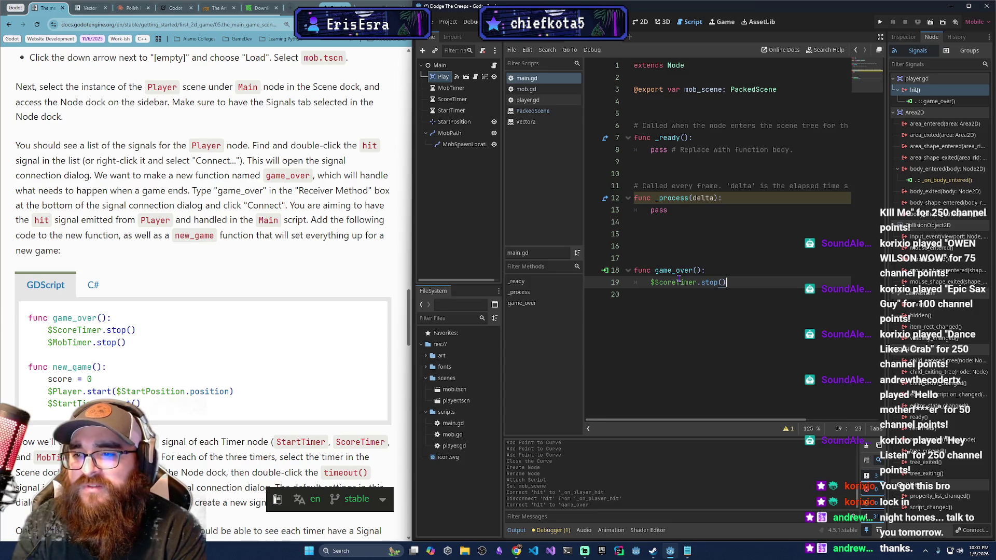
{"action": "key", "text": "Return"}
{"action": "type", "text": "$M"}
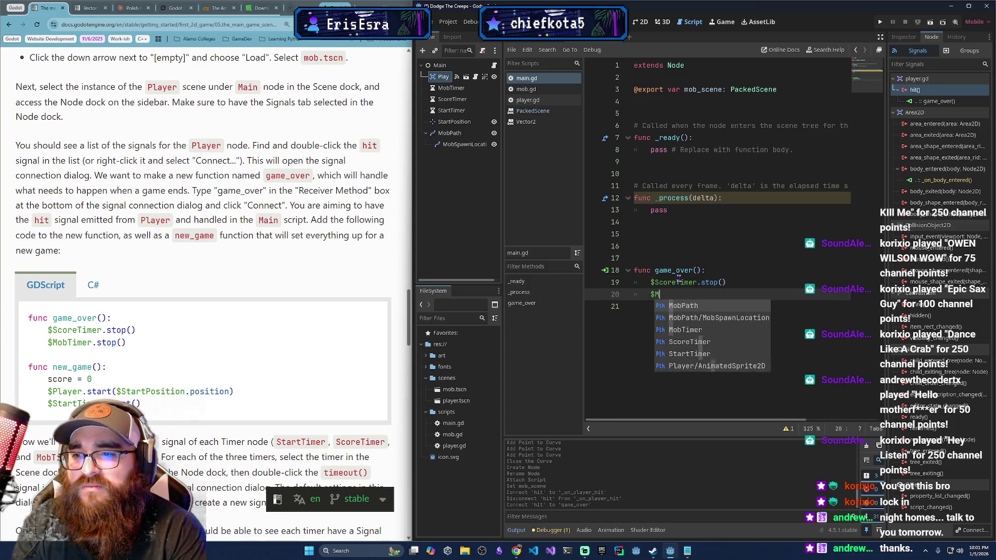
{"action": "type", "text": "obT"}
{"action": "key", "text": "Return"}
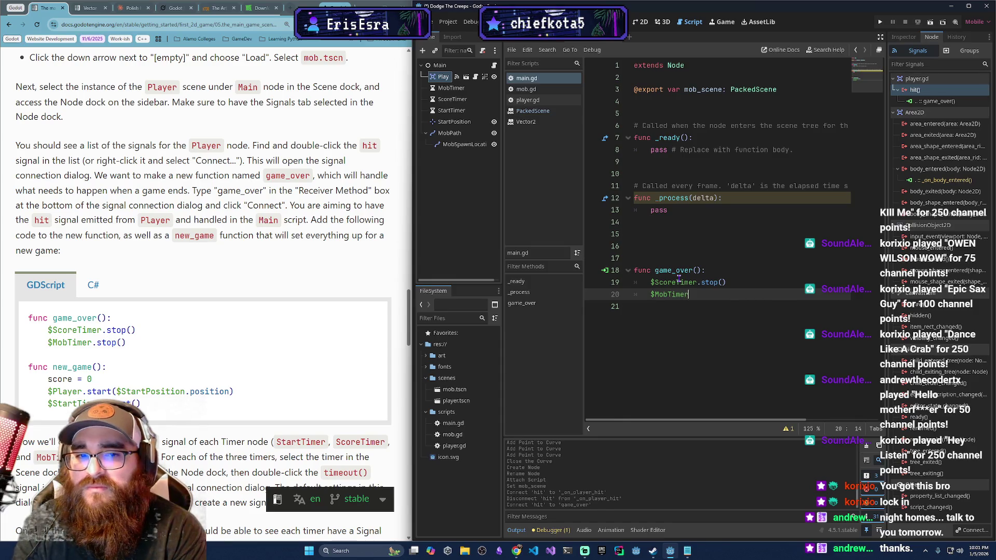
{"action": "type", "text": ".Stop()"}
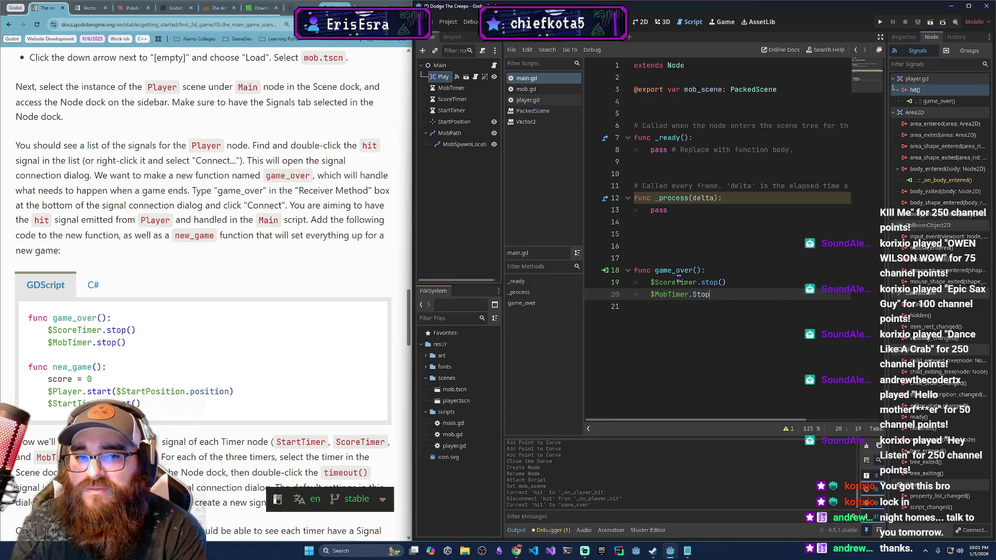
{"action": "key", "text": "BackSpace"}
{"action": "key", "text": "BackSpace"}
{"action": "key", "text": "BackSpace"}
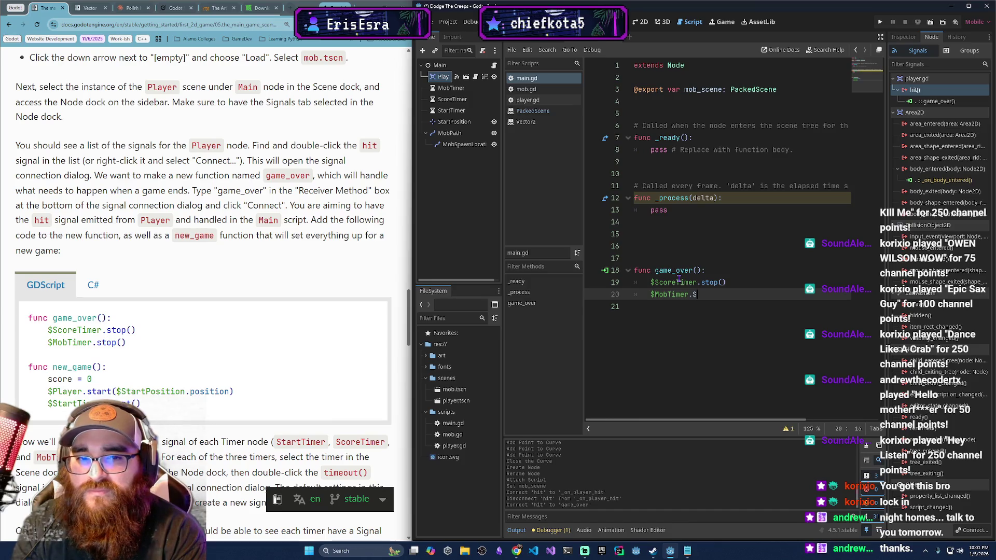
{"action": "type", "text": "stop("}
{"action": "key", "text": "Return"}
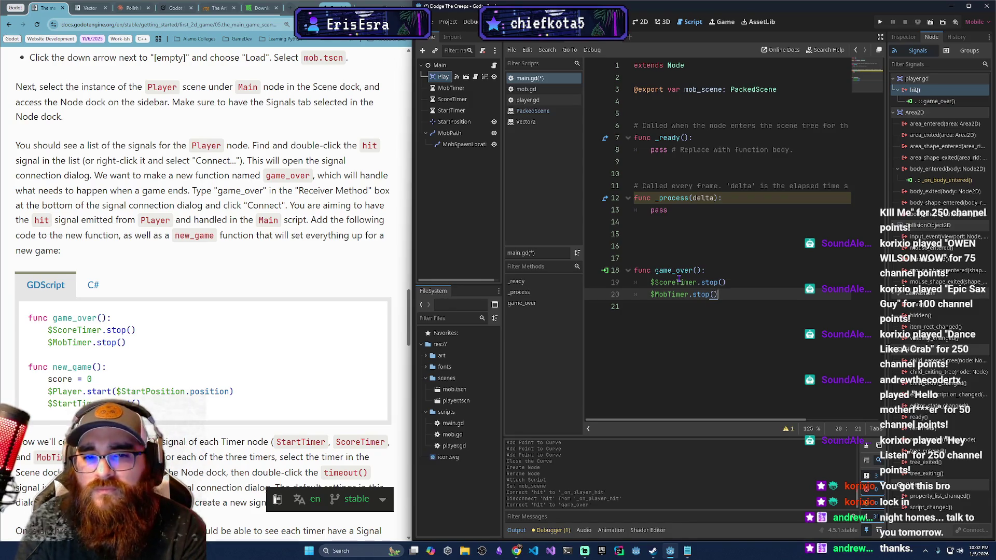
Leave a blank line after game_over and begin typing a new function 'func new('.
{"action": "key", "text": "Return"}
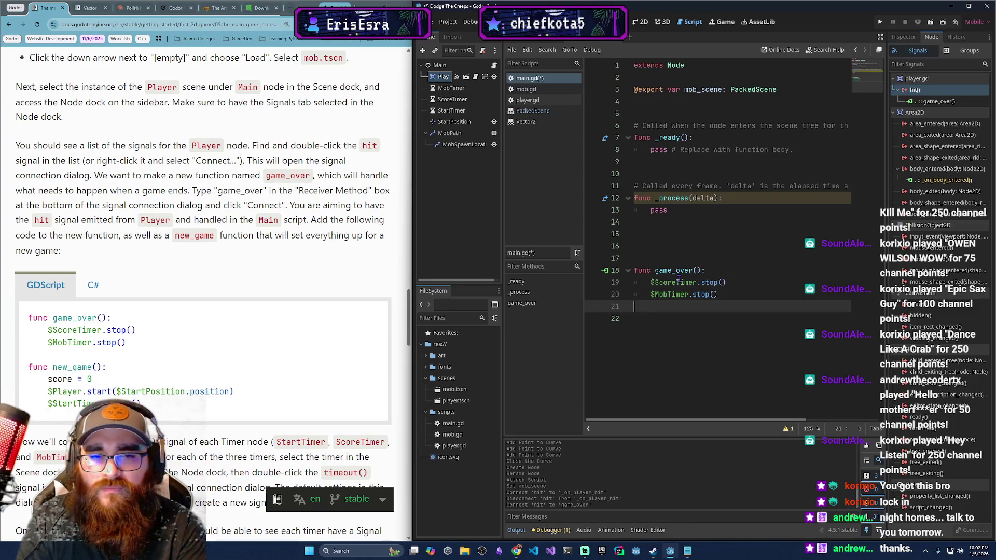
{"action": "key", "text": "Return"}
{"action": "type", "text": "func "}
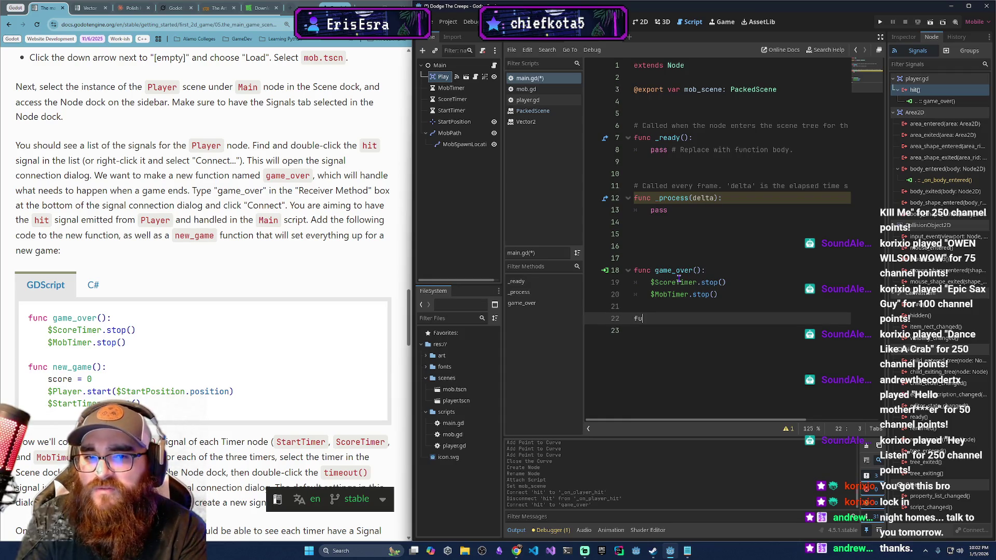
{"action": "type", "text": "new("}
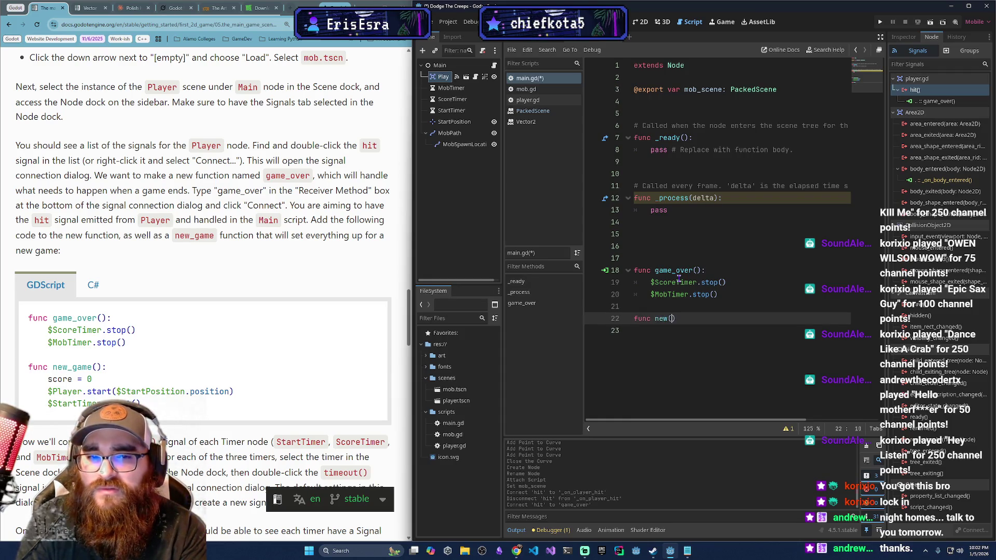
Name the function new_game() and set score = 0 as its first line.
{"action": "key", "text": "BackSpace"}
{"action": "type", "text": "_game()"}
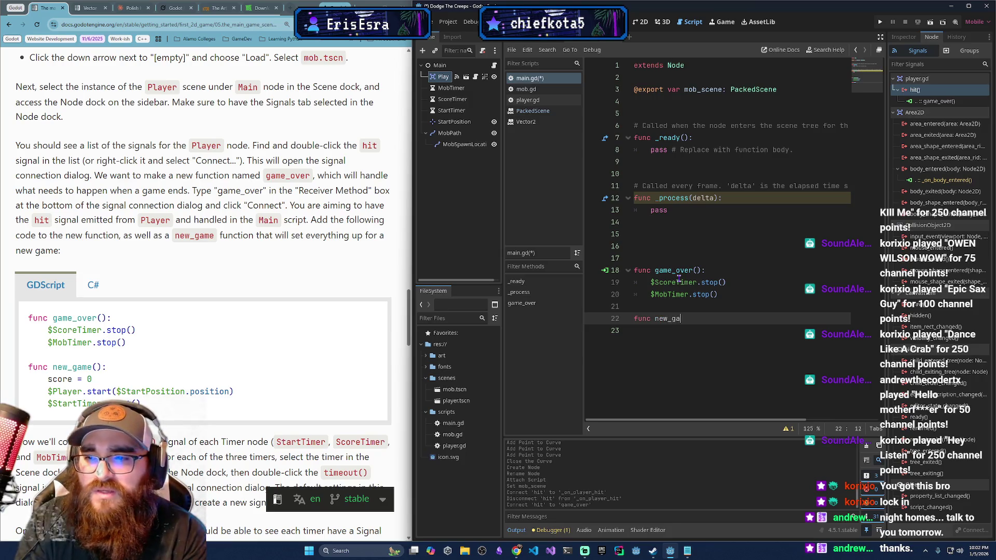
{"action": "type", "text": ":"}
{"action": "key", "text": "Return"}
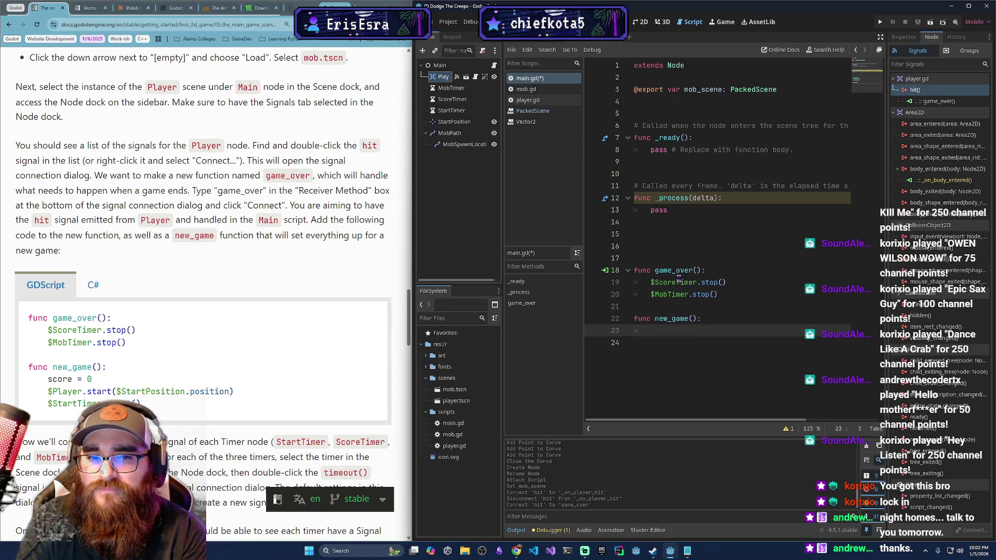
{"action": "type", "text": "score = 0"}
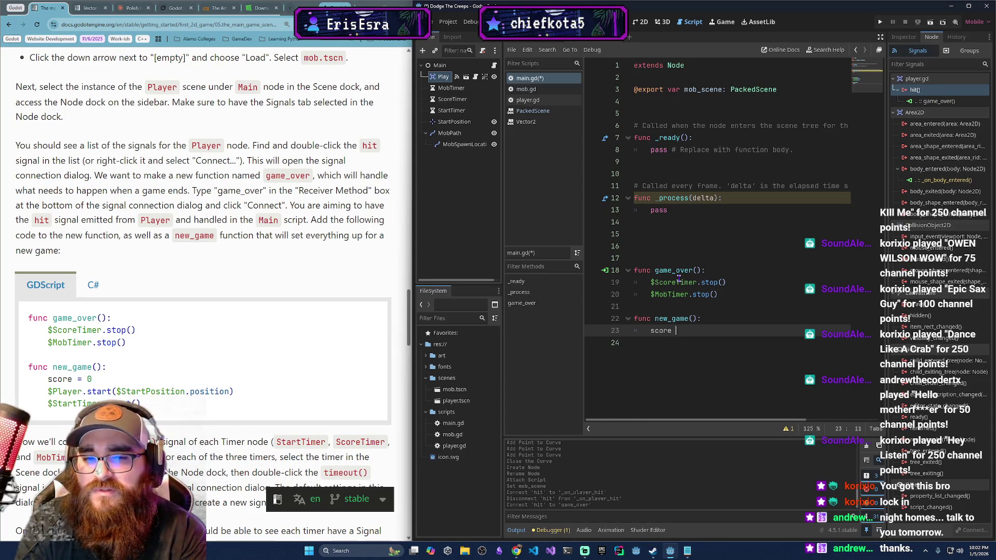
{"action": "key", "text": "Return"}
{"action": "key", "text": "BackSpace"}
{"action": "key", "text": "Return"}
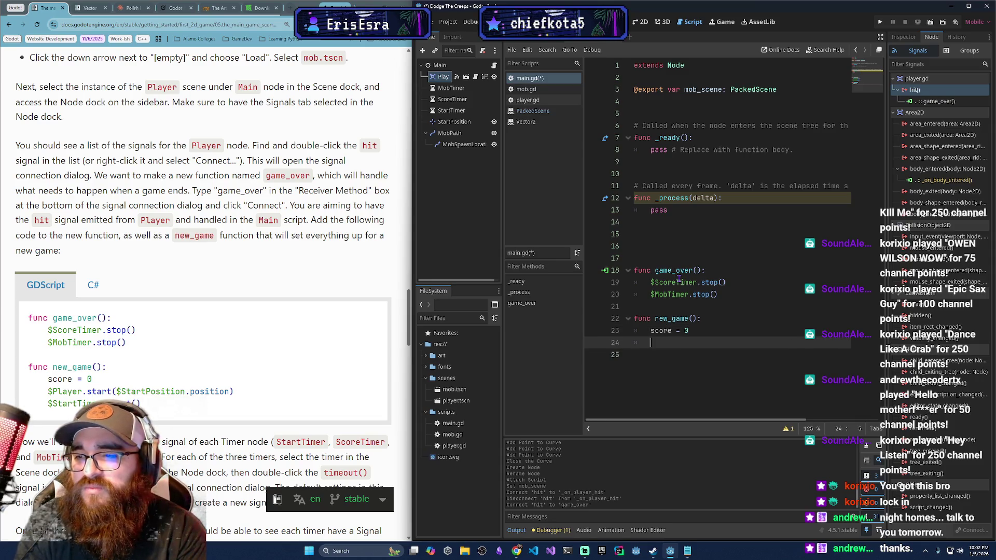
Add the line $Player.start($StartPosition.position) to new_game.
{"action": "type", "text": "$player"}
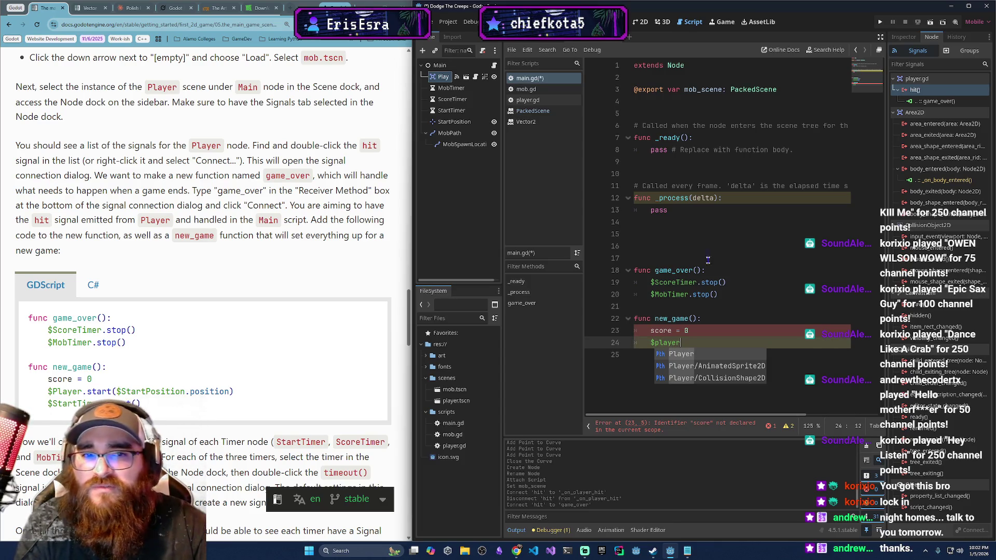
{"action": "key", "text": "Escape"}
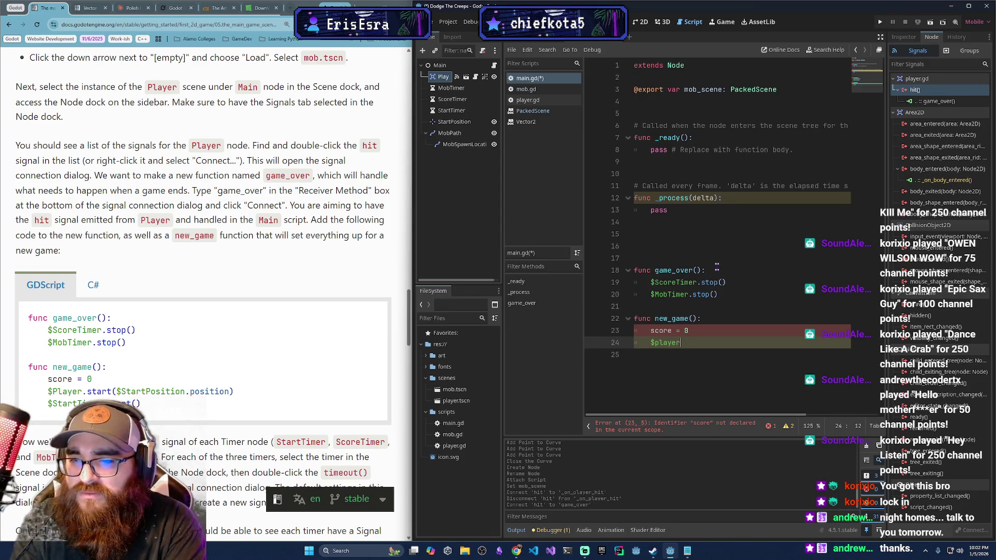
{"action": "key", "text": "BackSpace"}
{"action": "key", "text": "BackSpace"}
{"action": "key", "text": "BackSpace"}
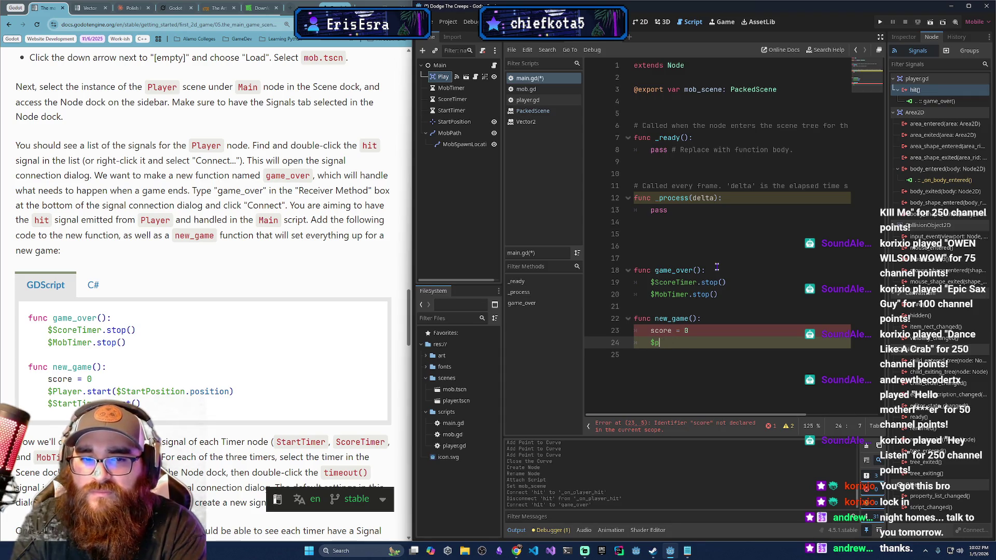
{"action": "type", "text": "Player"}
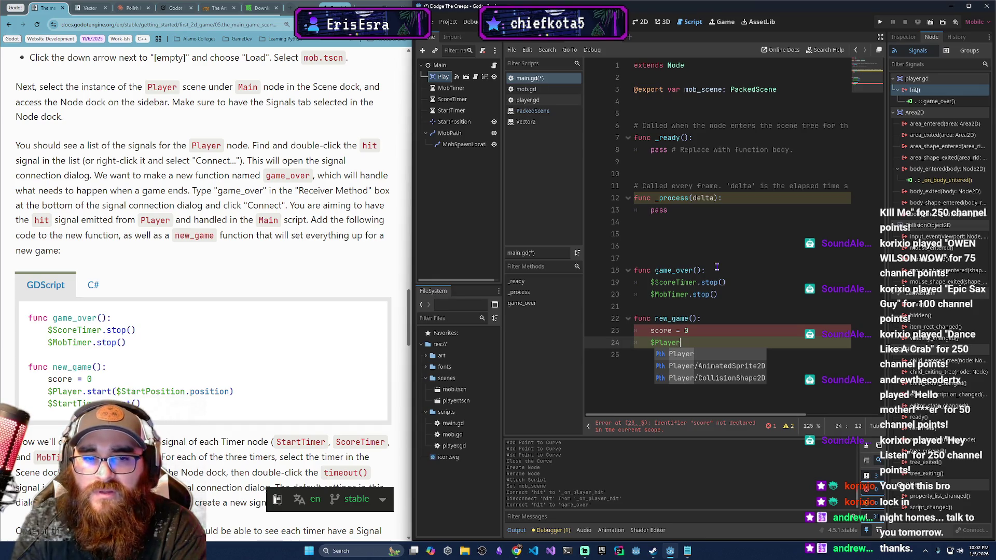
{"action": "type", "text": ".start("}
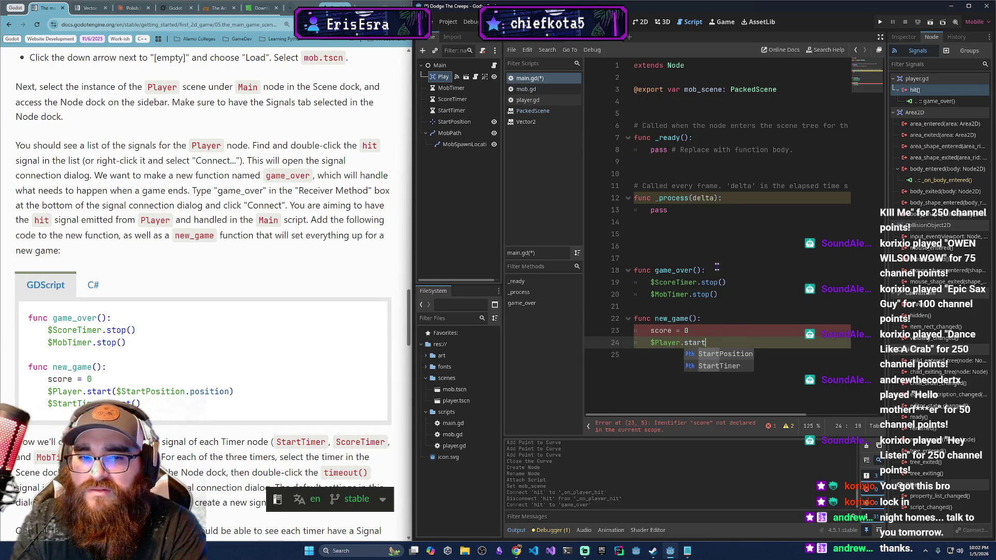
{"action": "type", "text": "$st"}
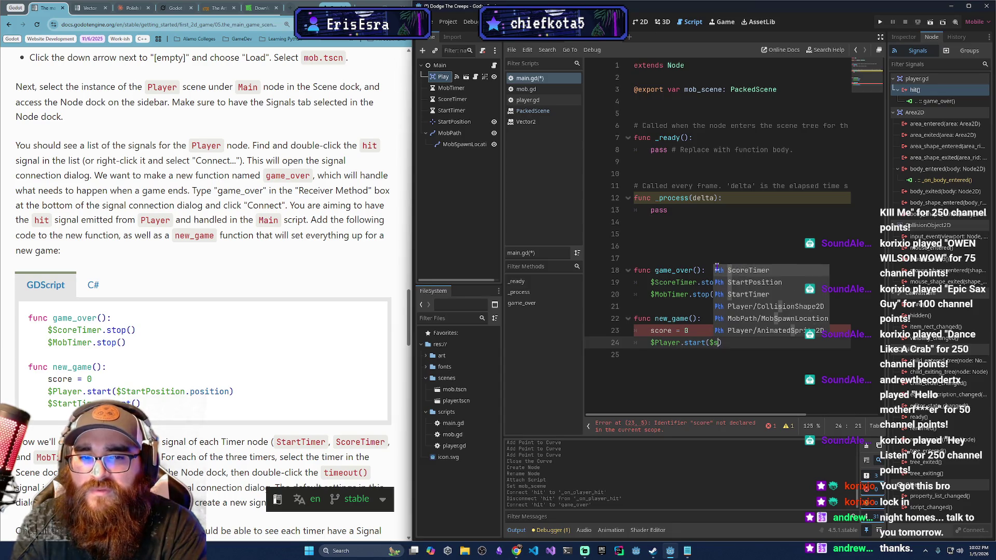
{"action": "key", "text": "Return"}
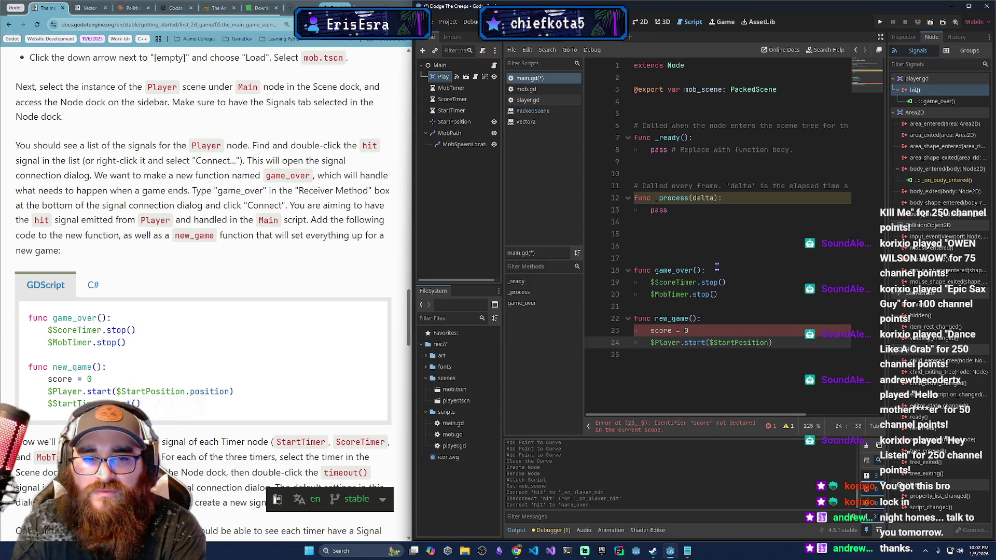
{"action": "type", "text": ".postion"}
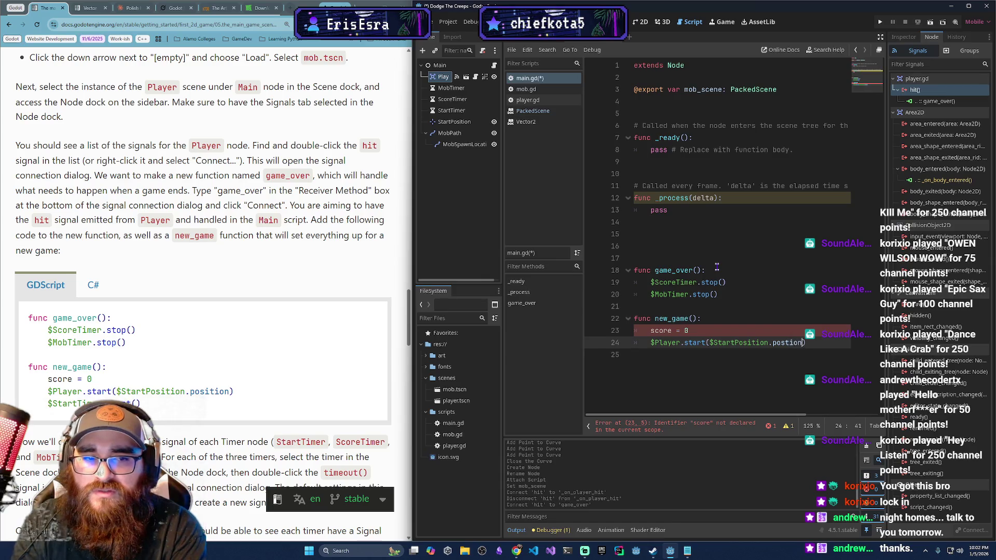
{"action": "key", "text": "Return"}
{"action": "key", "text": "End"}
End new_game with $StartTimer.start() and add unindented blank lines below it.
{"action": "key", "text": "Return"}
{"action": "type", "text": "$st"}
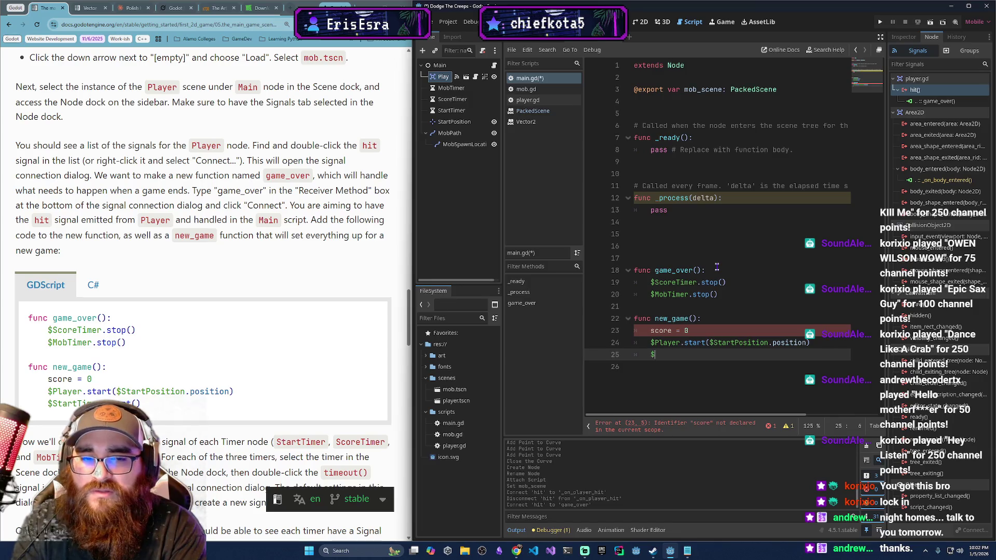
{"action": "key", "text": "Return"}
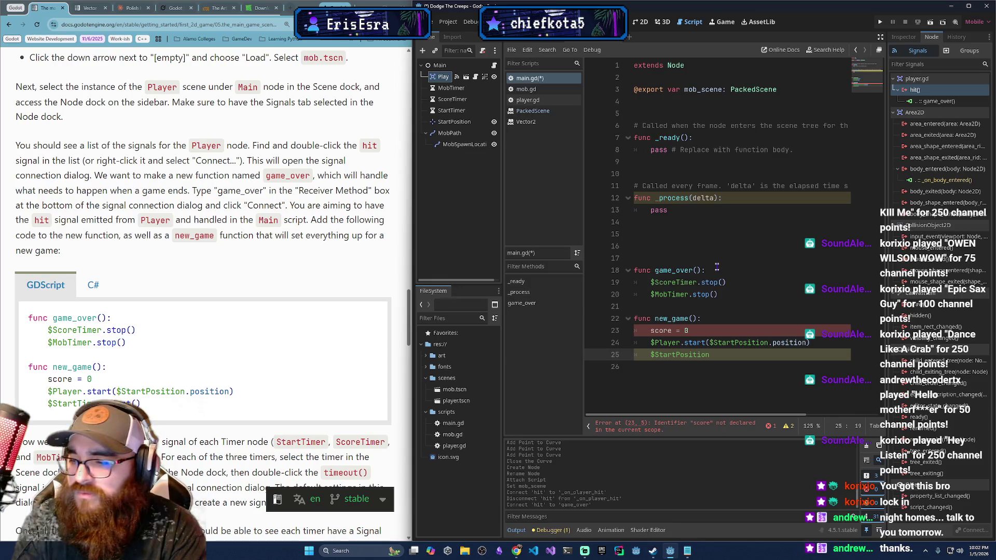
{"action": "key", "text": "BackSpace"}
{"action": "key", "text": "BackSpace"}
{"action": "key", "text": "BackSpace"}
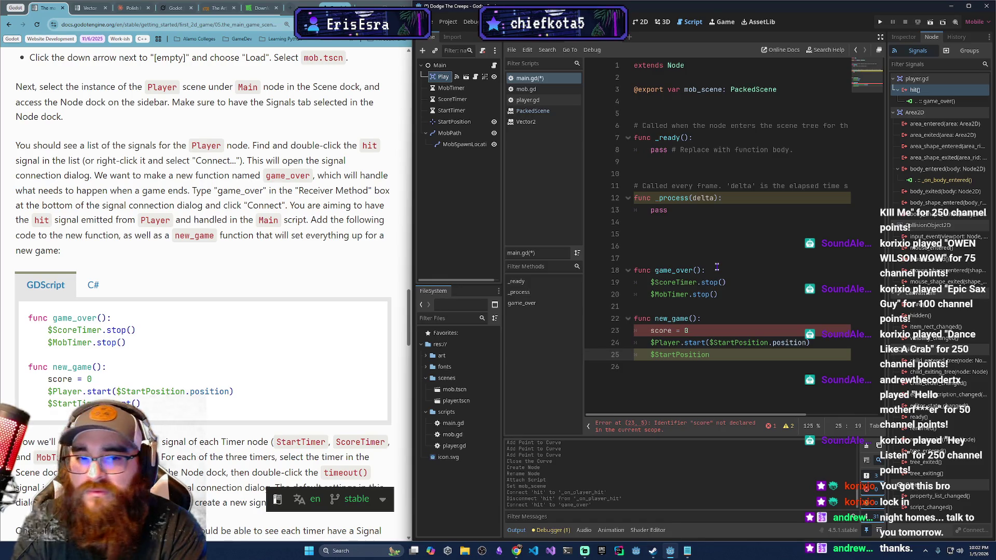
{"action": "key", "text": "BackSpace"}
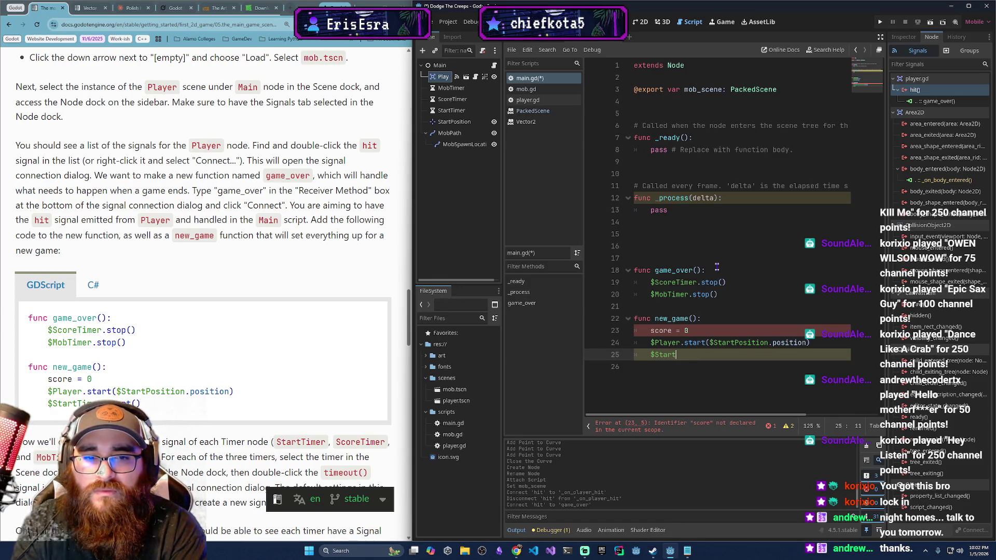
{"action": "type", "text": "Timer.st"}
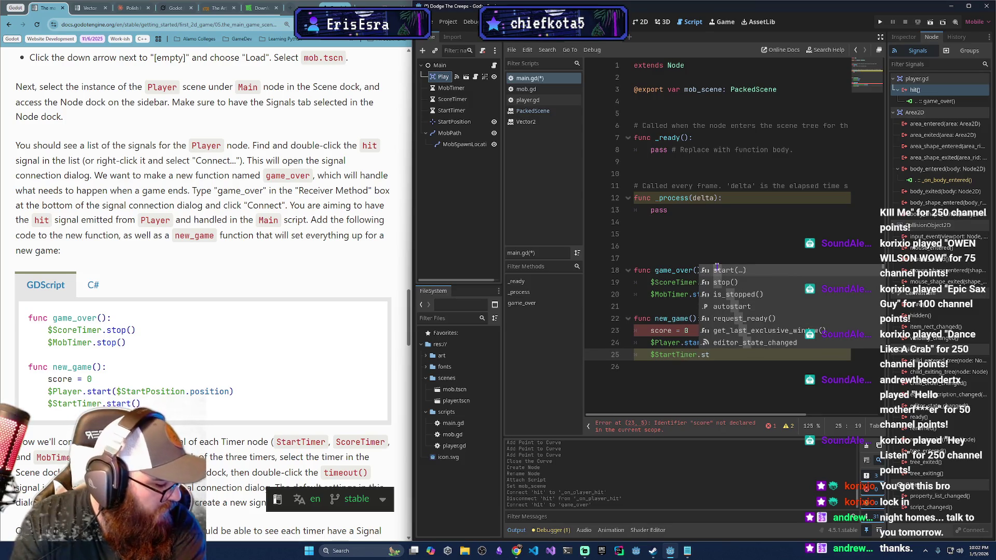
{"action": "key", "text": "Return"}
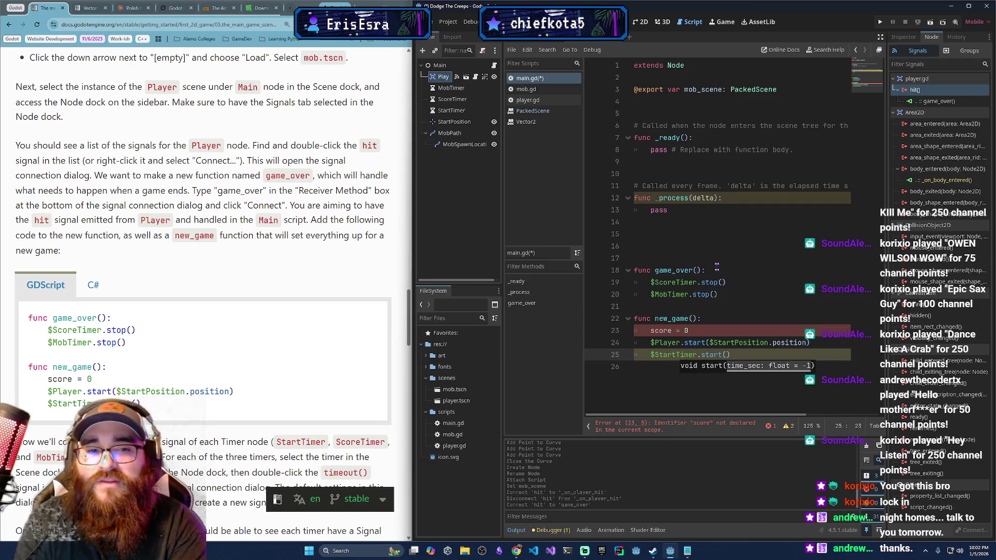
{"action": "key", "text": "Return"}
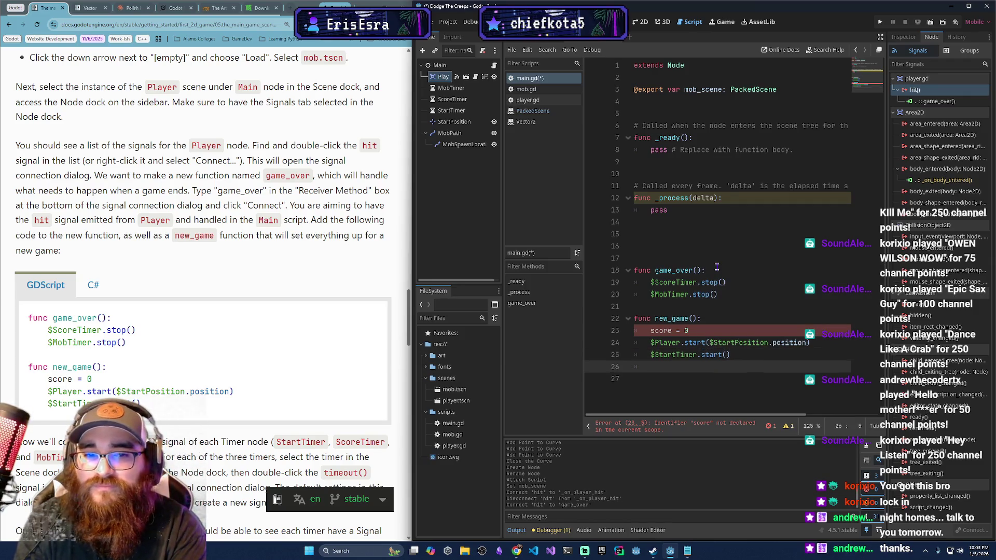
{"action": "key", "text": "BackSpace"}
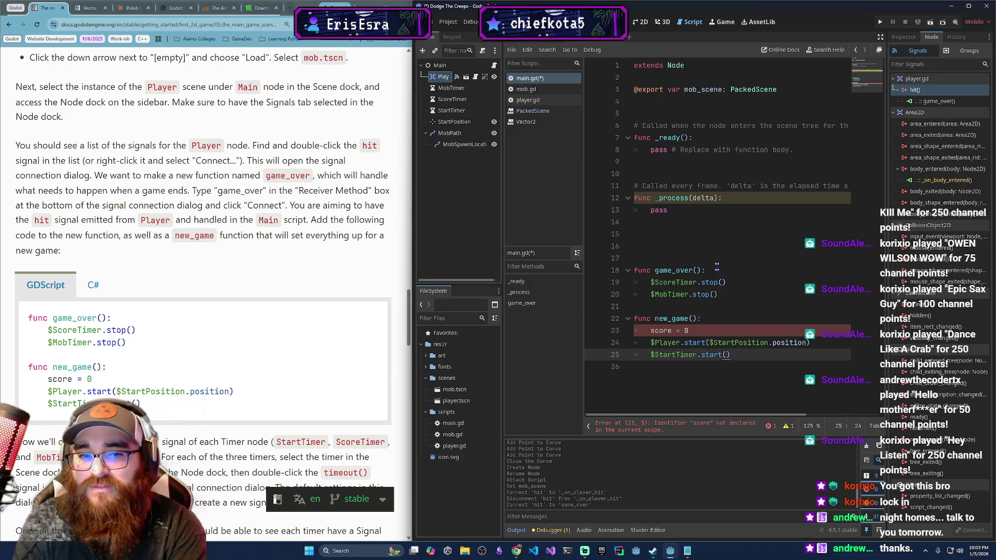
{"action": "key", "text": "Return"}
{"action": "key", "text": "Return"}
{"action": "key", "text": "BackSpace"}
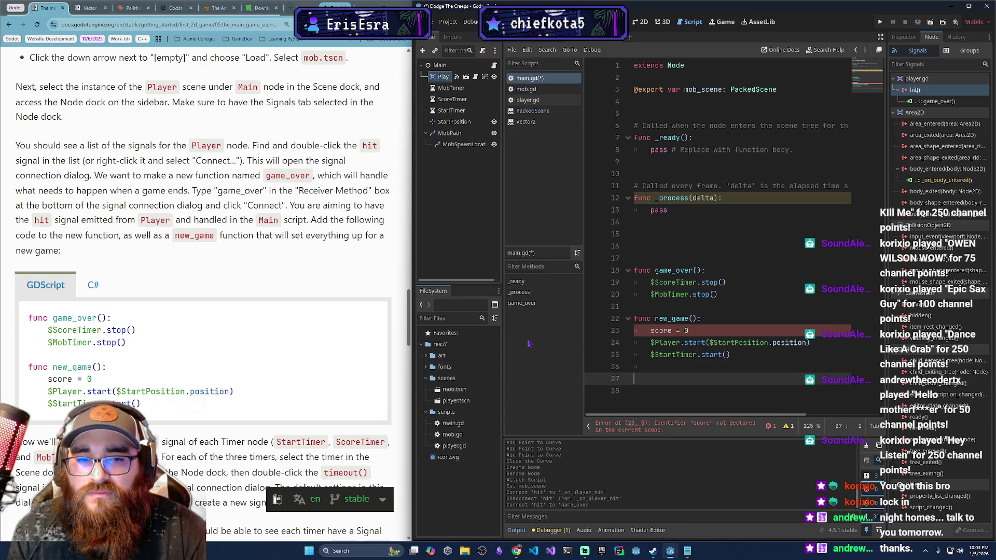
{"action": "scroll", "coordinate": [260, 383], "scroll_direction": "down", "scroll_amount": 2}
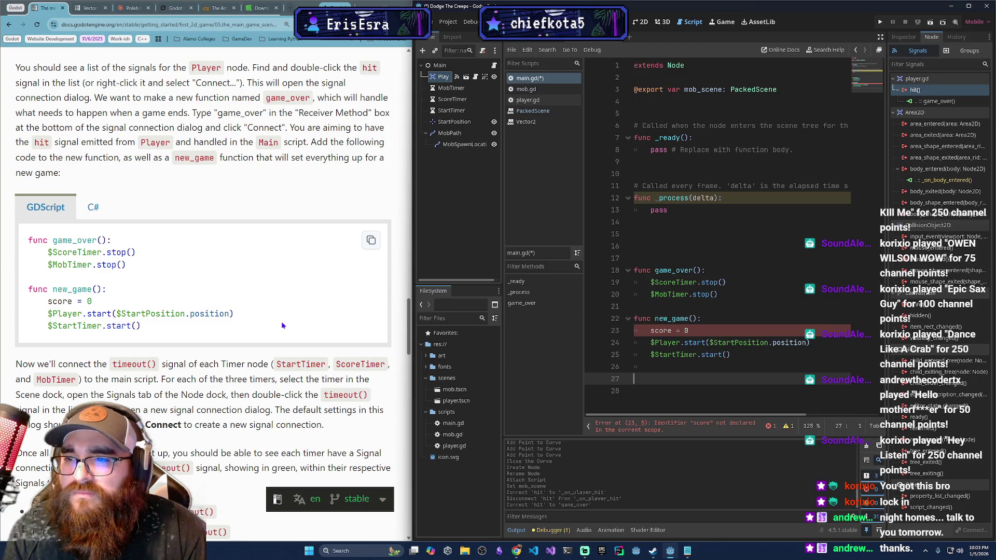
{"action": "scroll", "coordinate": [265, 325], "scroll_direction": "up", "scroll_amount": 1}
{"action": "scroll", "coordinate": [245, 326], "scroll_direction": "up", "scroll_amount": 5}
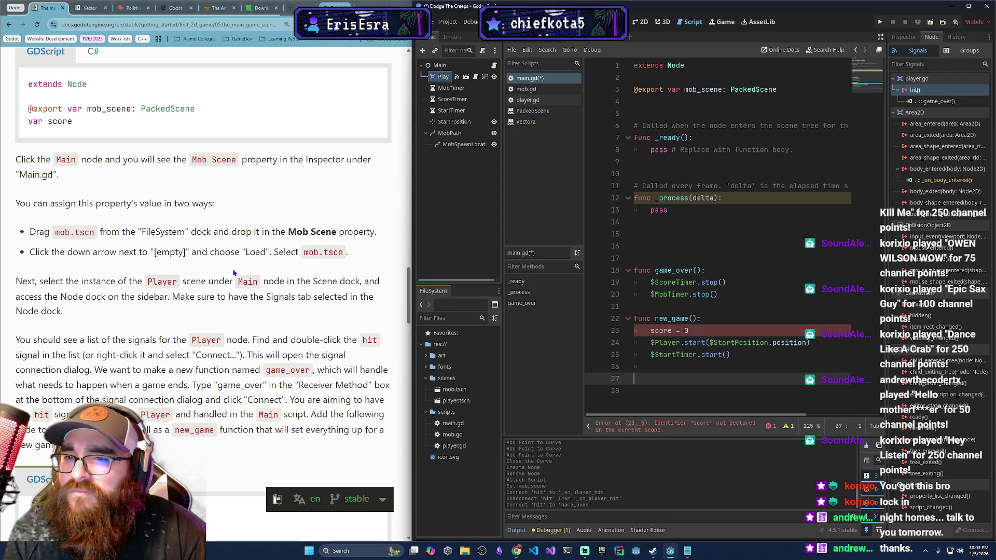
{"action": "scroll", "coordinate": [210, 253], "scroll_direction": "up", "scroll_amount": 2}
{"action": "scroll", "coordinate": [238, 312], "scroll_direction": "down", "scroll_amount": 4}
{"action": "scroll", "coordinate": [238, 311], "scroll_direction": "down", "scroll_amount": 2}
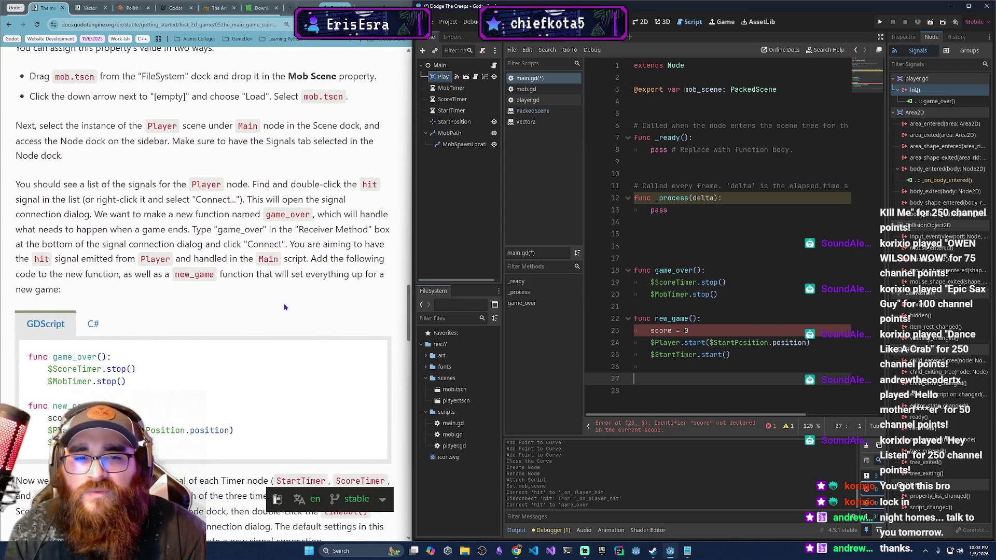
{"action": "scroll", "coordinate": [247, 326], "scroll_direction": "down", "scroll_amount": 3}
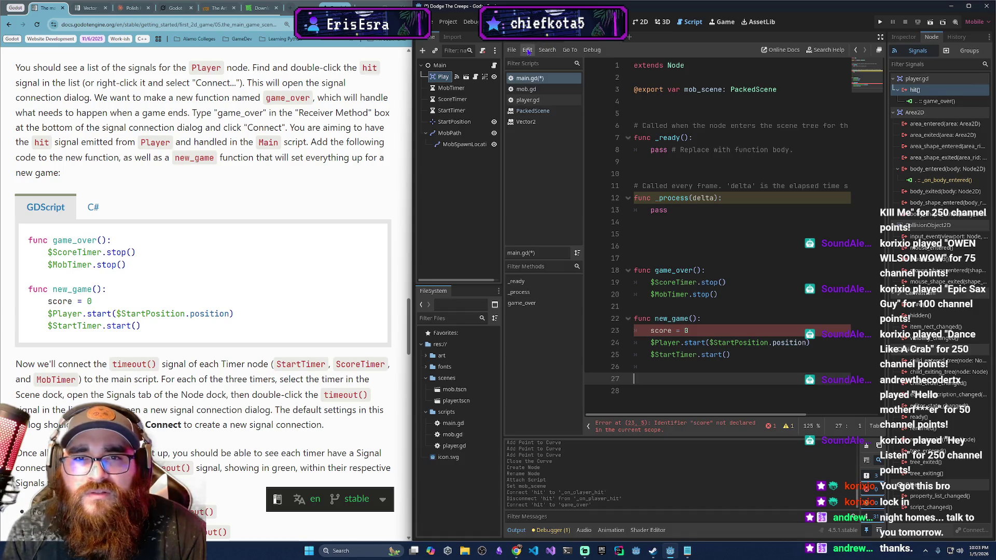
{"action": "left_click", "coordinate": [522, 39]}
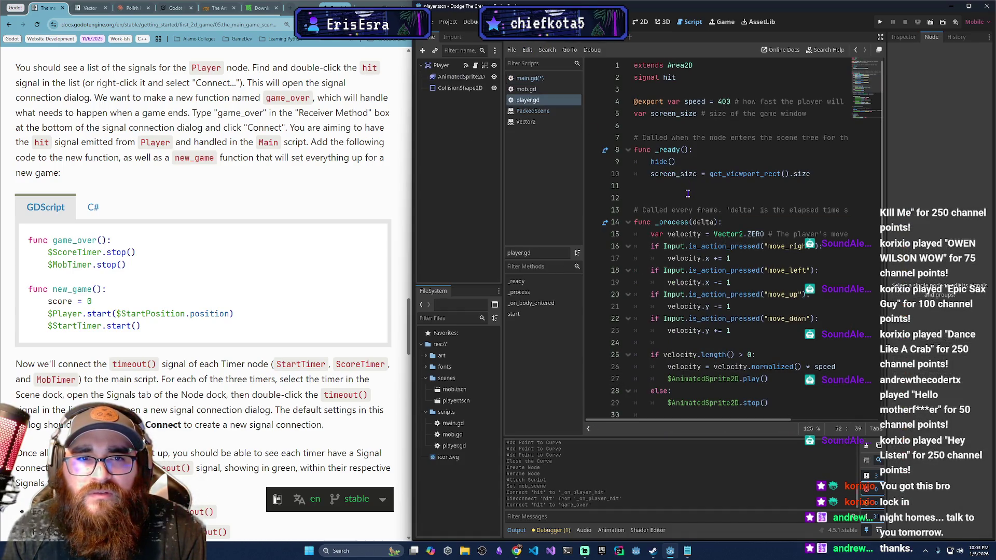
{"action": "scroll", "coordinate": [688, 190], "scroll_direction": "down", "scroll_amount": 7}
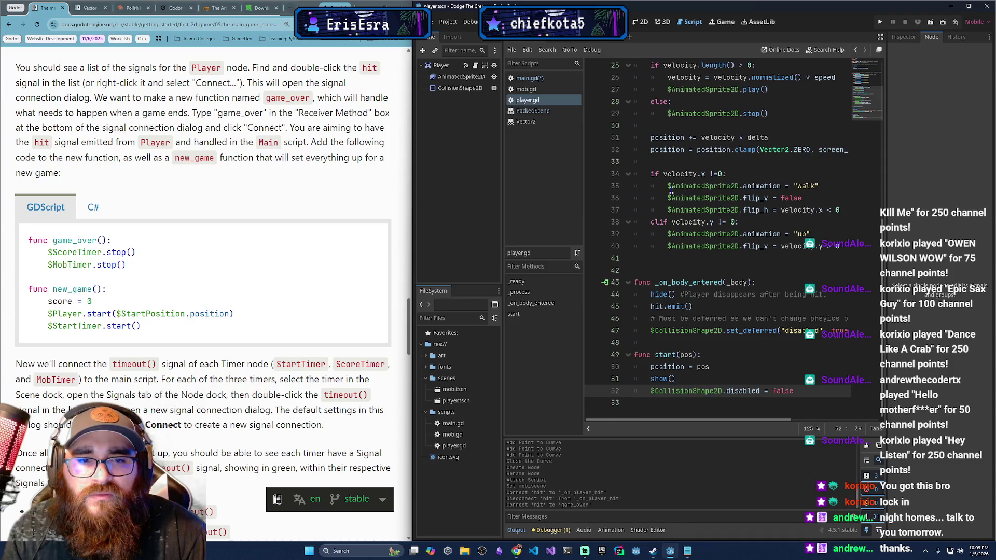
{"action": "scroll", "coordinate": [674, 186], "scroll_direction": "up", "scroll_amount": 7}
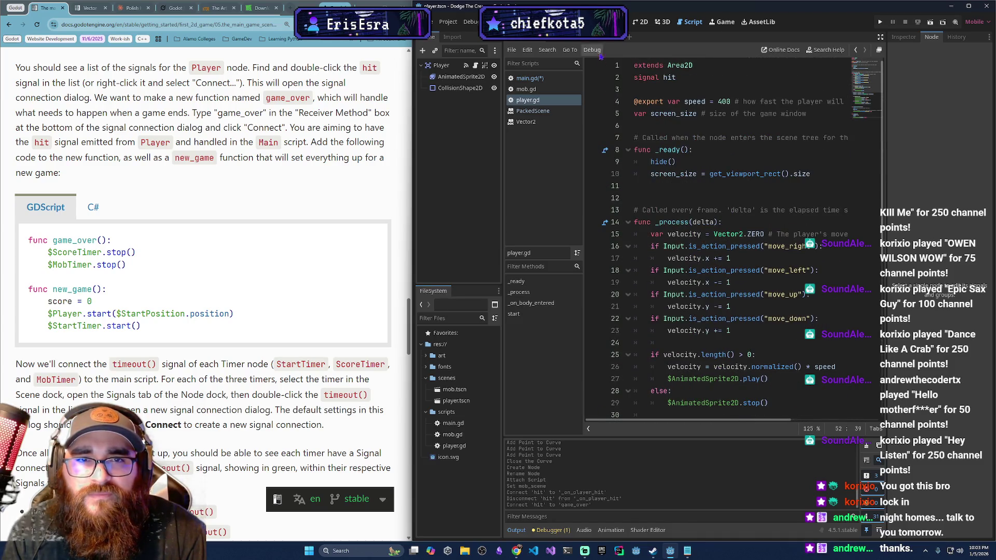
{"action": "key", "text": "ctrl+Tab"}
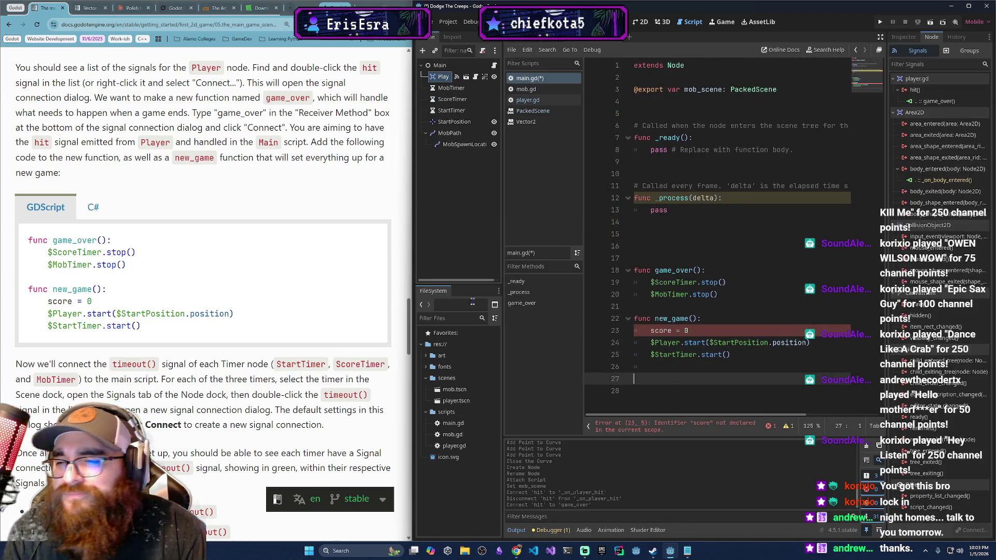
{"action": "scroll", "coordinate": [119, 380], "scroll_direction": "down", "scroll_amount": 1}
{"action": "scroll", "coordinate": [119, 381], "scroll_direction": "down", "scroll_amount": 2}
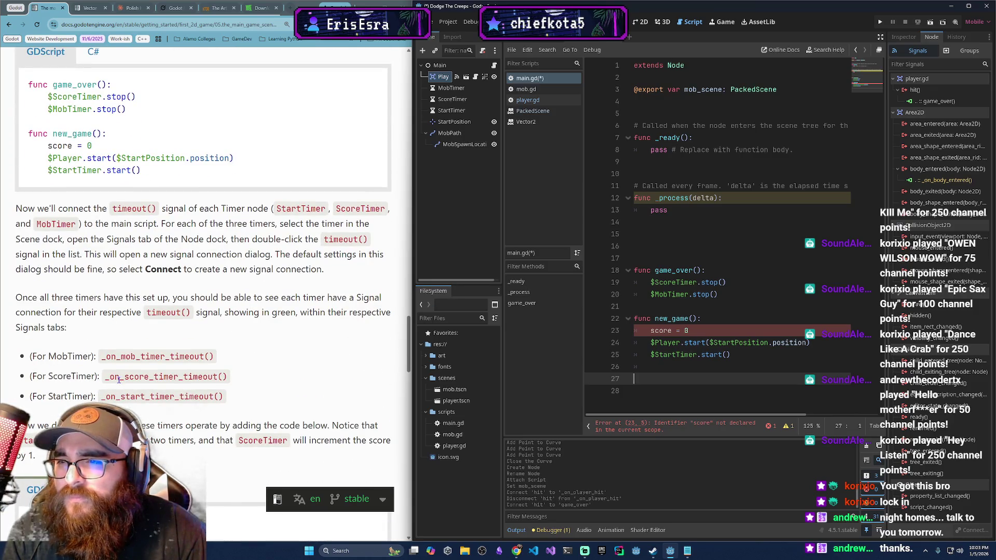
{"action": "scroll", "coordinate": [118, 381], "scroll_direction": "down", "scroll_amount": 2}
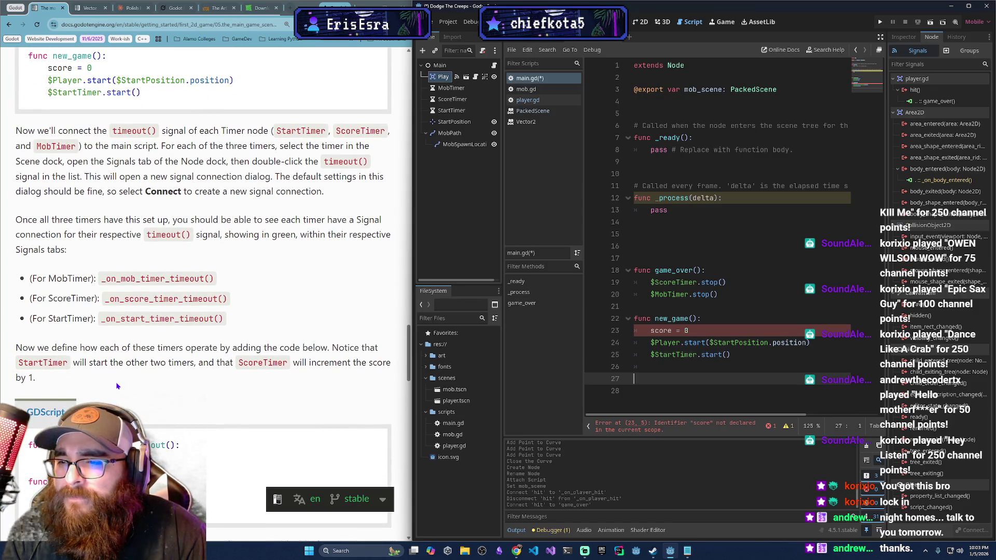
{"action": "scroll", "coordinate": [117, 386], "scroll_direction": "down", "scroll_amount": 2}
{"action": "scroll", "coordinate": [117, 386], "scroll_direction": "up", "scroll_amount": 2}
{"action": "scroll", "coordinate": [117, 386], "scroll_direction": "up", "scroll_amount": 2}
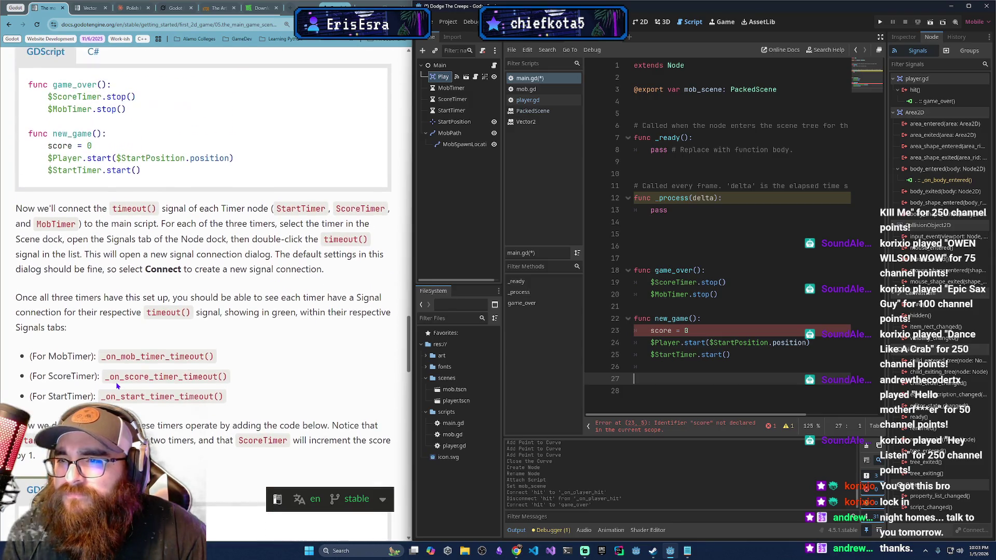
{"action": "scroll", "coordinate": [247, 373], "scroll_direction": "down", "scroll_amount": 1}
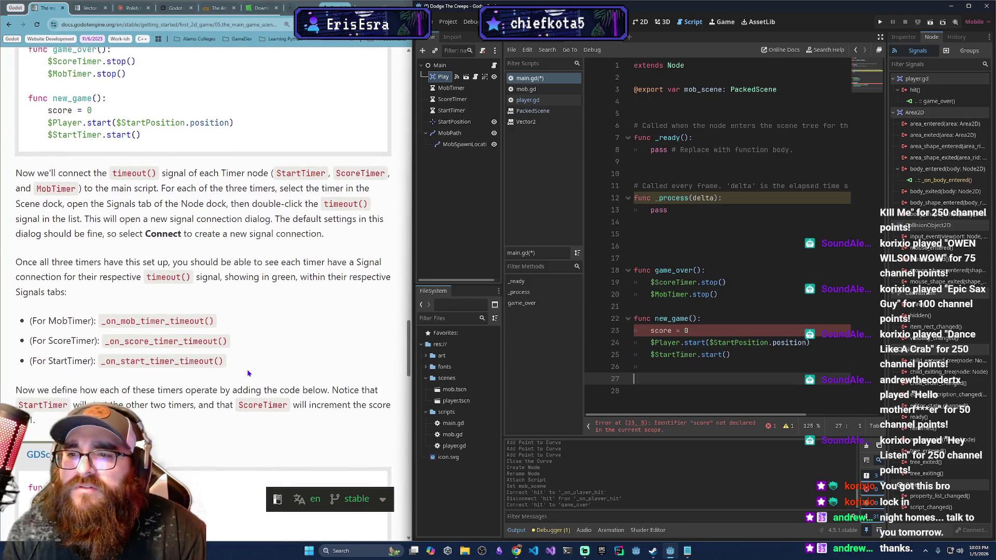
{"action": "scroll", "coordinate": [304, 328], "scroll_direction": "down", "scroll_amount": 2}
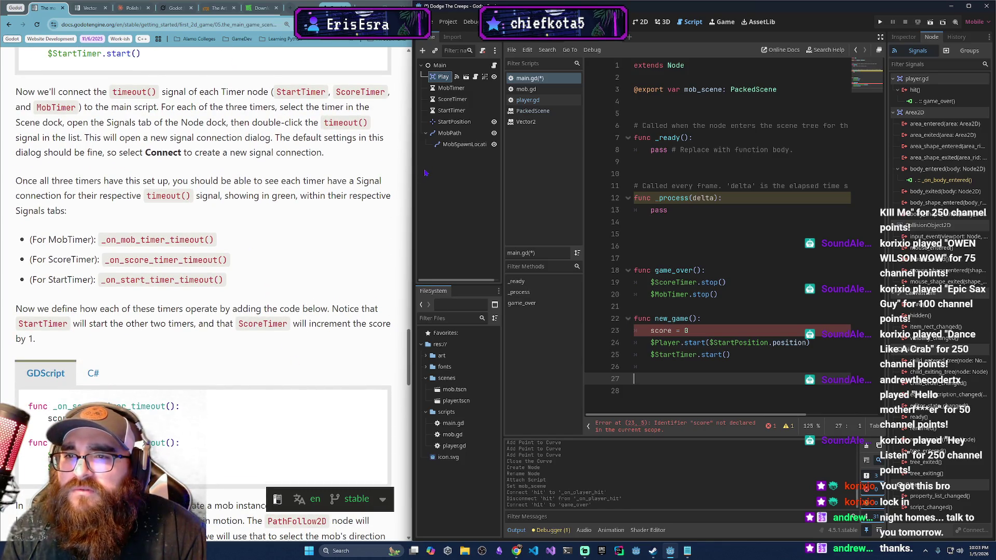
{"action": "left_click", "coordinate": [451, 88]}
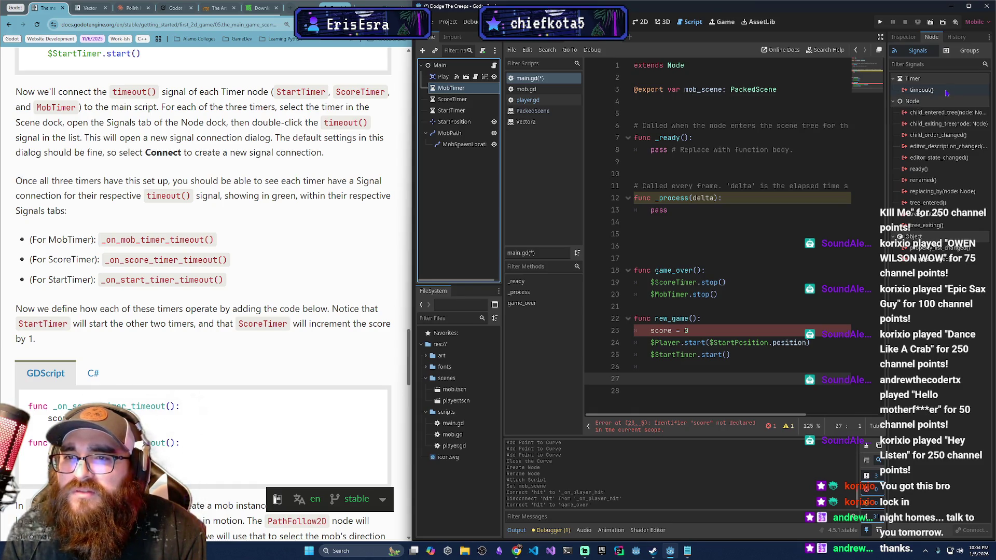
Connect MobTimer's timeout signal to main.gd and delete the extra blank lines above its new handler.
{"action": "double_click", "coordinate": [946, 92]}
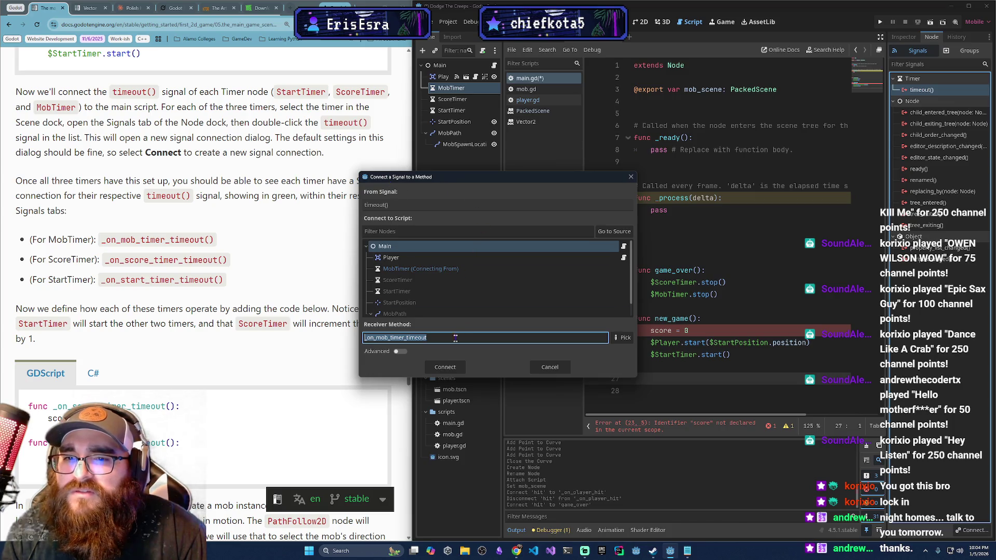
{"action": "left_click", "coordinate": [434, 368]}
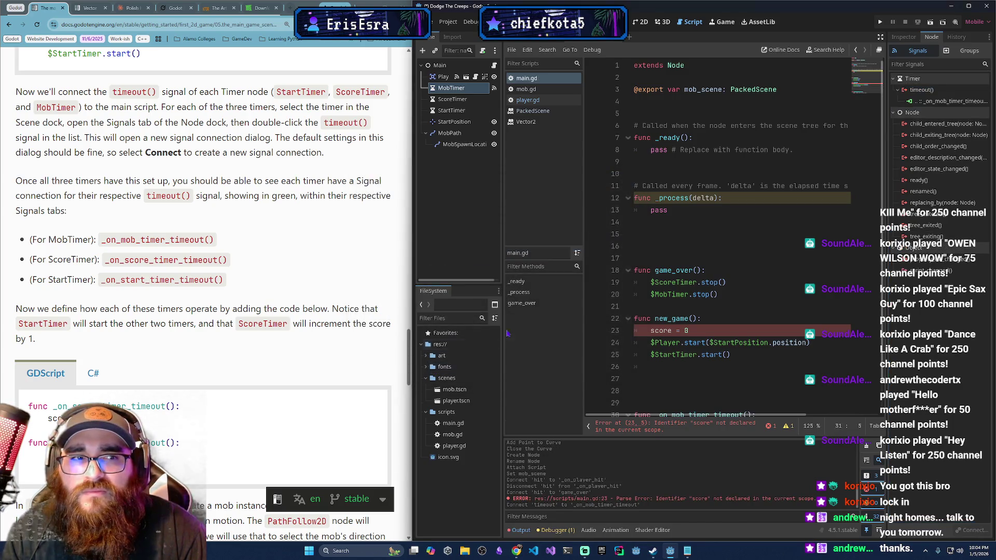
{"action": "scroll", "coordinate": [322, 219], "scroll_direction": "up", "scroll_amount": 1}
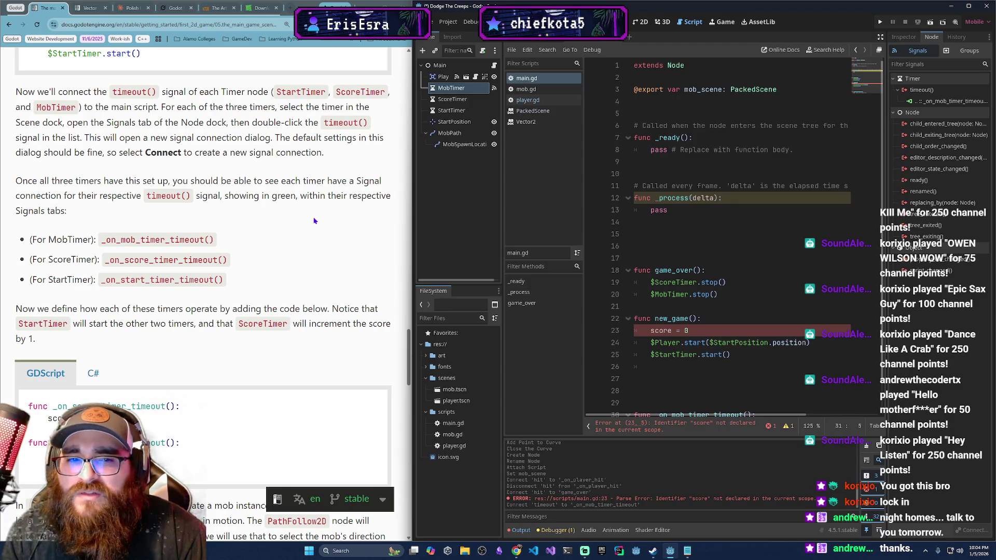
{"action": "scroll", "coordinate": [703, 264], "scroll_direction": "down", "scroll_amount": 1}
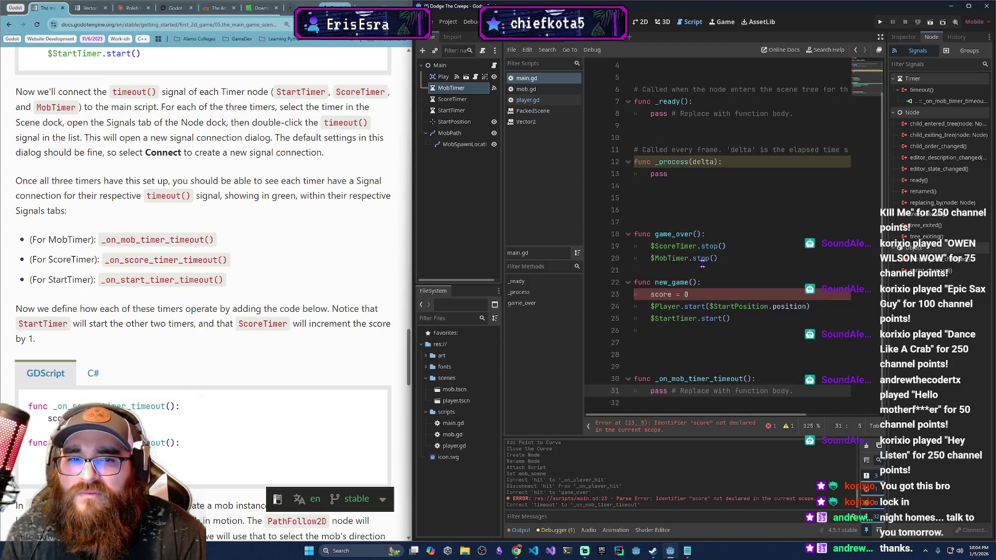
{"action": "left_click", "coordinate": [683, 355]}
{"action": "key", "text": "BackSpace"}
{"action": "key", "text": "BackSpace"}
{"action": "key", "text": "BackSpace"}
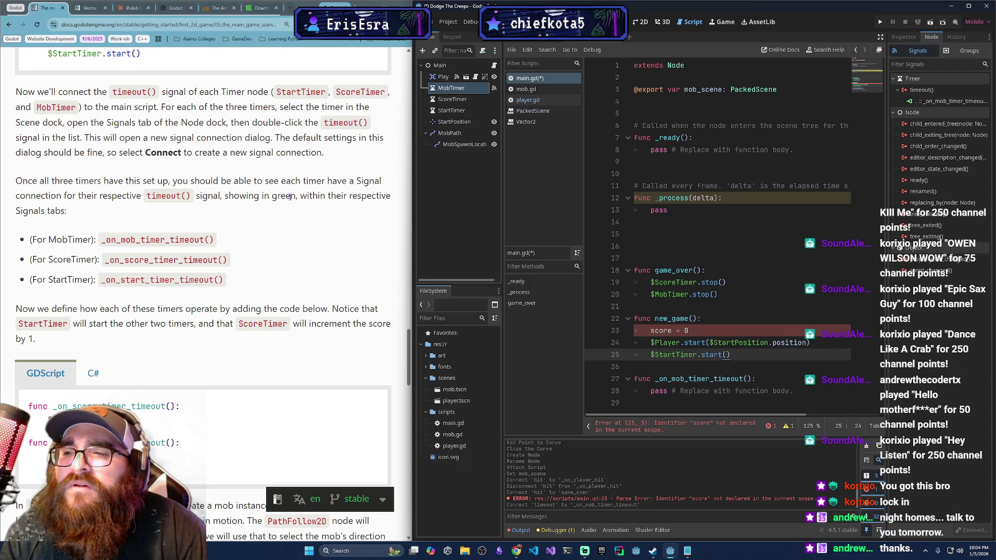
Connect the ScoreTimer and StartTimer timeout signals to main.gd as well.
{"action": "left_click", "coordinate": [459, 100]}
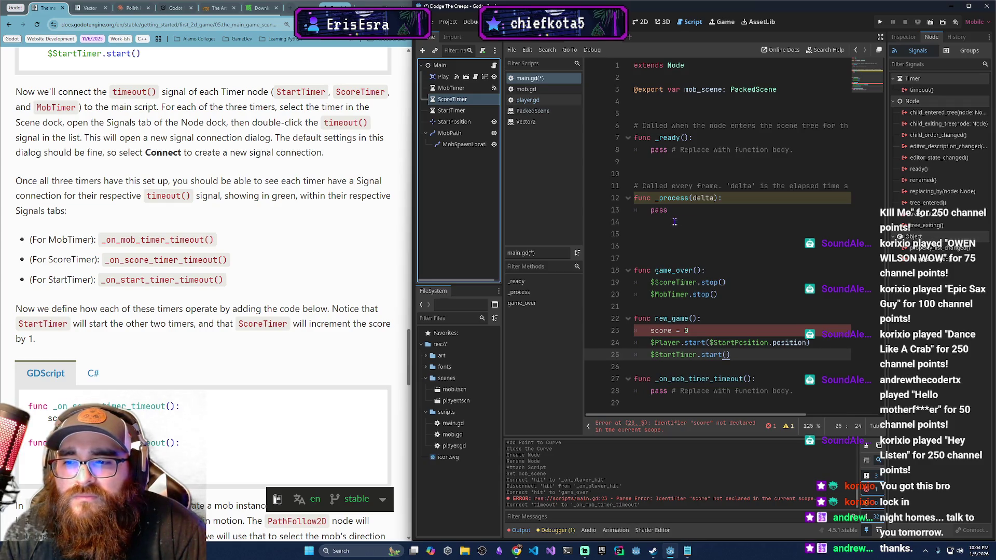
{"action": "double_click", "coordinate": [921, 90]}
{"action": "left_click", "coordinate": [445, 366]}
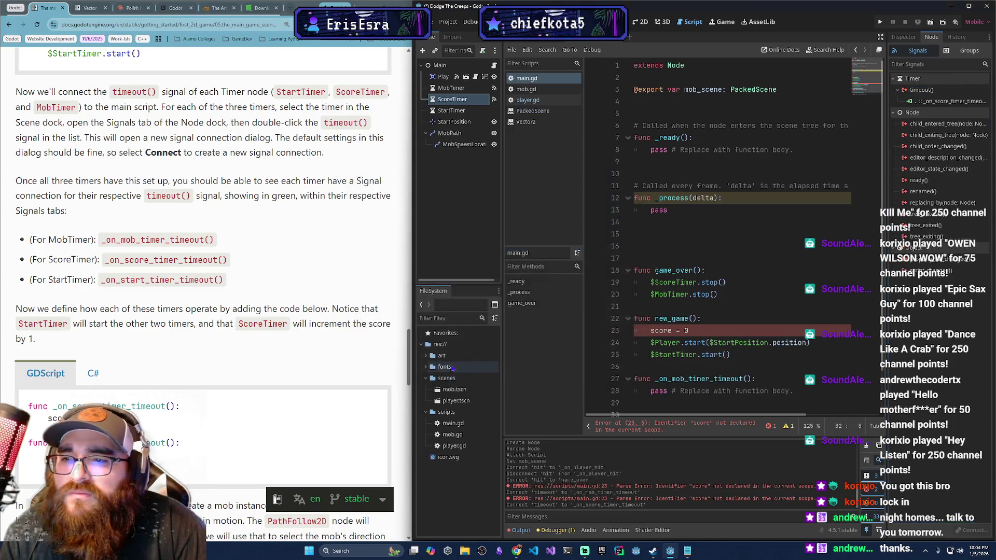
{"action": "left_click", "coordinate": [452, 111]}
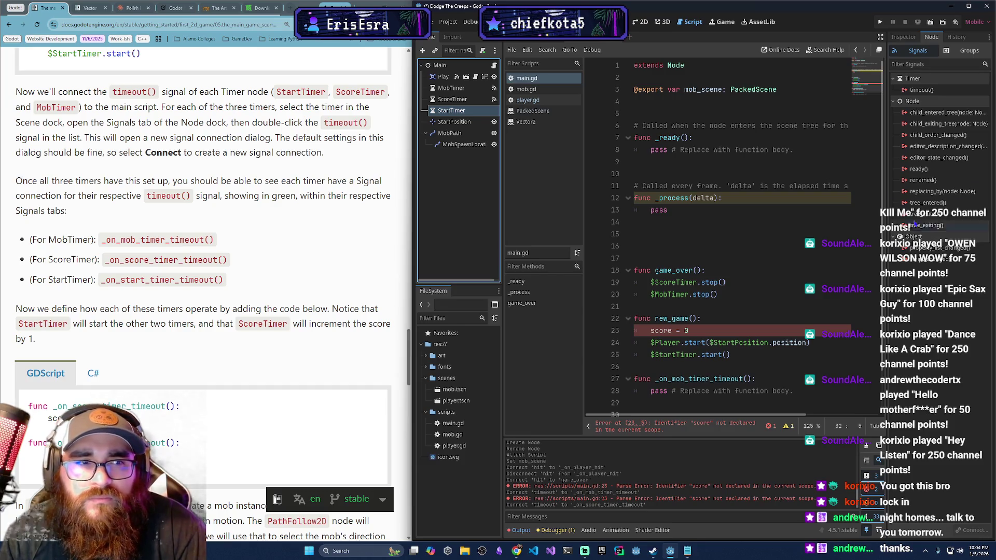
{"action": "double_click", "coordinate": [922, 90]}
{"action": "left_click", "coordinate": [445, 366]}
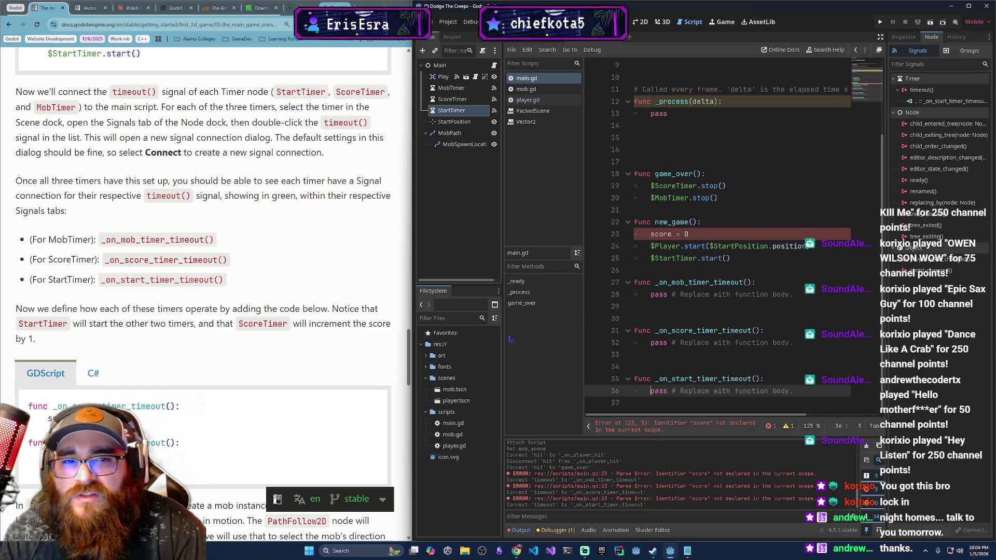
Replace the pass in _on_start_timer_timeout with $MobTimer.start().
{"action": "scroll", "coordinate": [288, 291], "scroll_direction": "down", "scroll_amount": 3}
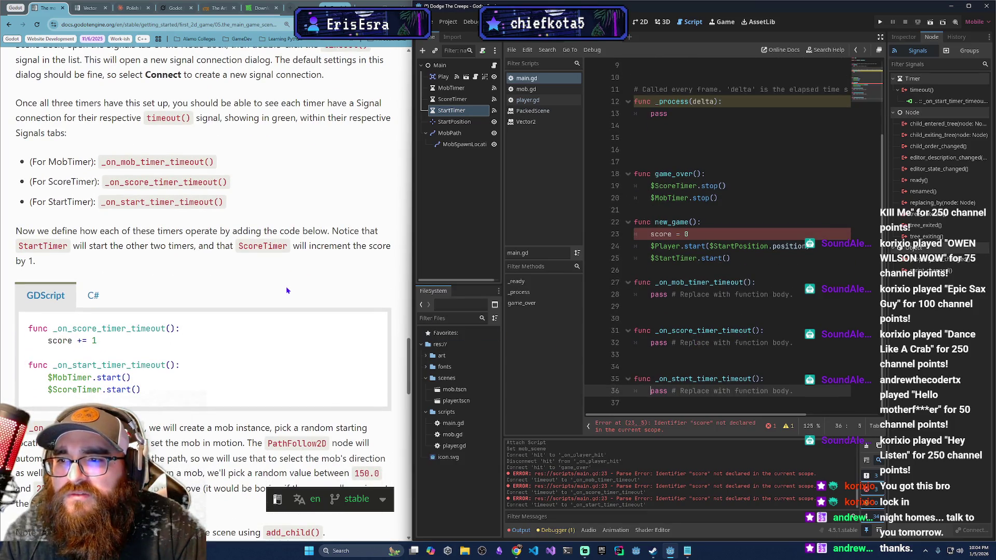
{"action": "scroll", "coordinate": [287, 290], "scroll_direction": "down", "scroll_amount": 1}
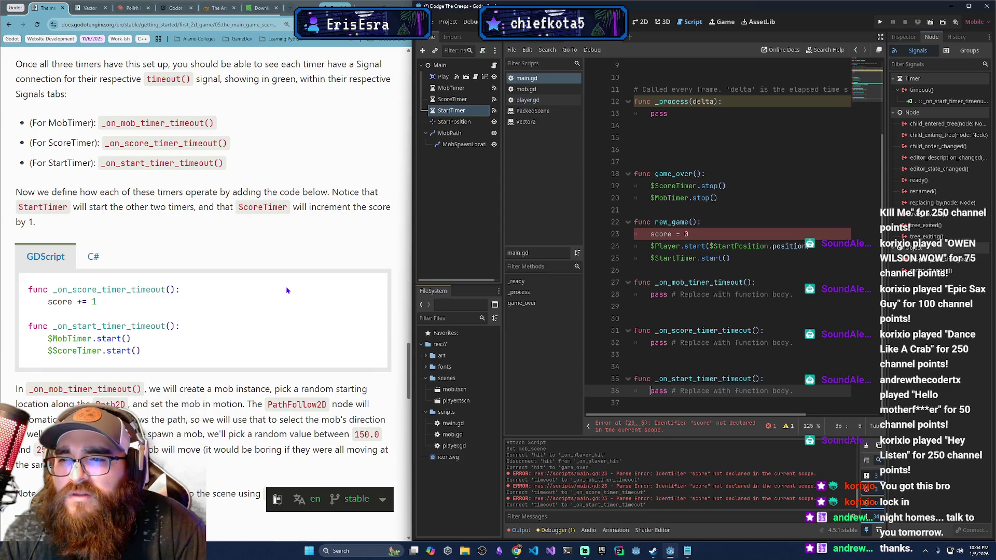
{"action": "scroll", "coordinate": [288, 291], "scroll_direction": "down", "scroll_amount": 1}
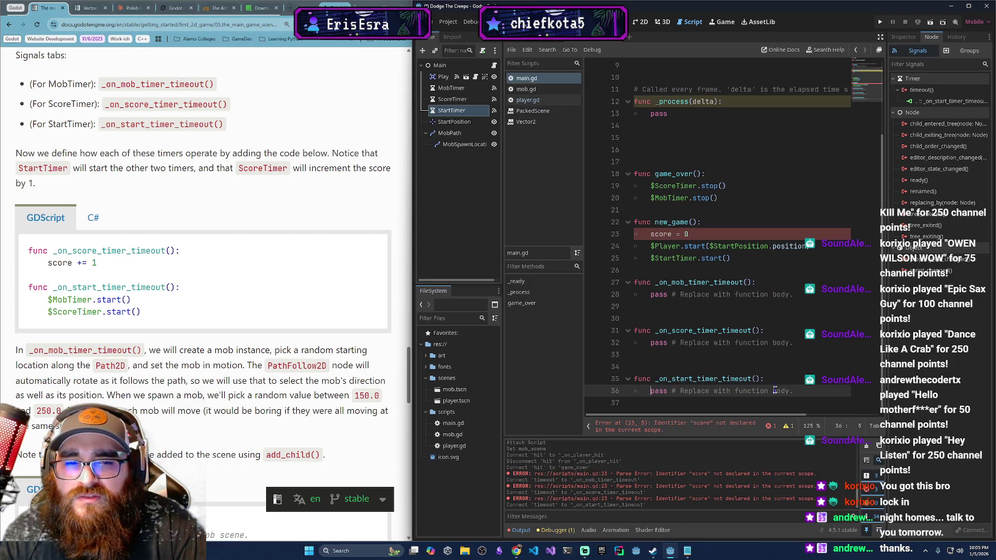
{"action": "left_click_drag", "start_coordinate": [794, 391], "coordinate": [650, 391]}
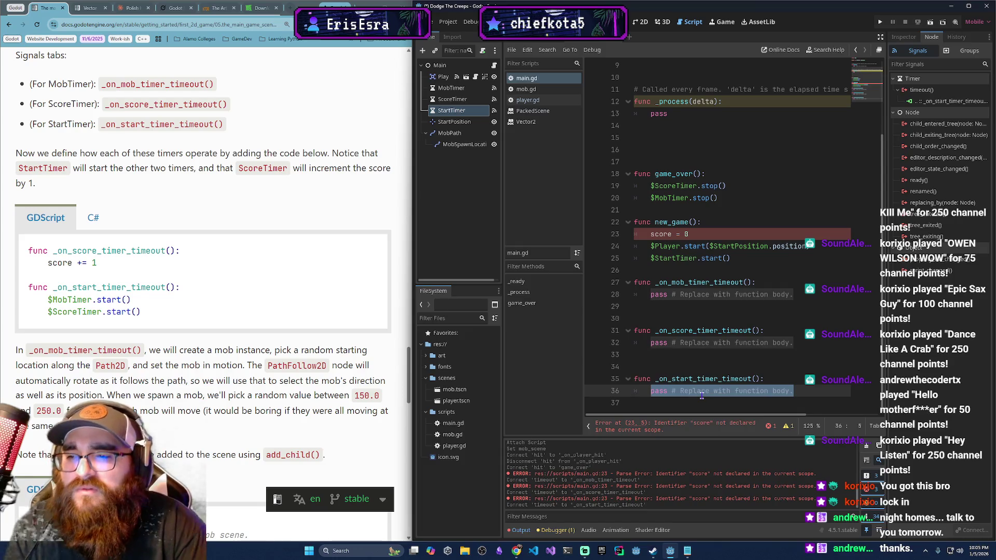
{"action": "type", "text": "$"}
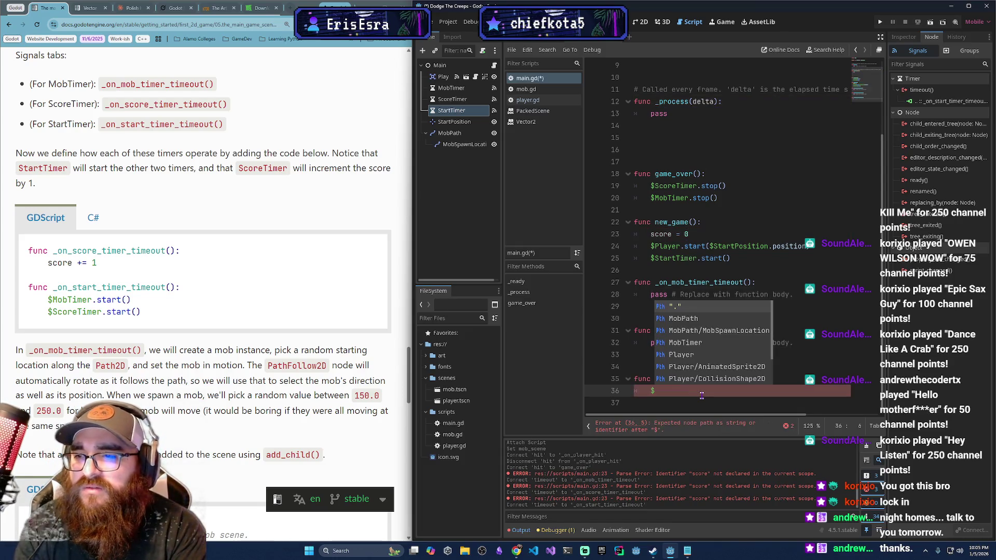
{"action": "type", "text": "Mob"}
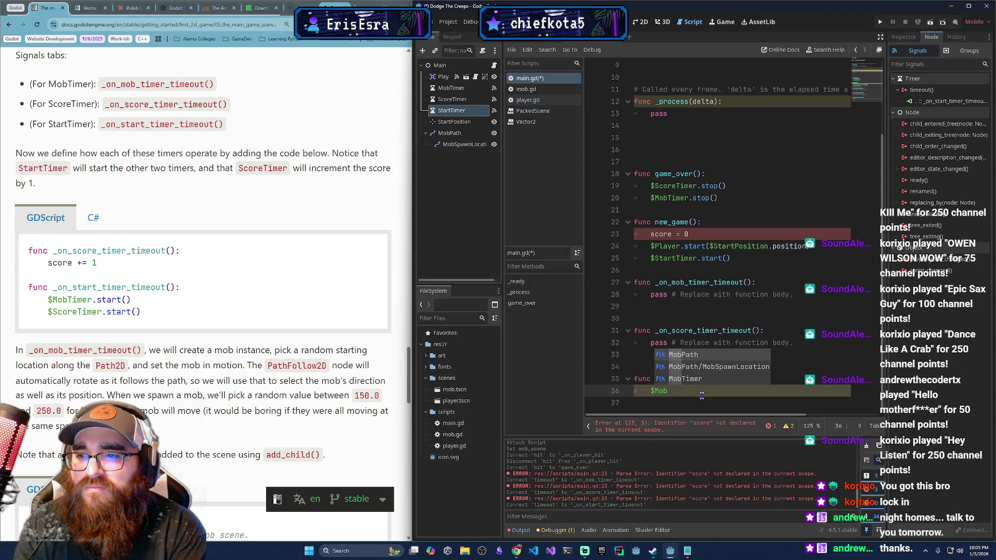
{"action": "key", "text": "Return"}
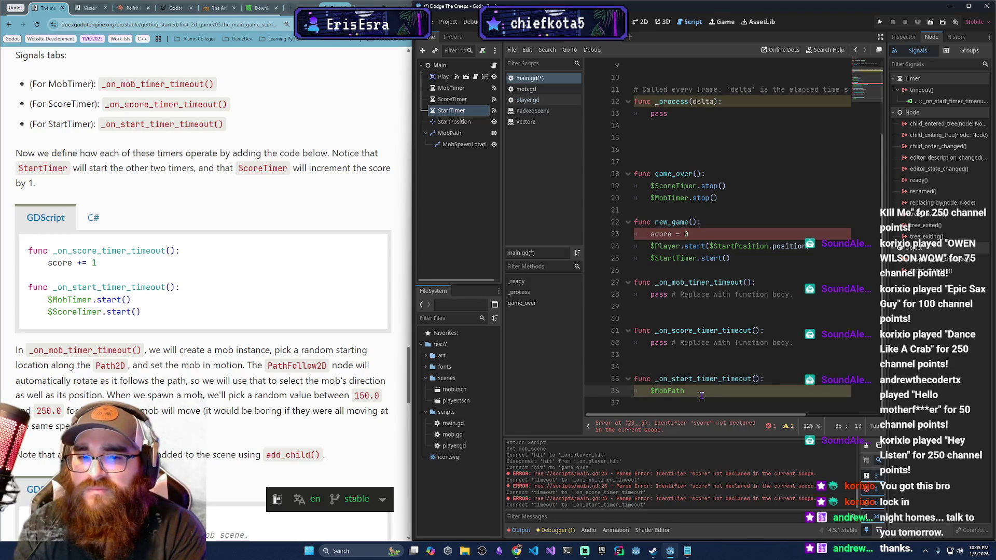
{"action": "key", "text": "BackSpace"}
{"action": "key", "text": "BackSpace"}
{"action": "key", "text": "BackSpace"}
{"action": "type", "text": "Tim"}
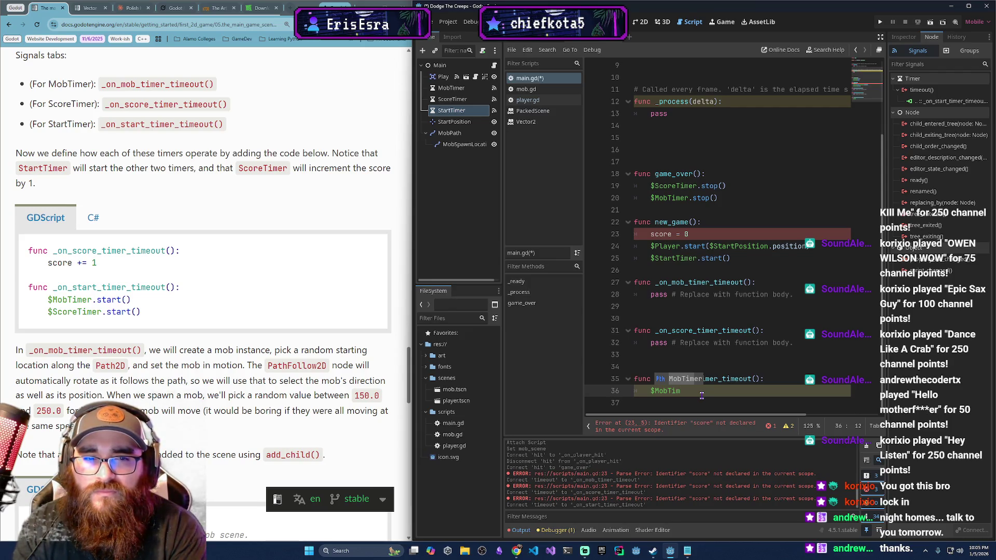
{"action": "type", "text": "er.start("}
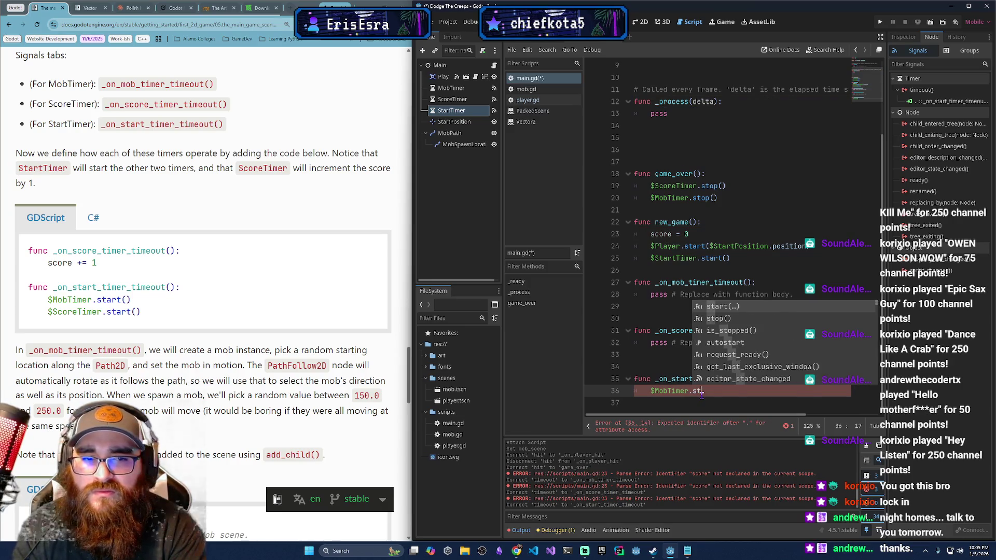
{"action": "key", "text": "Return"}
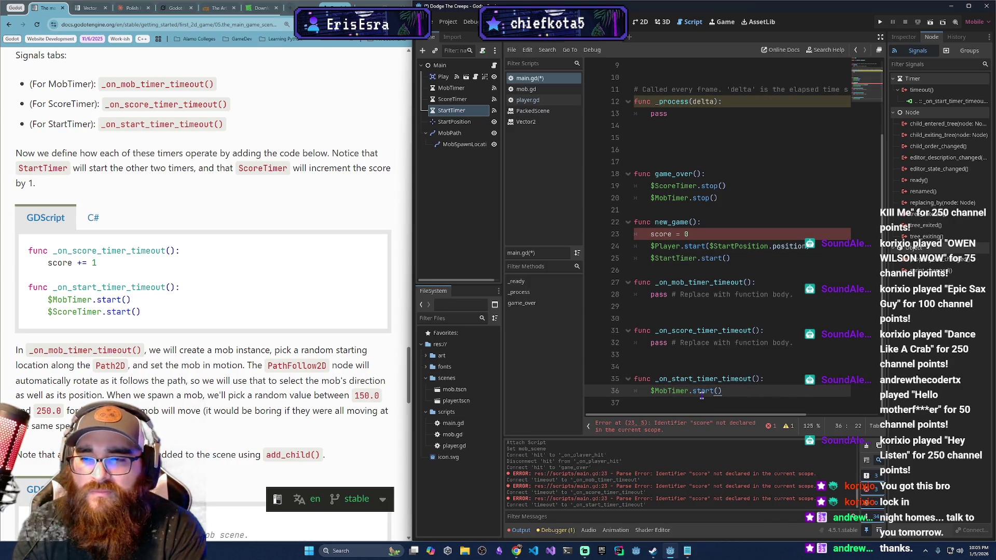
Add $ScoreTimer.start() on the next line of the start-timer handler.
{"action": "key", "text": "Return"}
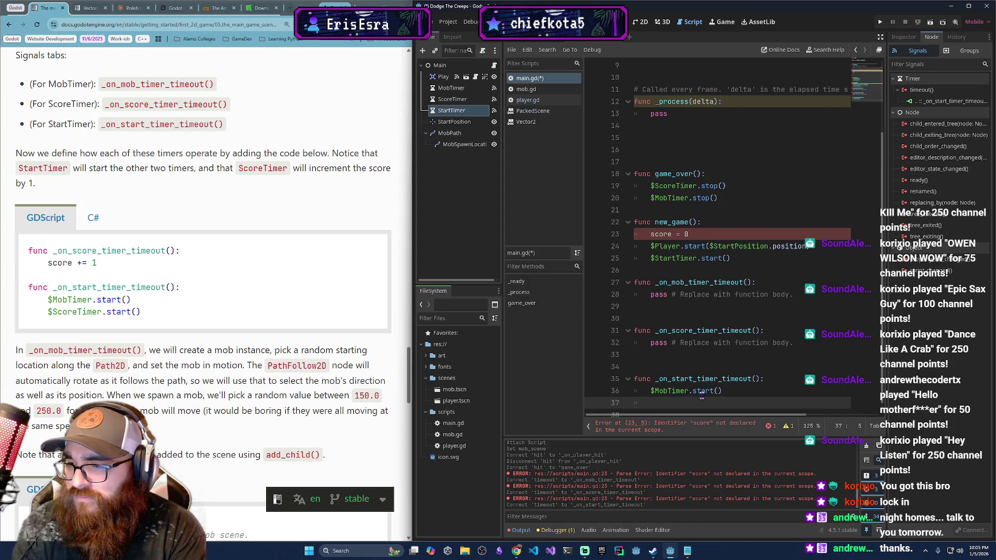
{"action": "type", "text": "$ScoreTimer.s"}
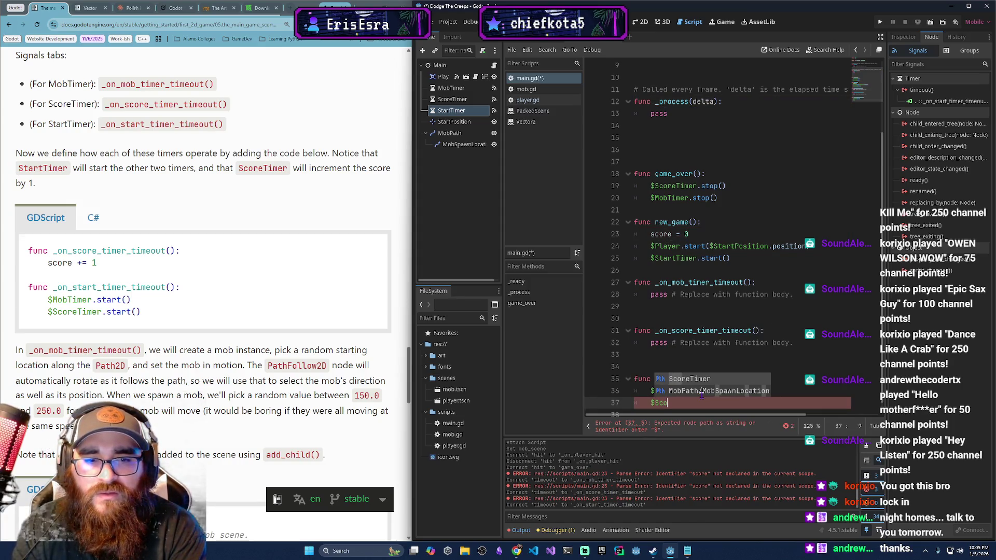
{"action": "type", "text": "tart("}
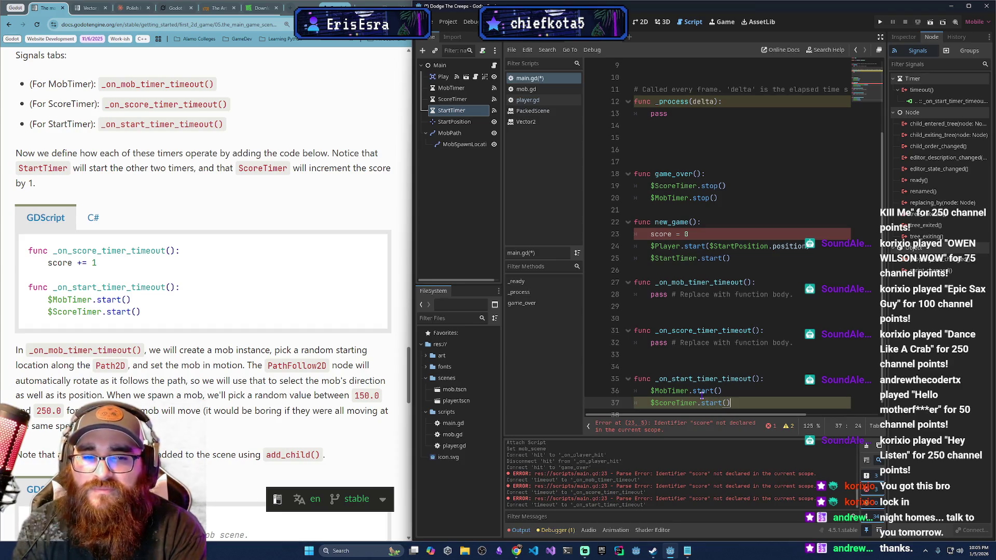
{"action": "key", "text": "Return"}
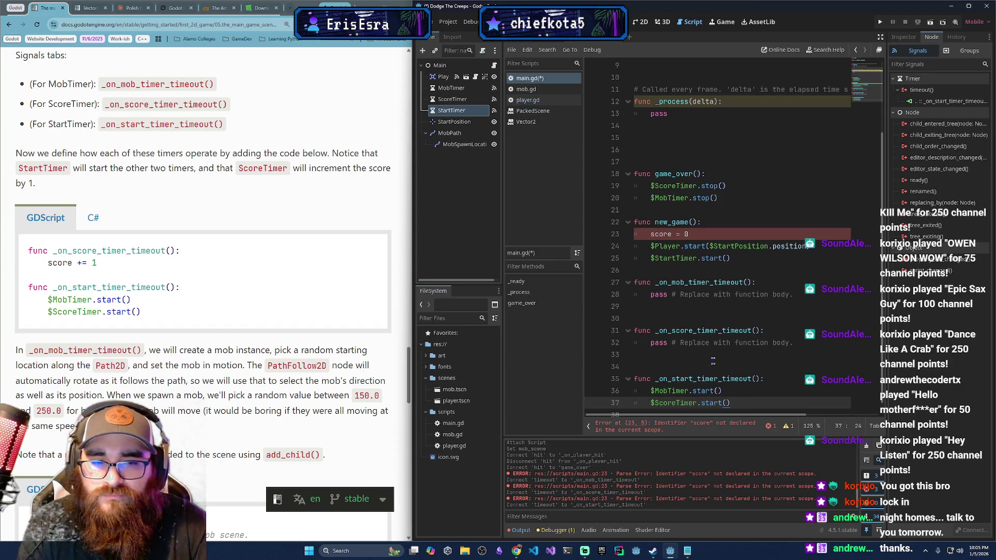
{"action": "left_click", "coordinate": [705, 403]}
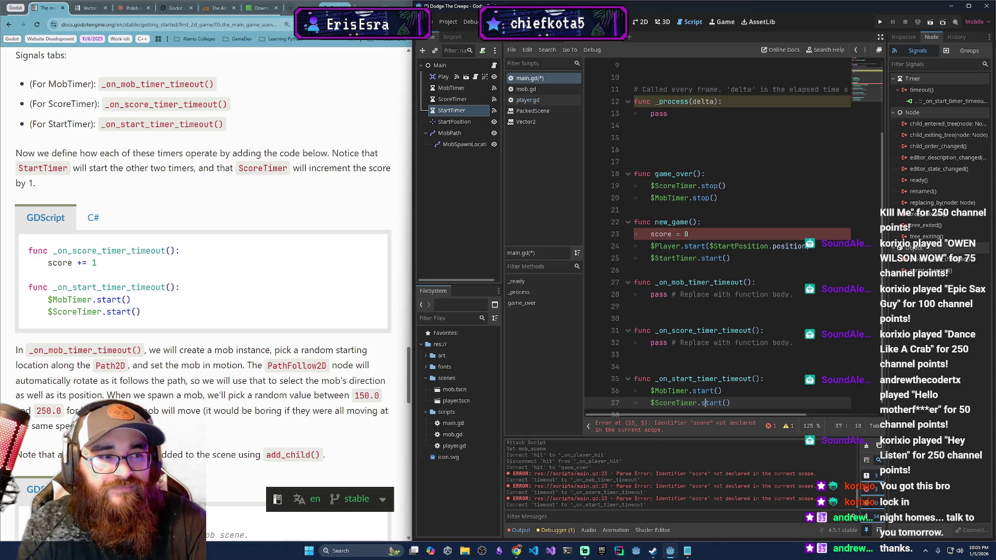
Overwrite the pass line in _on_score_timer_timeout with 'score+= 1'.
{"action": "left_click", "coordinate": [407, 291]}
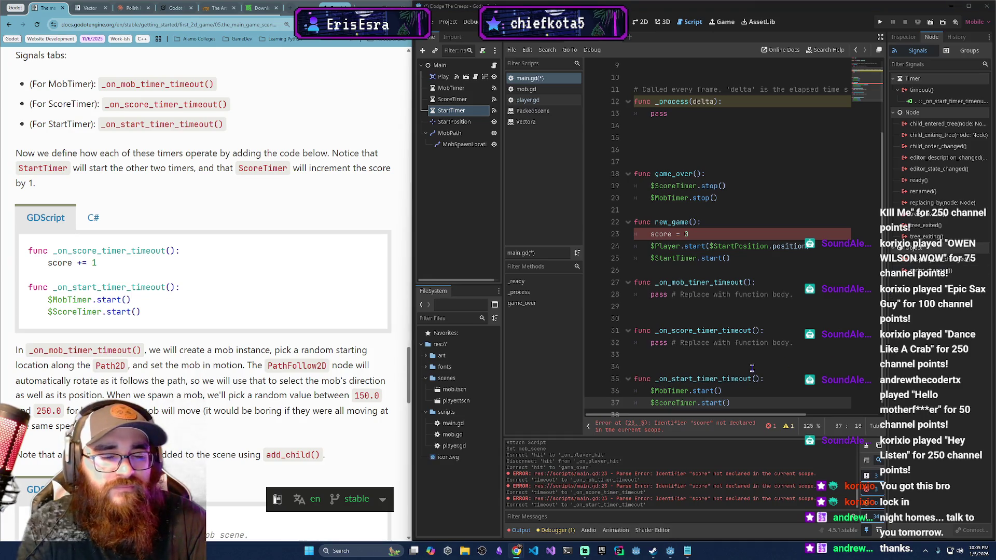
{"action": "scroll", "coordinate": [300, 349], "scroll_direction": "down", "scroll_amount": 2}
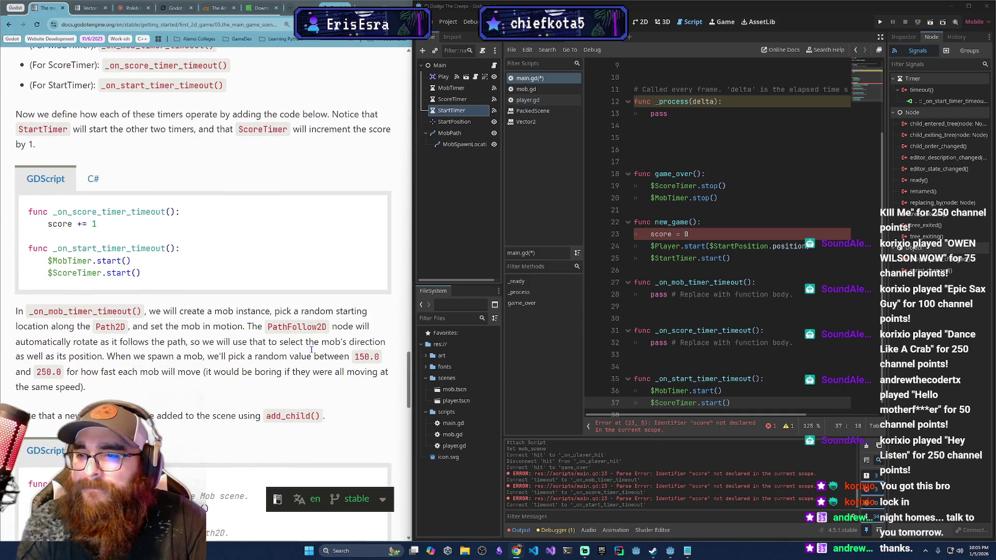
{"action": "scroll", "coordinate": [628, 319], "scroll_direction": "down", "scroll_amount": 1}
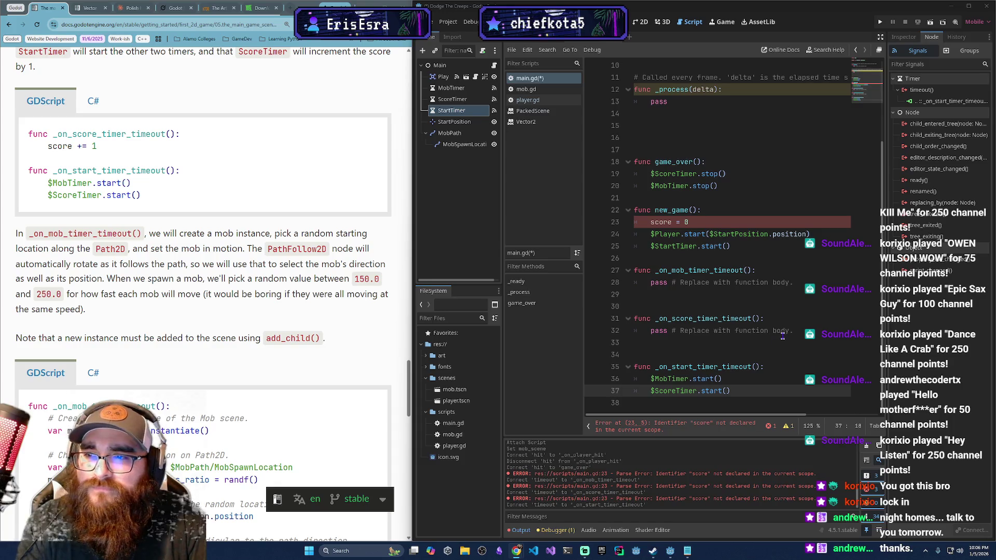
{"action": "left_click_drag", "start_coordinate": [793, 331], "coordinate": [647, 333]}
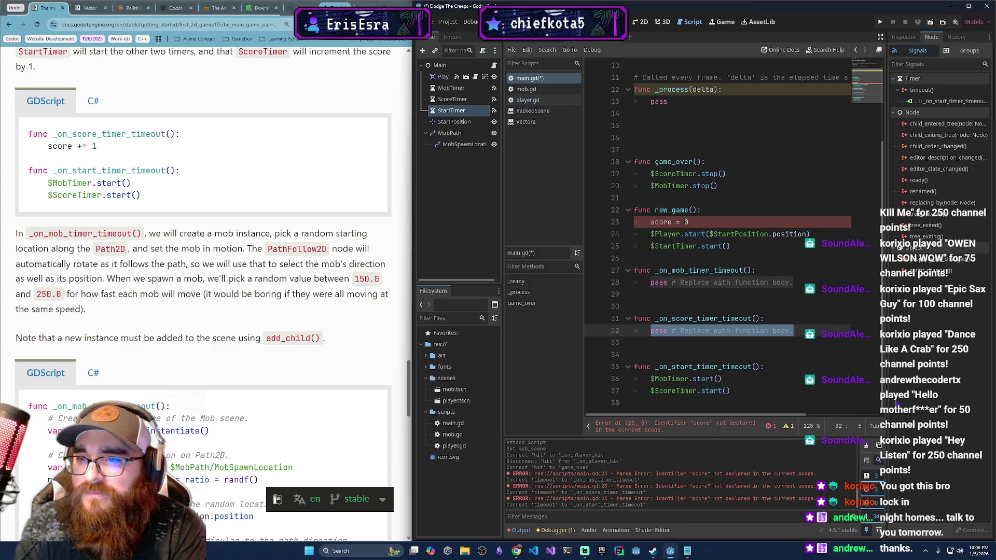
{"action": "type", "text": "score+"}
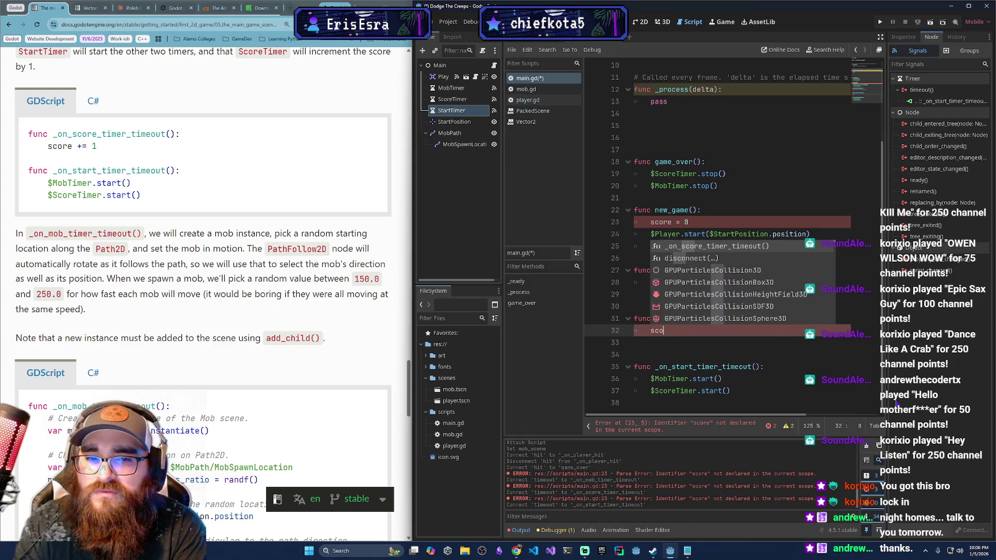
{"action": "type", "text": "= 1"}
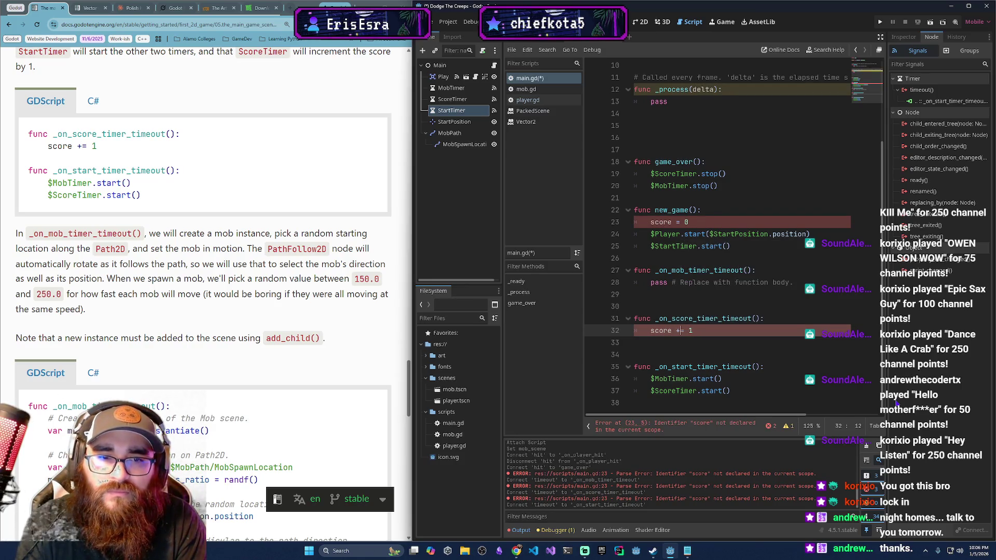
Select the placeholder pass line in _on_mob_timer_timeout.
{"action": "scroll", "coordinate": [345, 323], "scroll_direction": "down", "scroll_amount": 3}
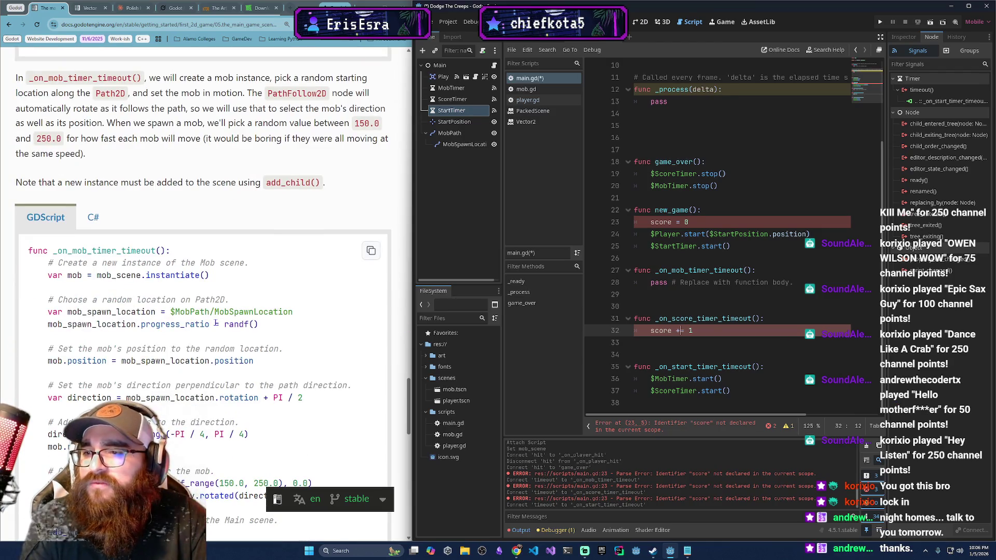
{"action": "scroll", "coordinate": [184, 319], "scroll_direction": "up", "scroll_amount": 3}
{"action": "scroll", "coordinate": [197, 322], "scroll_direction": "down", "scroll_amount": 2}
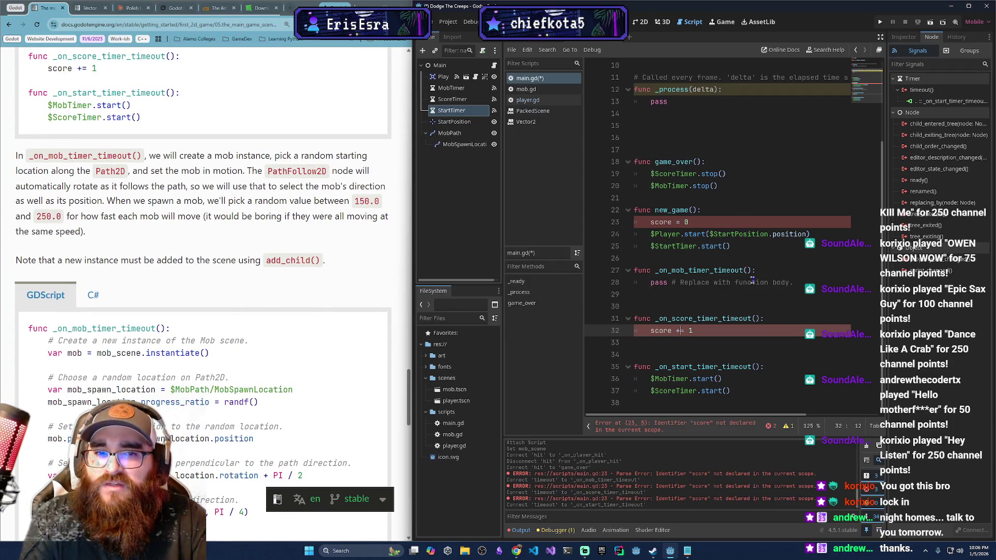
{"action": "left_click_drag", "start_coordinate": [804, 284], "coordinate": [651, 282]}
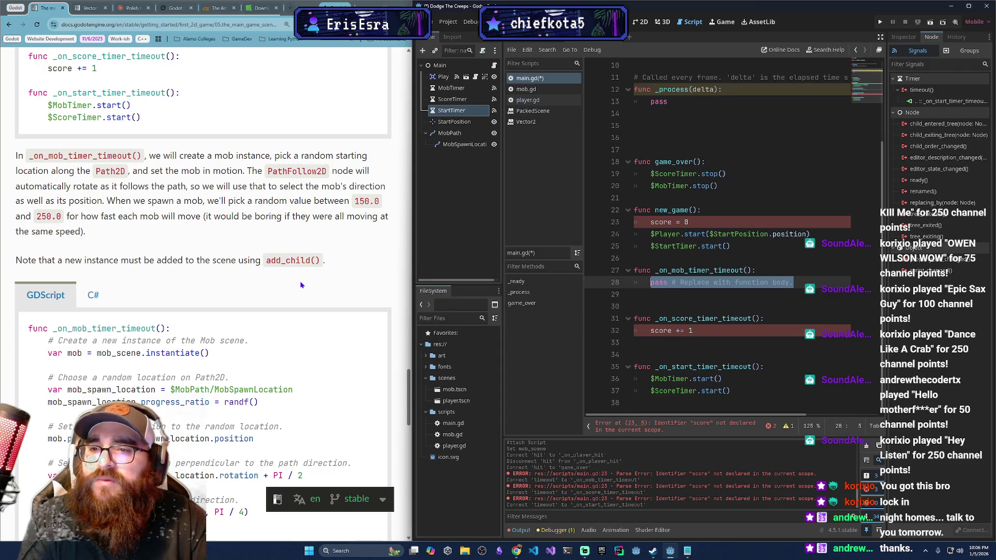
Read the docs' mob-timer example, then replace the pass with '# Create a new instance of the Mob S'.
{"action": "scroll", "coordinate": [265, 294], "scroll_direction": "down", "scroll_amount": 3}
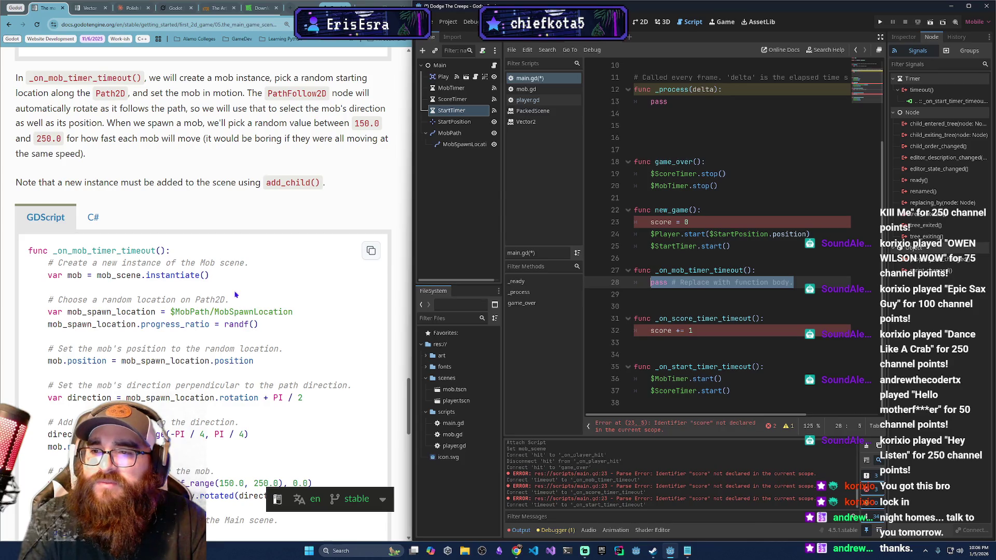
{"action": "scroll", "coordinate": [247, 293], "scroll_direction": "down", "scroll_amount": 2}
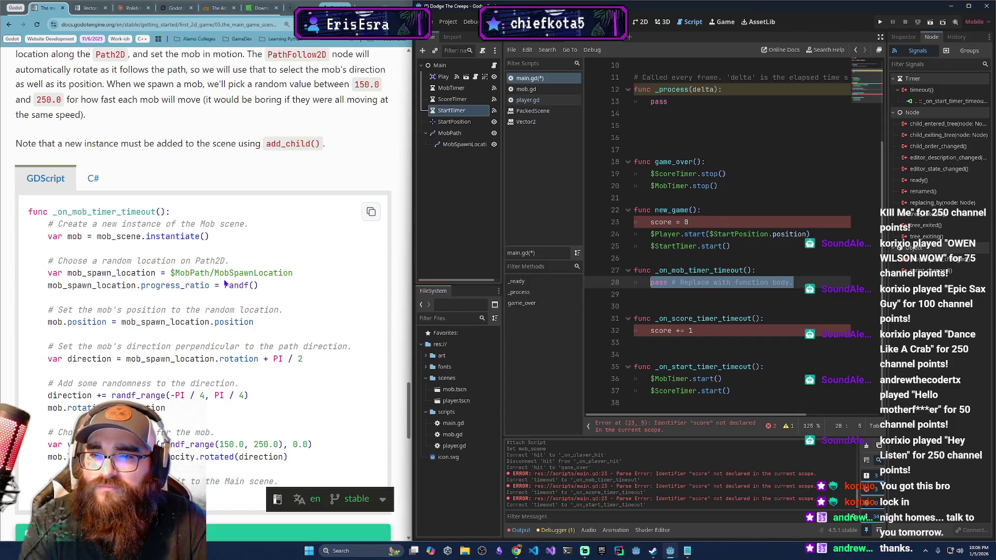
{"action": "scroll", "coordinate": [227, 282], "scroll_direction": "down", "scroll_amount": 3}
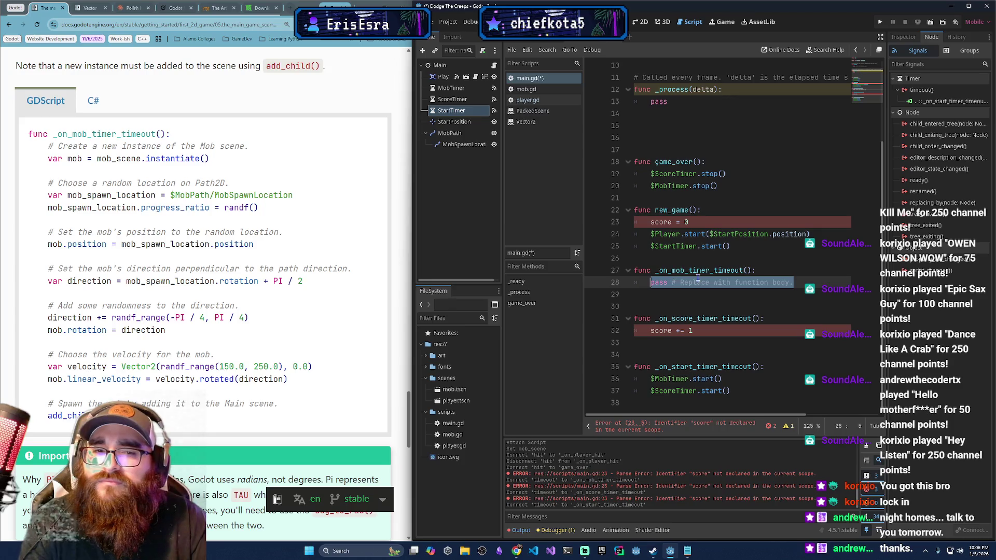
{"action": "left_click_drag", "start_coordinate": [792, 282], "coordinate": [651, 282]}
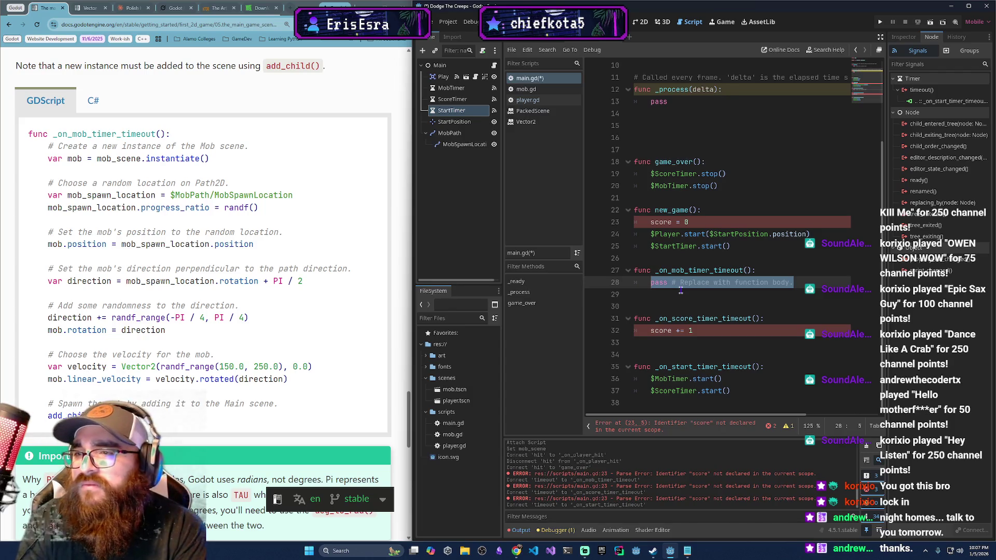
{"action": "type", "text": "# Crea"}
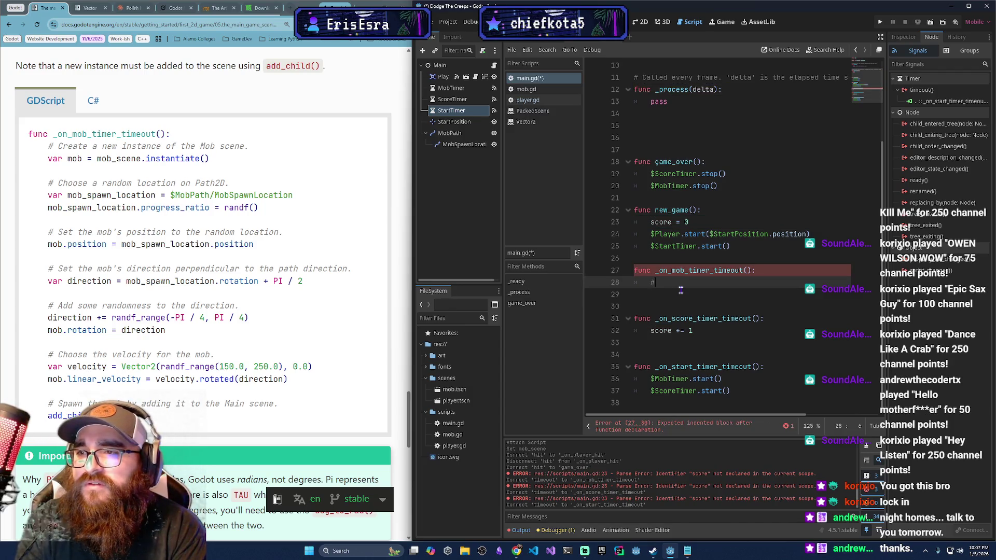
{"action": "type", "text": "te a new instanc"}
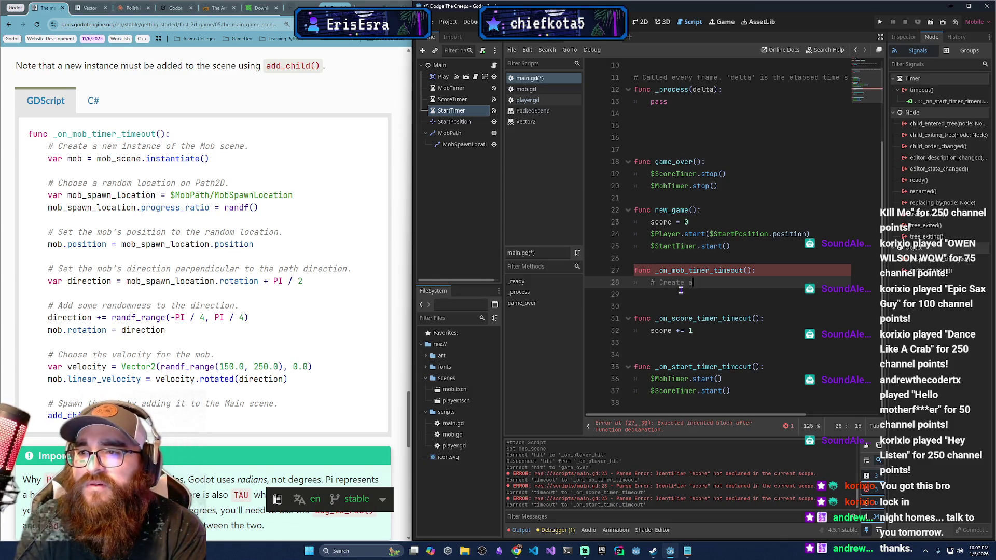
{"action": "type", "text": "e of the Mob S"}
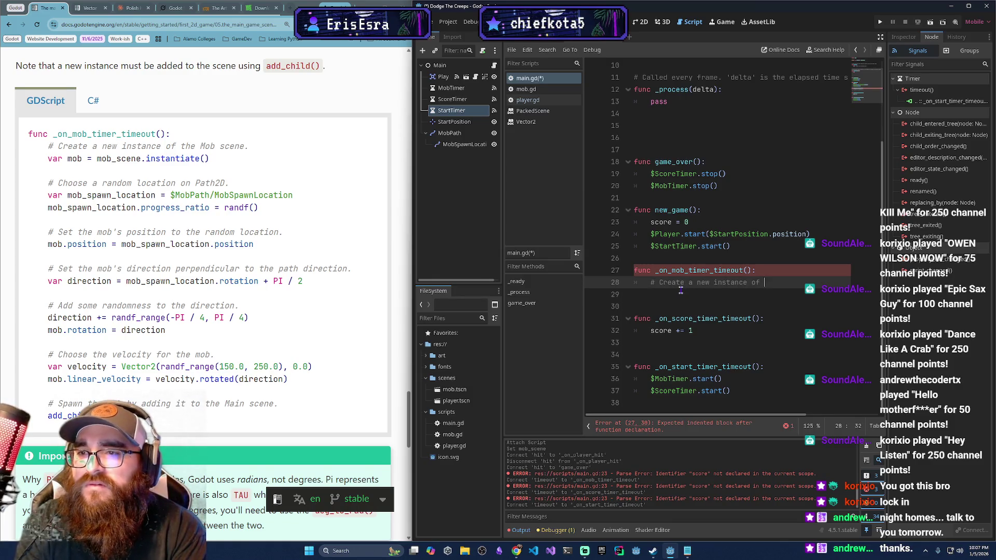
Finish the comment '# Create a new instance of the Mob scene.', add 'var mob = mob_scene.instantiate()', and begin another comment.
{"action": "key", "text": "BackSpace"}
{"action": "type", "text": "scene"}
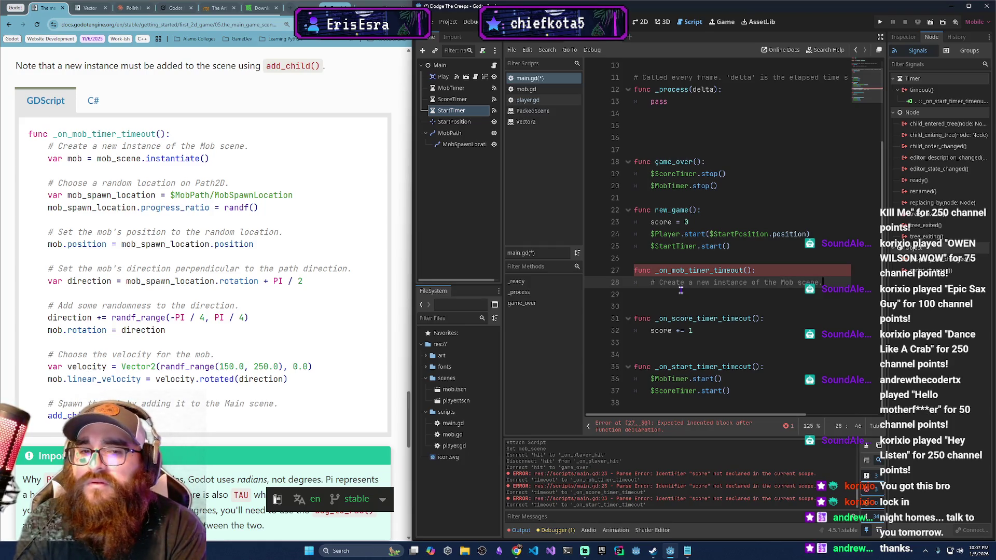
{"action": "type", "text": "."}
{"action": "key", "text": "Return"}
{"action": "type", "text": "var mob = mo"}
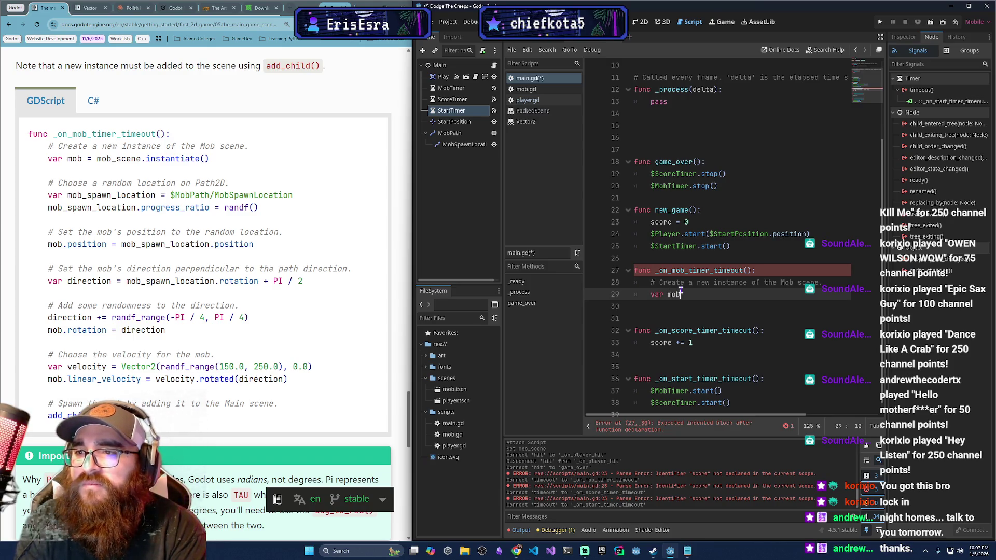
{"action": "type", "text": "b_scene.inst"}
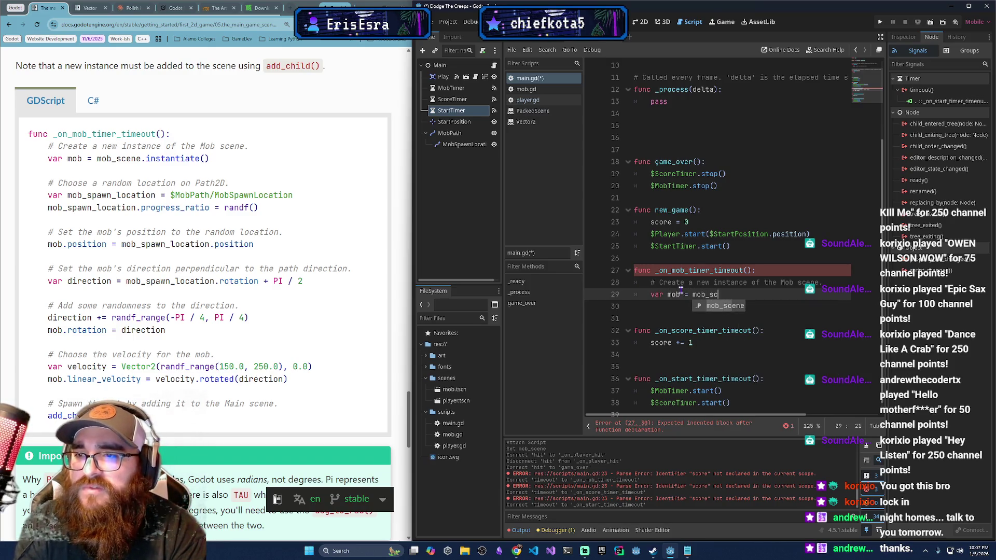
{"action": "type", "text": "a"}
{"action": "key", "text": "Return"}
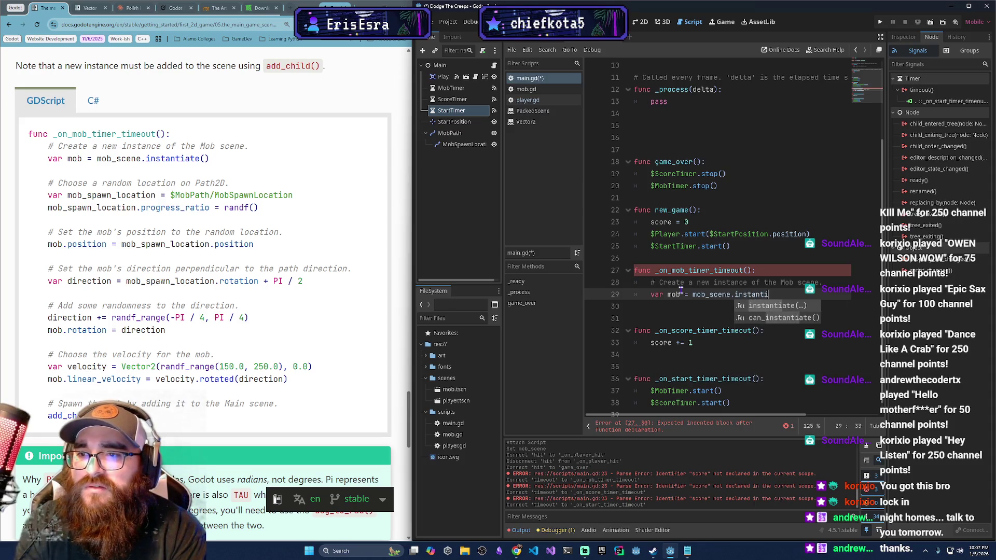
{"action": "key", "text": "Return"}
{"action": "key", "text": "Return"}
{"action": "type", "text": "#"}
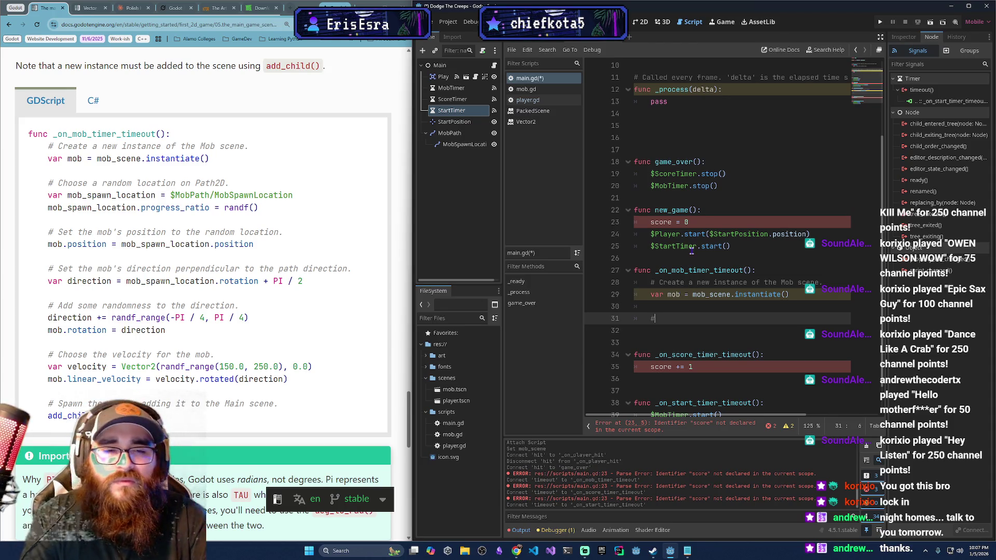
Briefly make score local in new_game, then remove the var from the score reset line again.
{"action": "left_click", "coordinate": [651, 223]}
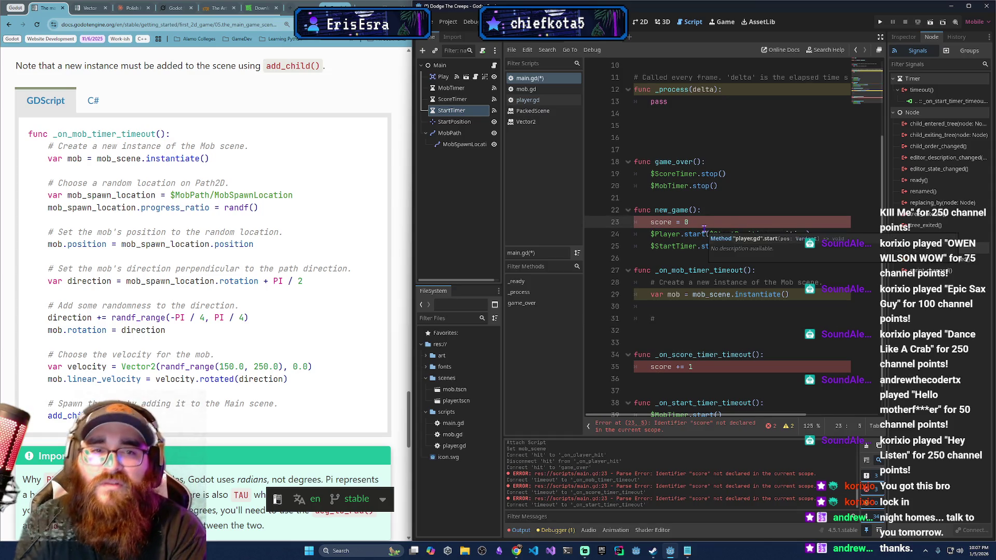
{"action": "key", "text": "BackSpace"}
{"action": "type", "text": "var"}
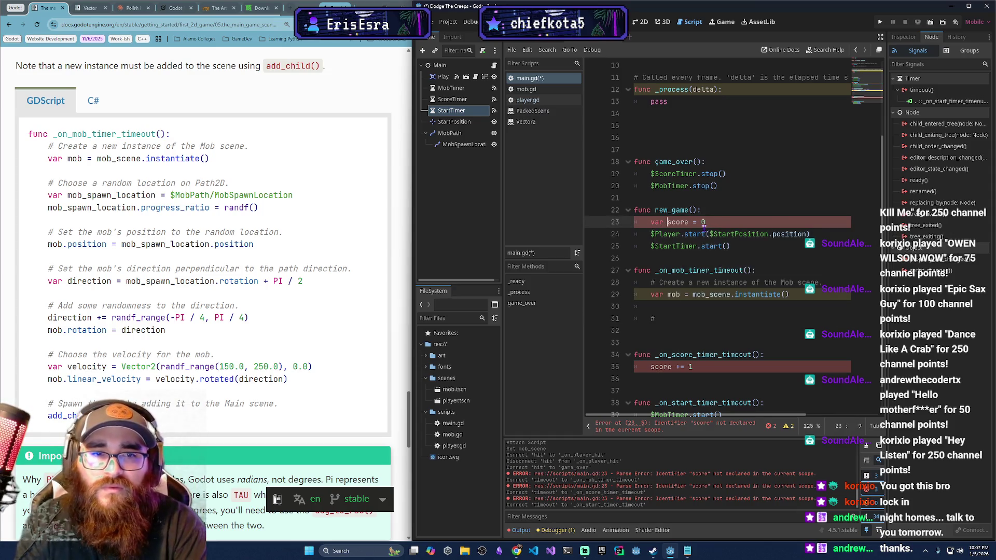
{"action": "left_click", "coordinate": [703, 233]}
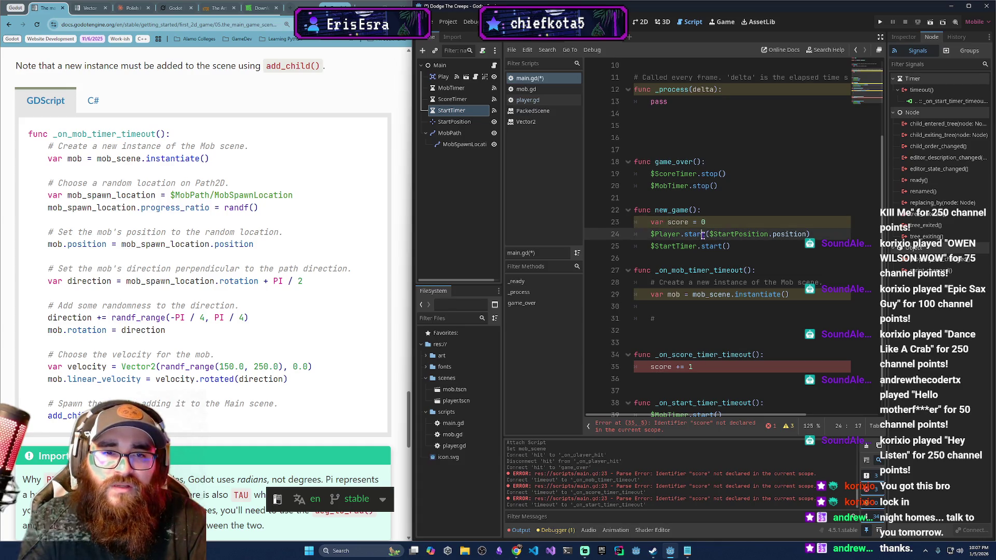
{"action": "left_click_drag", "start_coordinate": [667, 223], "coordinate": [649, 222]}
{"action": "key", "text": "BackSpace"}
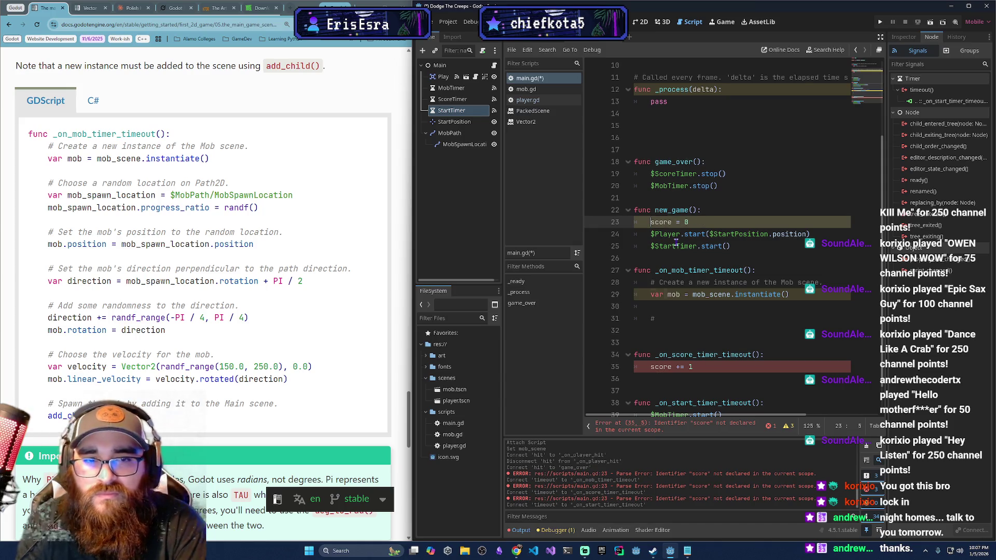
Declare 'var score' on the empty line below the exported mob_scene variable.
{"action": "scroll", "coordinate": [676, 240], "scroll_direction": "up", "scroll_amount": 3}
{"action": "left_click", "coordinate": [692, 108]}
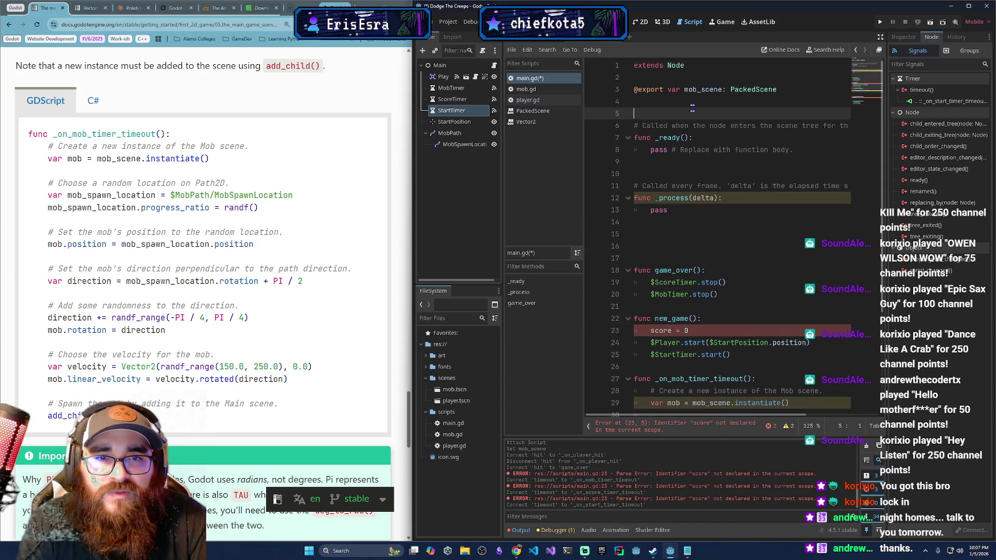
{"action": "type", "text": "var Score"}
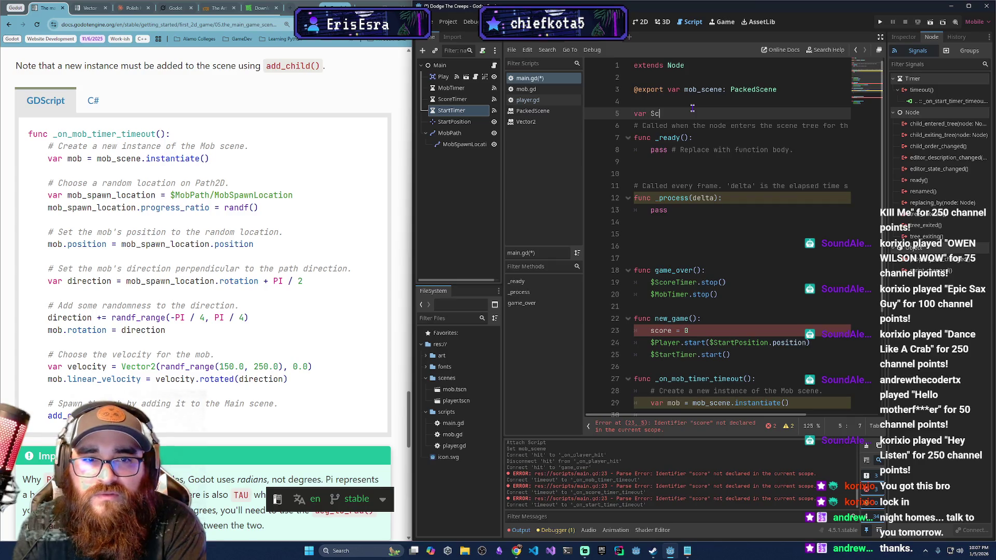
{"action": "key", "text": "BackSpace"}
{"action": "key", "text": "BackSpace"}
{"action": "key", "text": "BackSpace"}
{"action": "type", "text": "sxore"}
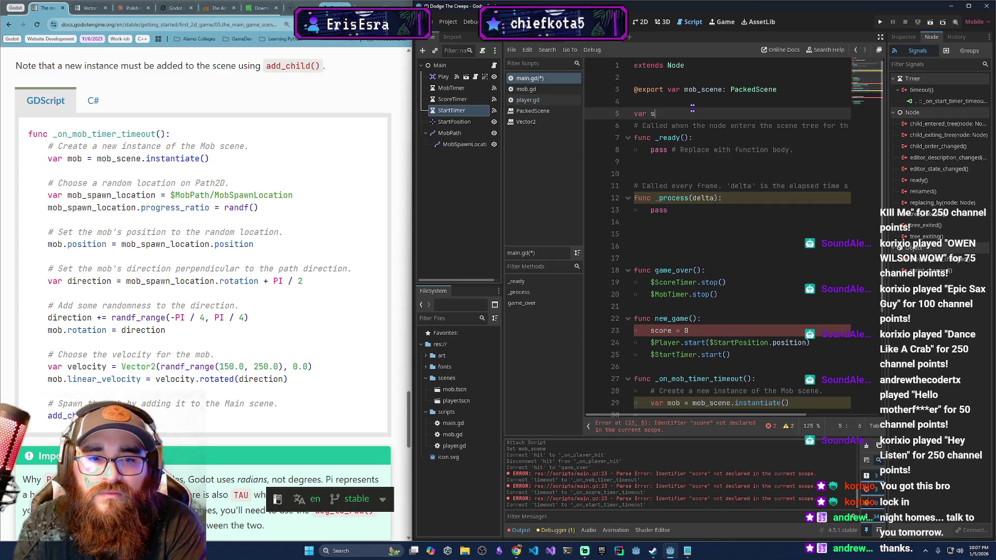
{"action": "key", "text": "BackSpace"}
{"action": "key", "text": "BackSpace"}
{"action": "key", "text": "BackSpace"}
{"action": "type", "text": "core"}
{"action": "scroll", "coordinate": [692, 108], "scroll_direction": "down", "scroll_amount": 4}
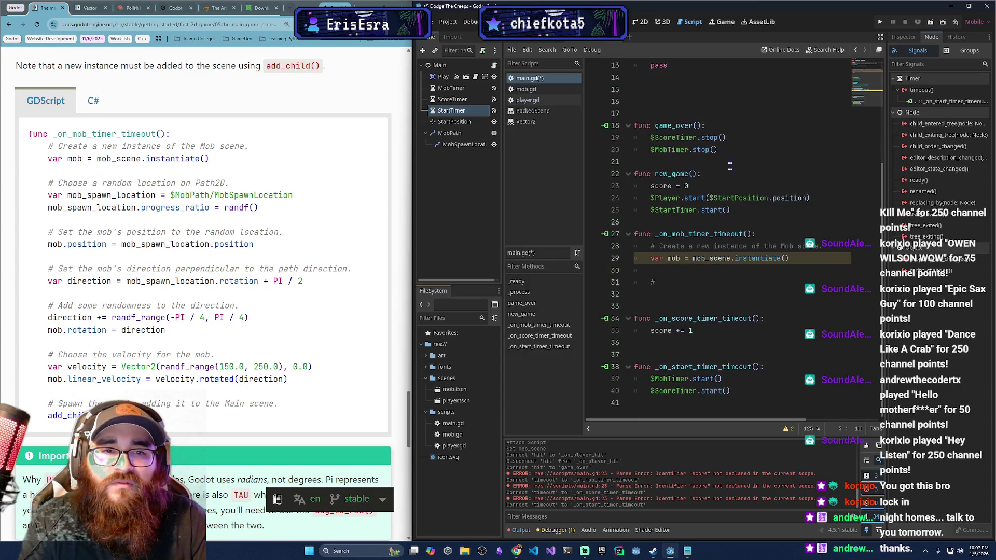
{"action": "left_click", "coordinate": [807, 317]}
{"action": "scroll", "coordinate": [806, 316], "scroll_direction": "up", "scroll_amount": 4}
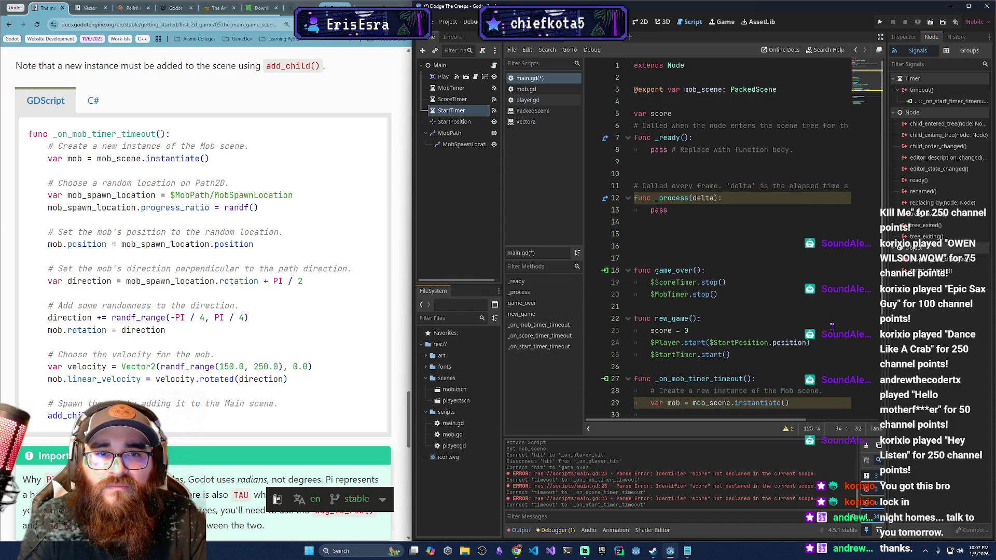
{"action": "scroll", "coordinate": [807, 317], "scroll_direction": "down", "scroll_amount": 4}
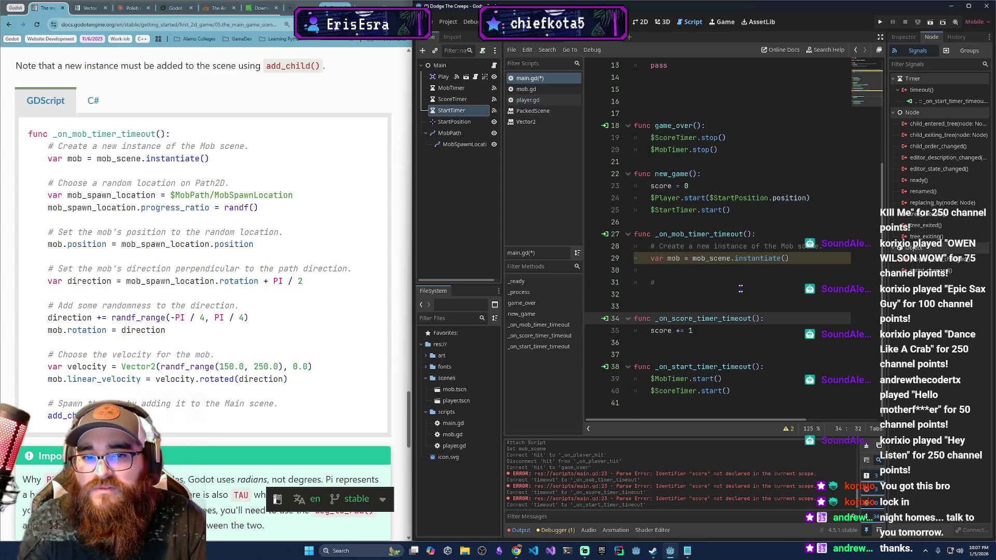
Add the comment '# Choose a random location on Path2D' in the mob-timer handler.
{"action": "left_click", "coordinate": [795, 271]}
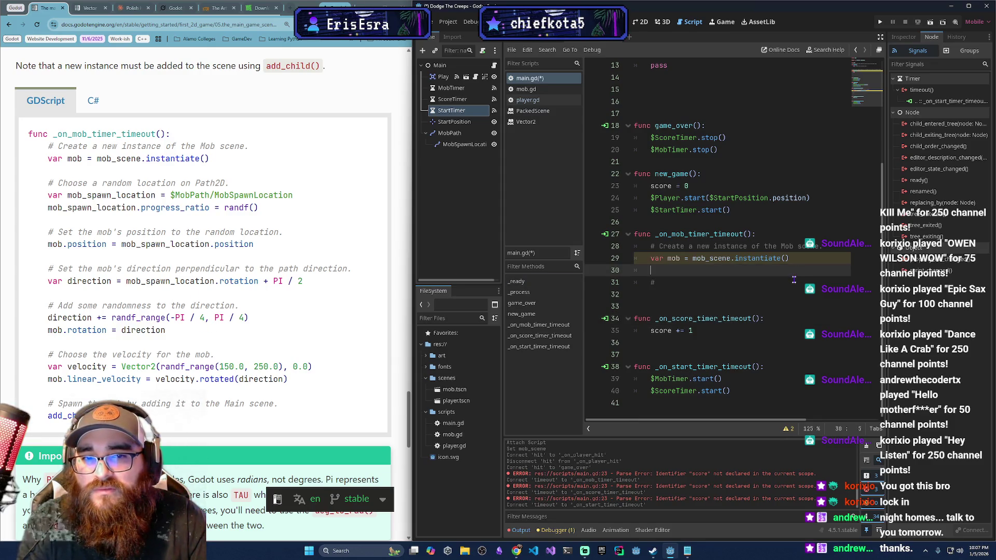
{"action": "left_click", "coordinate": [789, 283]}
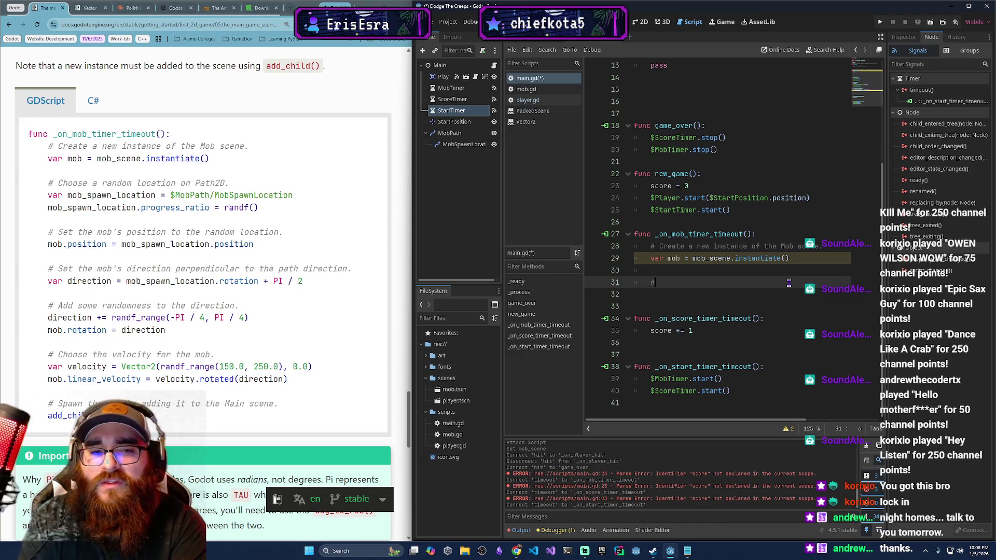
{"action": "type", "text": "C"}
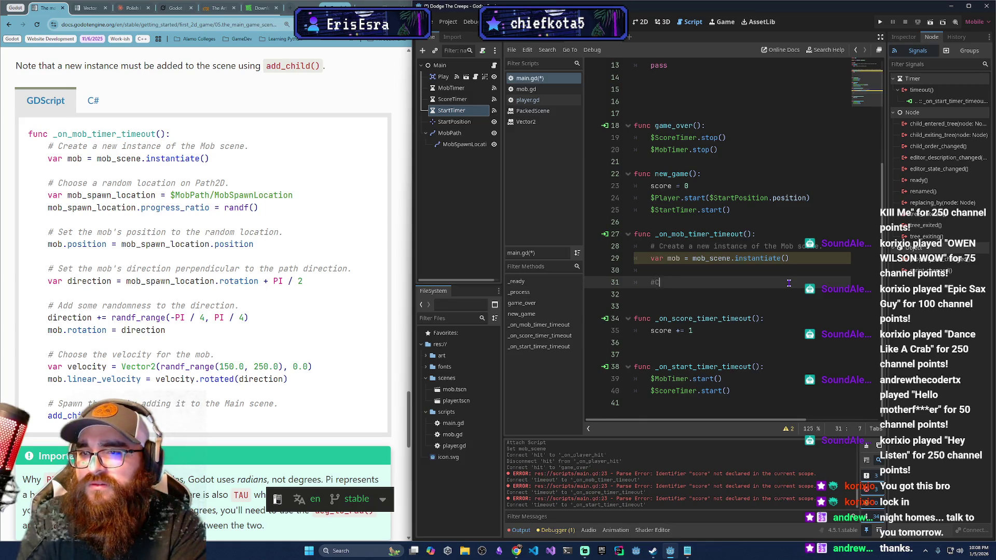
{"action": "key", "text": "BackSpace"}
{"action": "type", "text": "Choose a "}
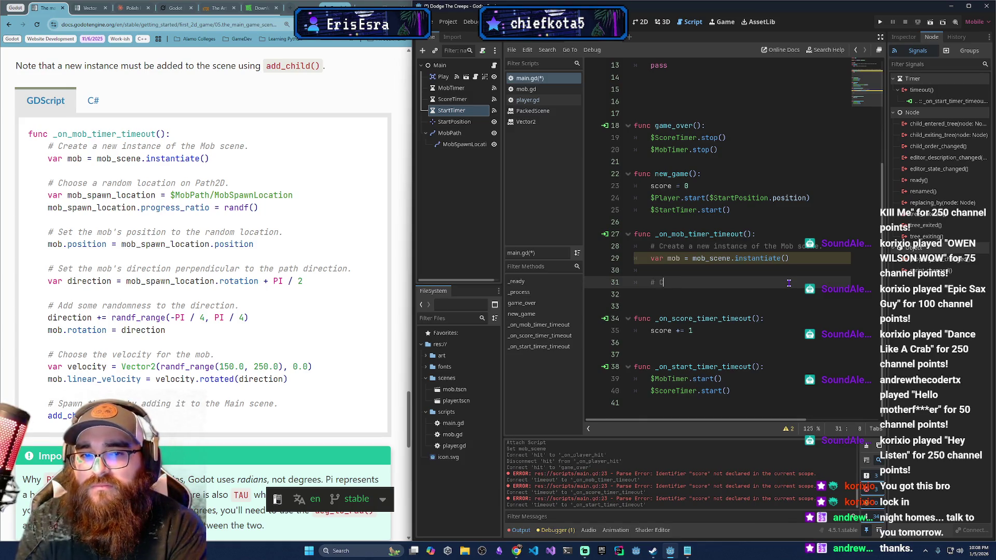
{"action": "type", "text": "random location "}
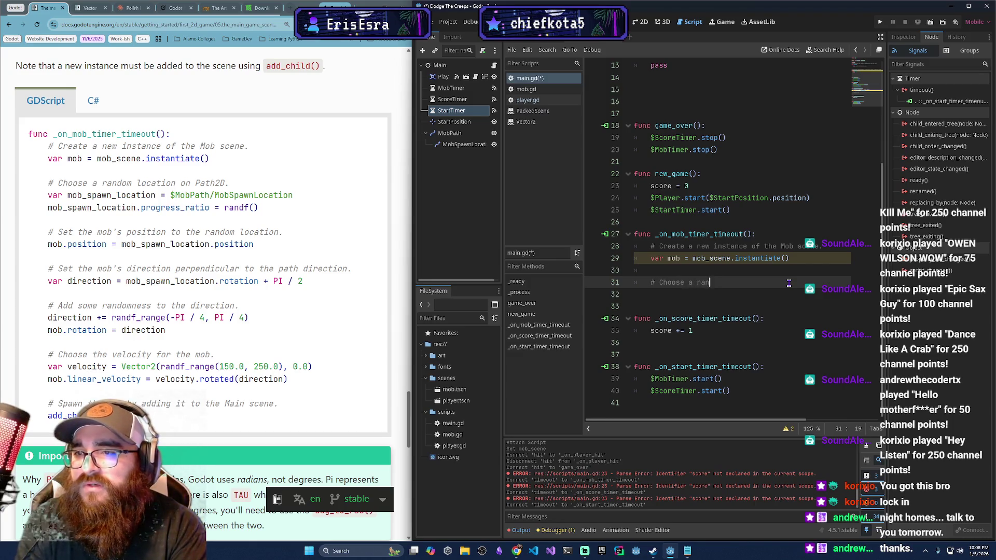
{"action": "type", "text": "on Path"}
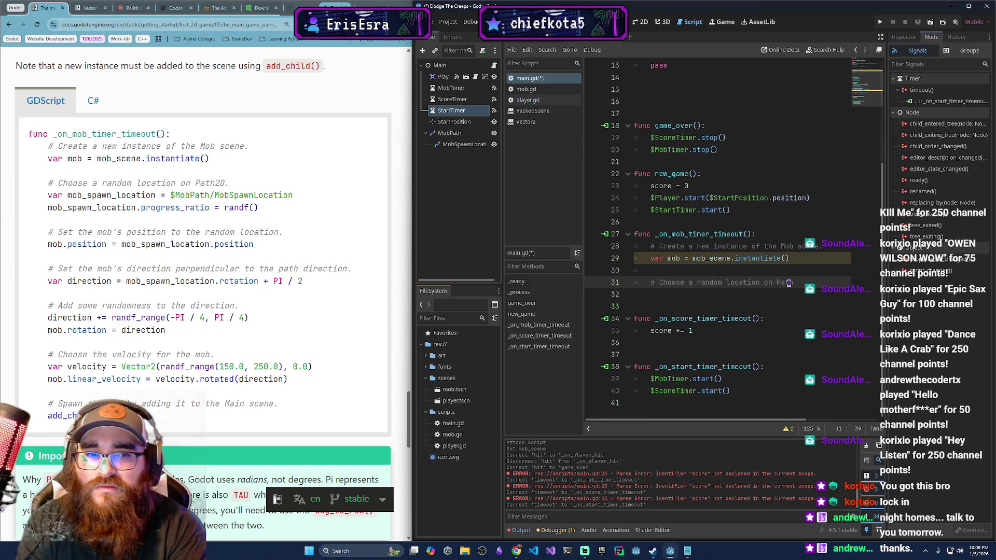
{"action": "type", "text": "2D"}
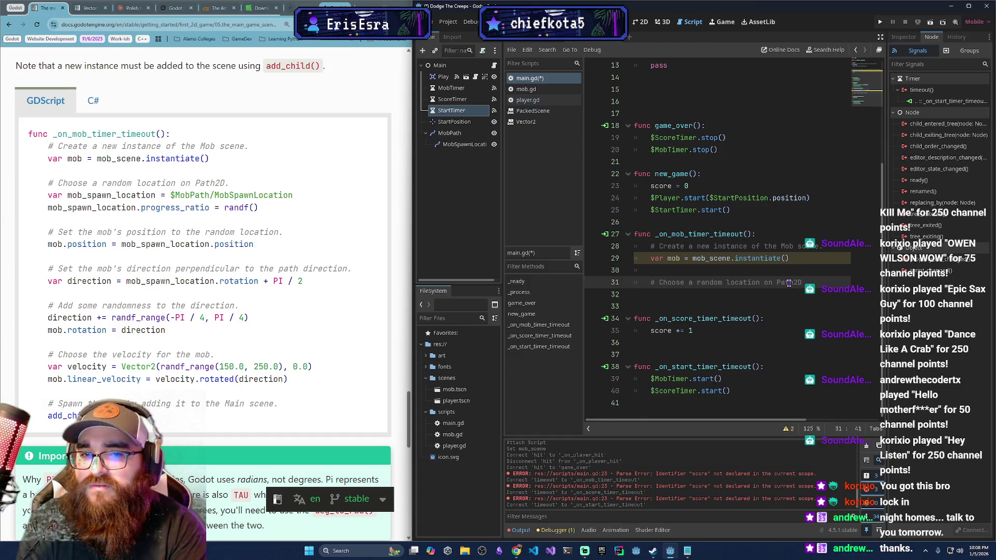
{"action": "key", "text": "Return"}
Add 'var mob_spawn_location = $MobPath/MobSpawnLocation' below the comment.
{"action": "type", "text": "var mob_"}
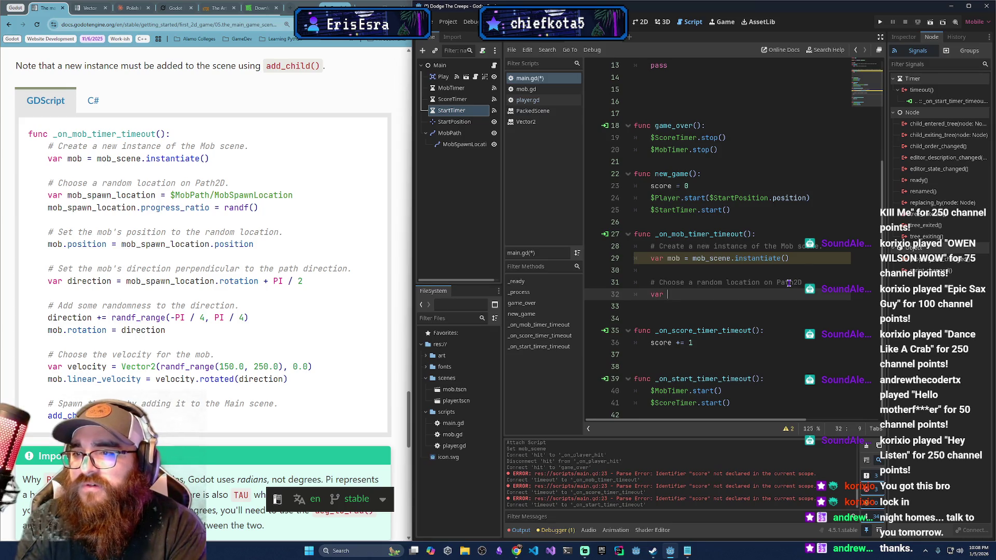
{"action": "type", "text": "spawnL"}
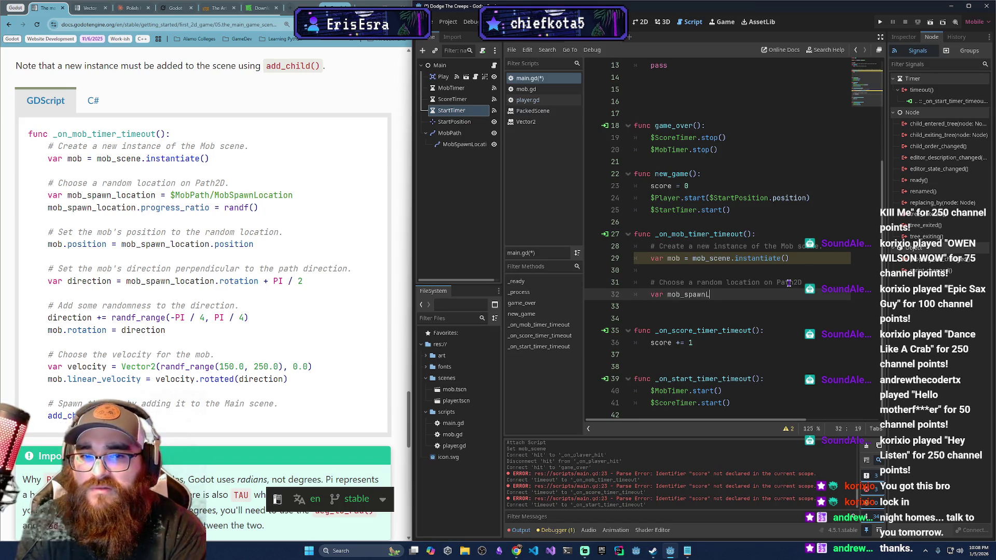
{"action": "key", "text": "BackSpace"}
{"action": "type", "text": "_locat"}
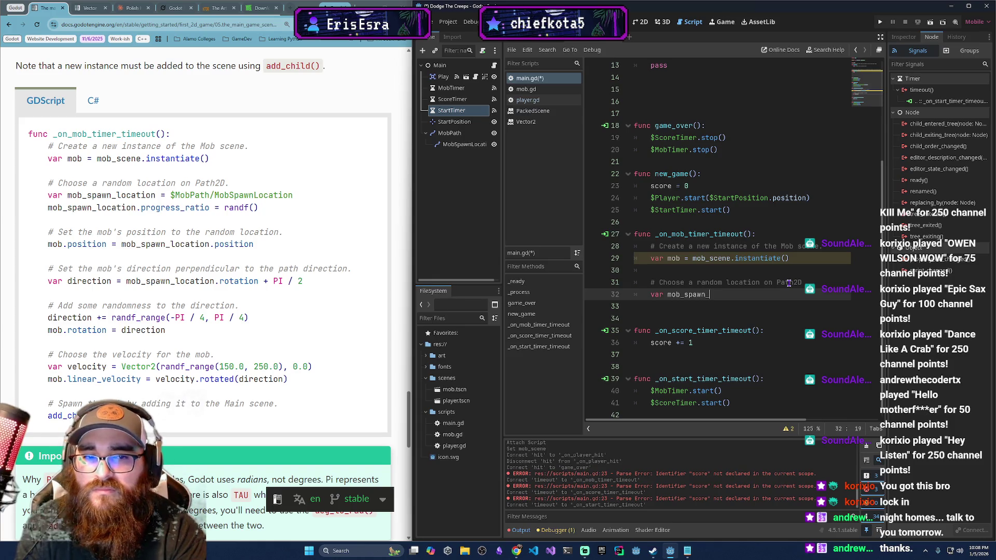
{"action": "type", "text": "ion "}
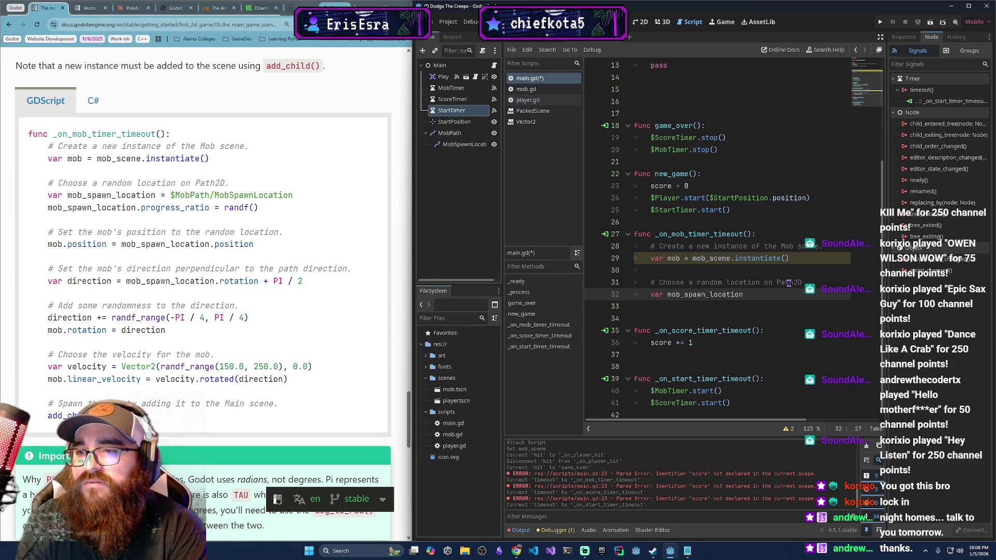
{"action": "type", "text": "= "}
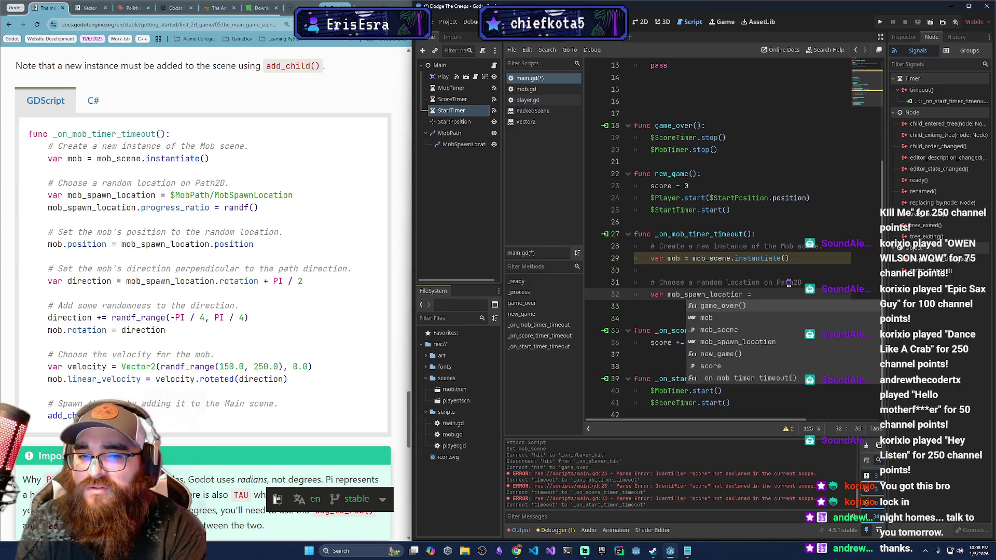
{"action": "type", "text": "$"}
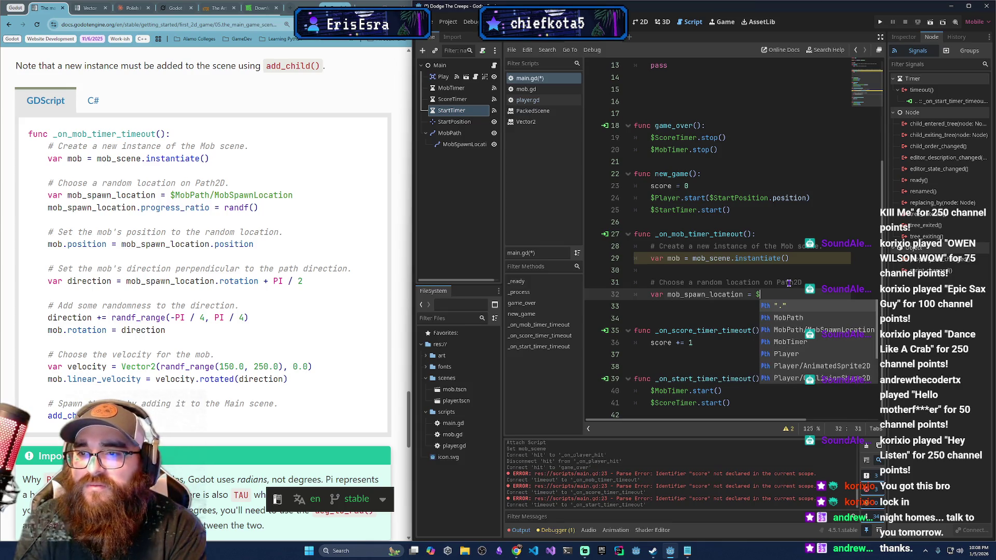
{"action": "type", "text": "MobPath"}
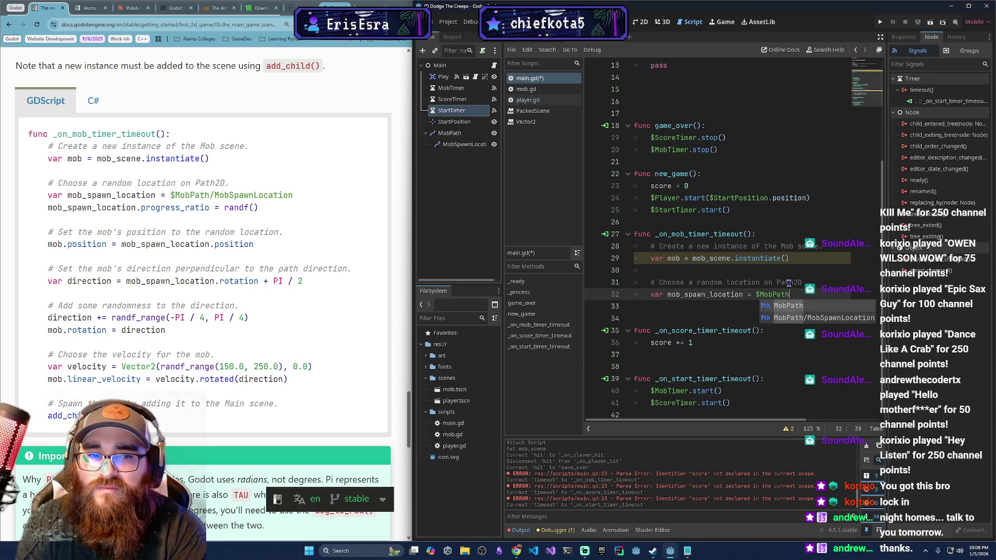
{"action": "key", "text": "Down"}
{"action": "key", "text": "Return"}
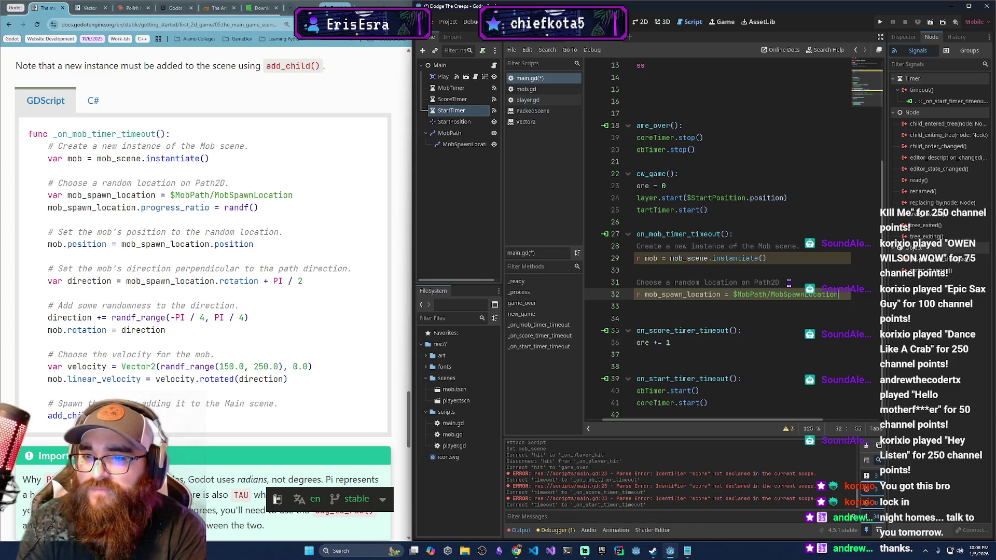
{"action": "key", "text": "Return"}
Set mob_spawn_location.progress_ratio = randf() and look up progress_ratio's documentation.
{"action": "type", "text": "mob_s"}
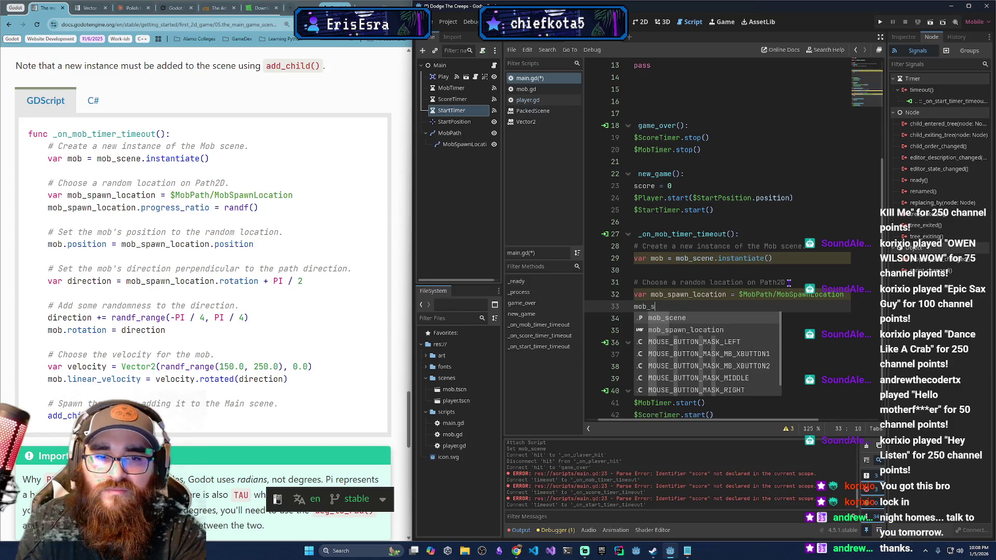
{"action": "key", "text": "Return"}
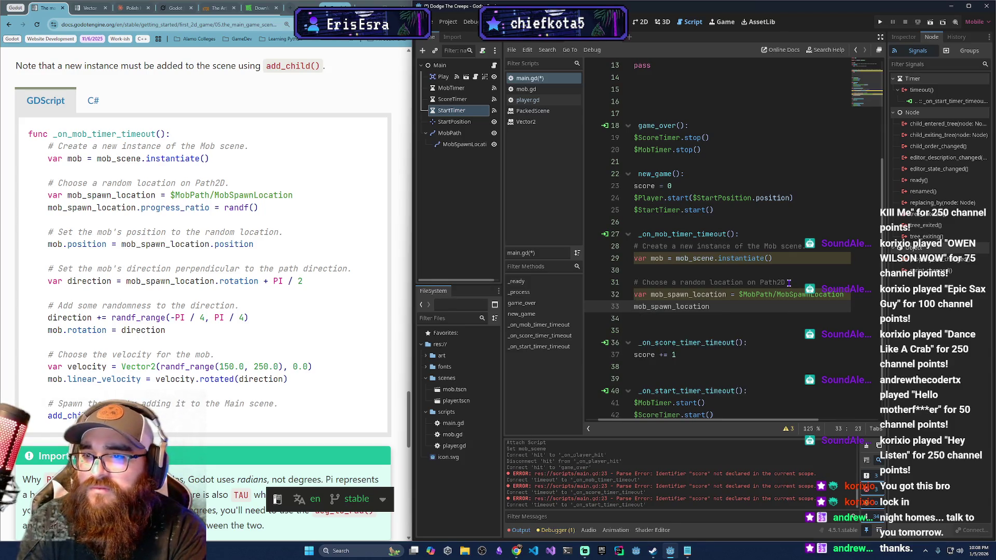
{"action": "type", "text": "pro"}
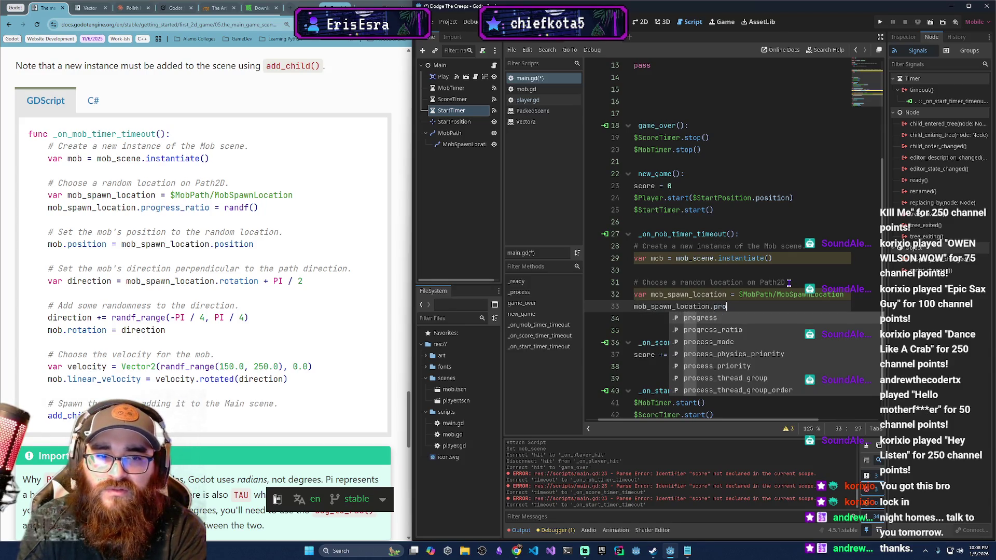
{"action": "key", "text": "Down"}
{"action": "key", "text": "Return"}
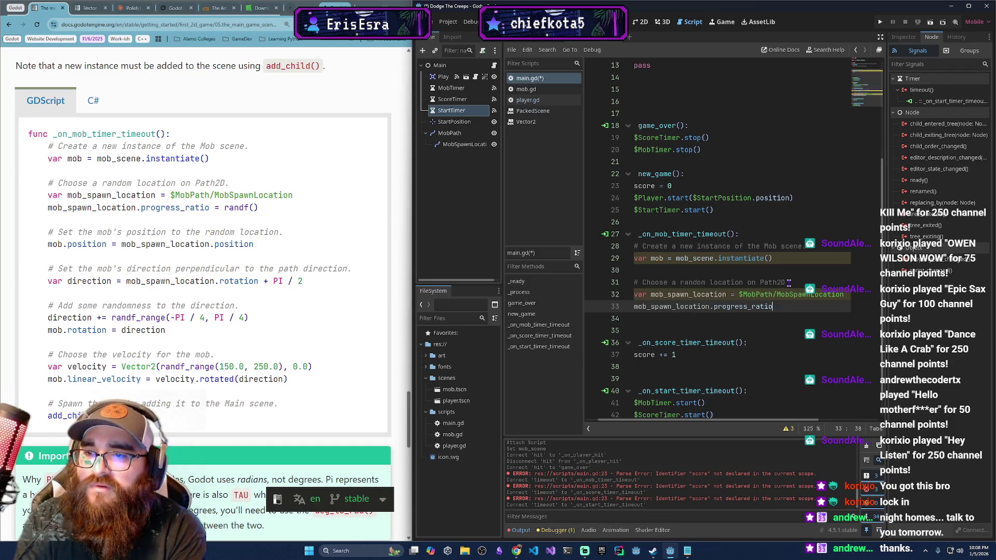
{"action": "type", "text": "= rand"}
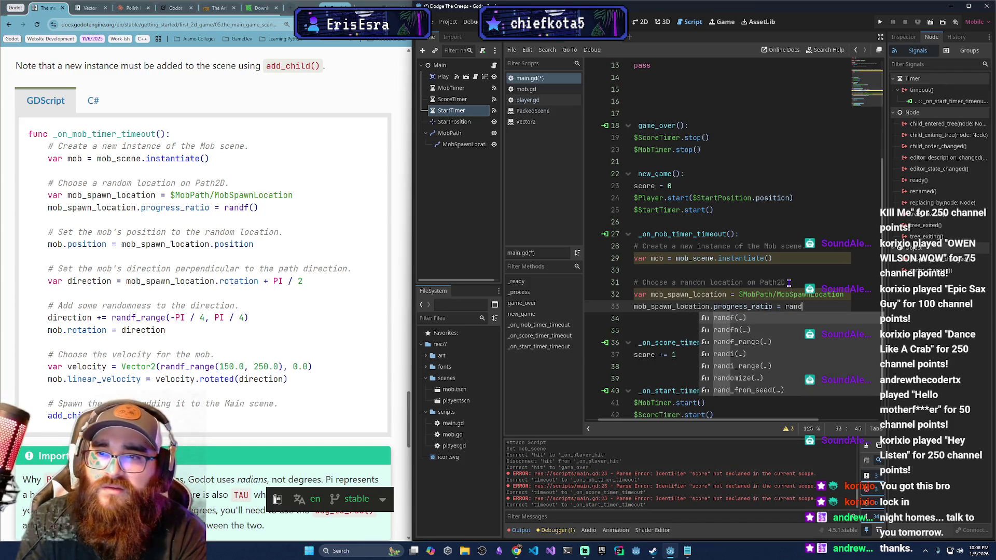
{"action": "key", "text": "Return"}
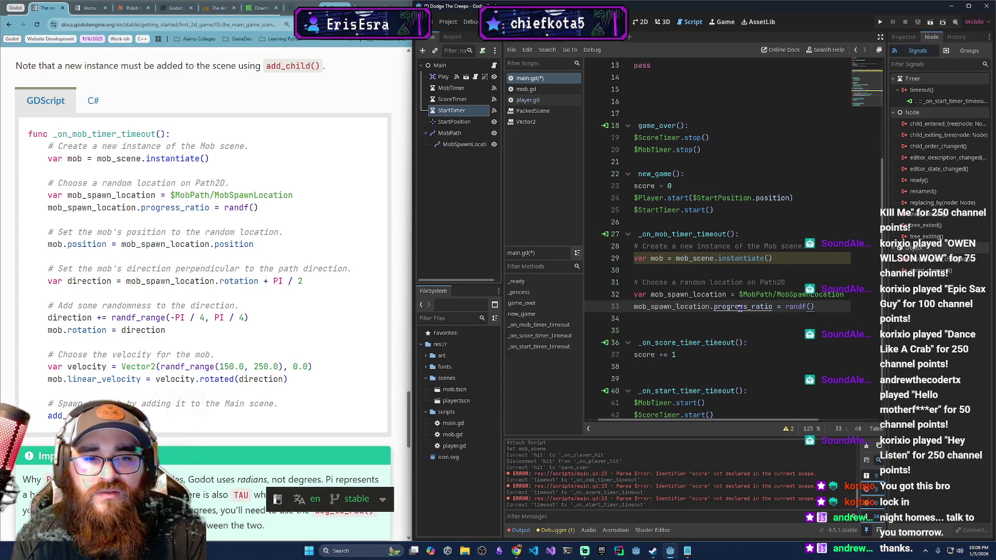
{"action": "left_click", "coordinate": [740, 307], "text": "ctrl"}
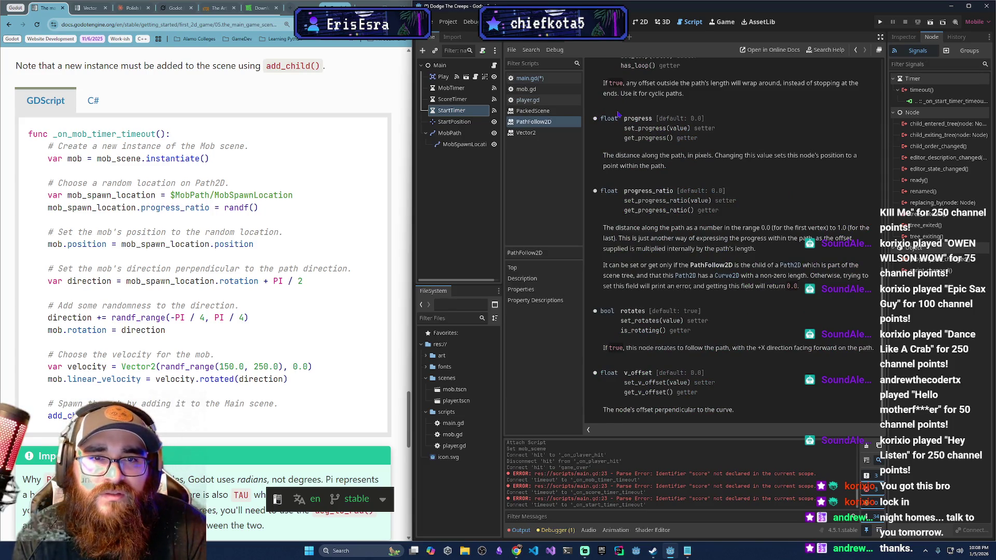
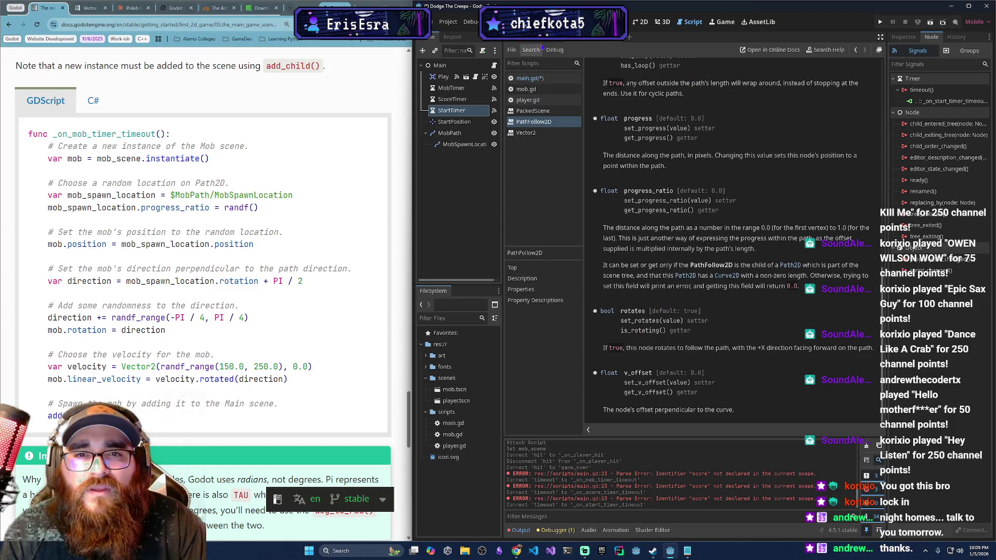
Show main.gd in the script panel and put the cursor at the end of the progress_ratio line.
{"action": "left_click", "coordinate": [529, 78]}
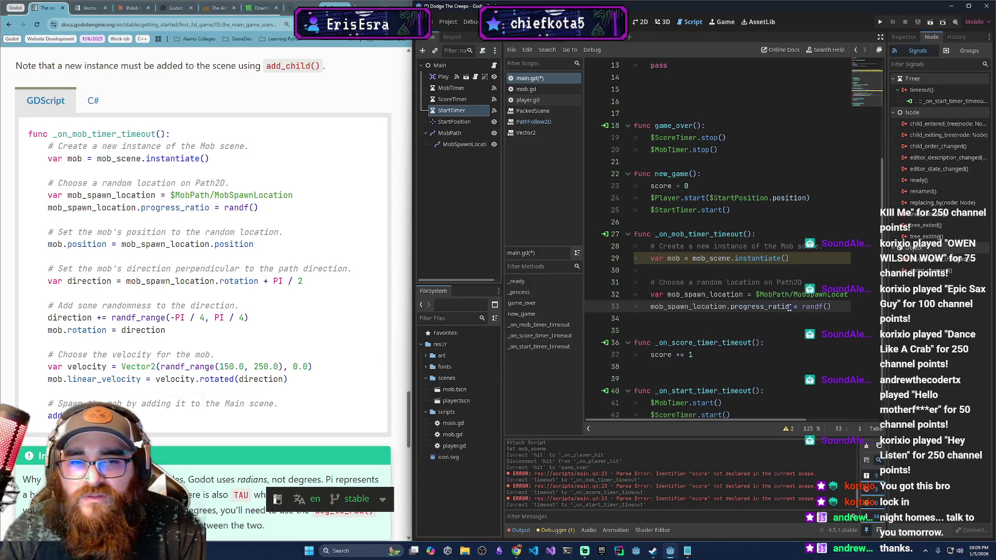
{"action": "left_click", "coordinate": [846, 311]}
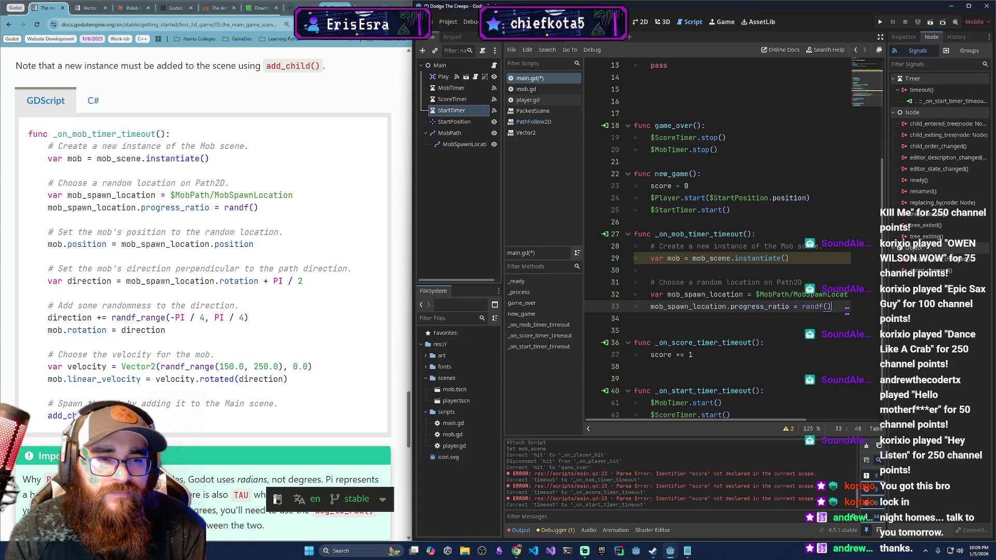
Add the comment '# Set the mob's position to the random location' below the spawn code.
{"action": "key", "text": "Return"}
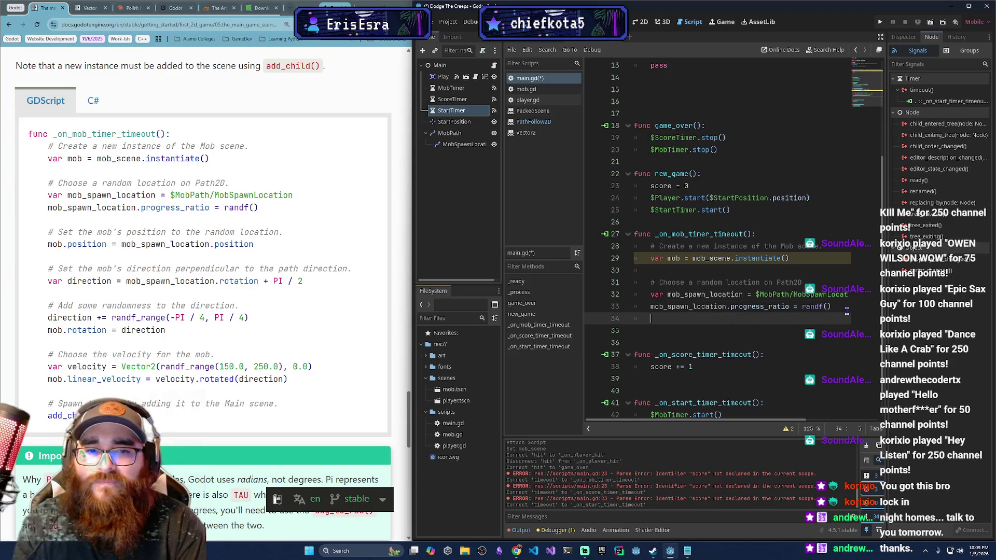
{"action": "key", "text": "Return"}
{"action": "type", "text": "# Set the m"}
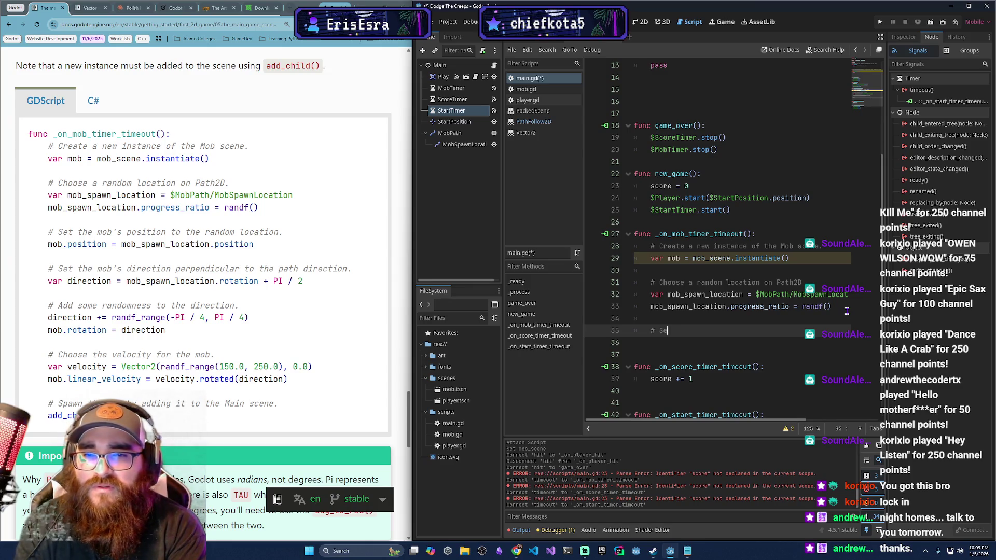
{"action": "type", "text": "ob's position"}
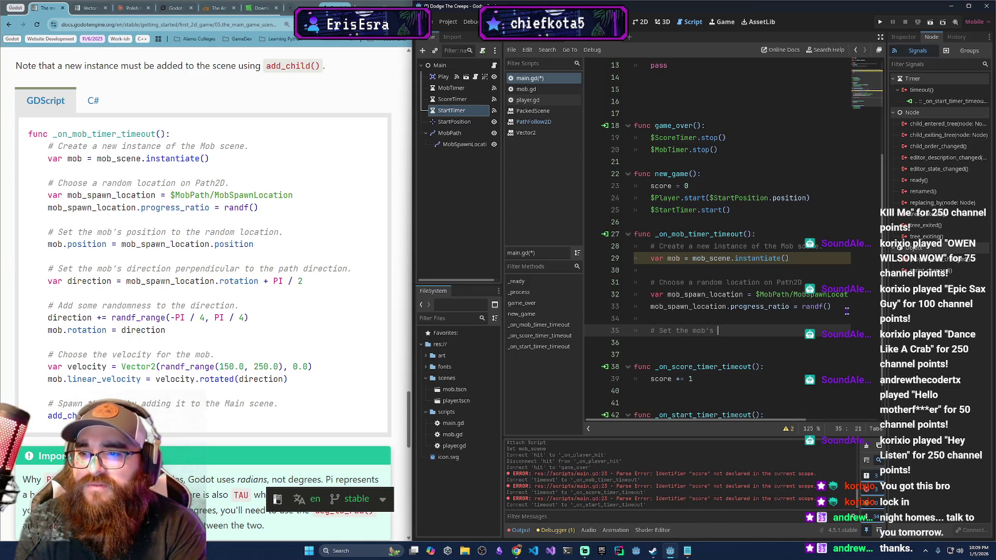
{"action": "type", "text": " to the random loca"}
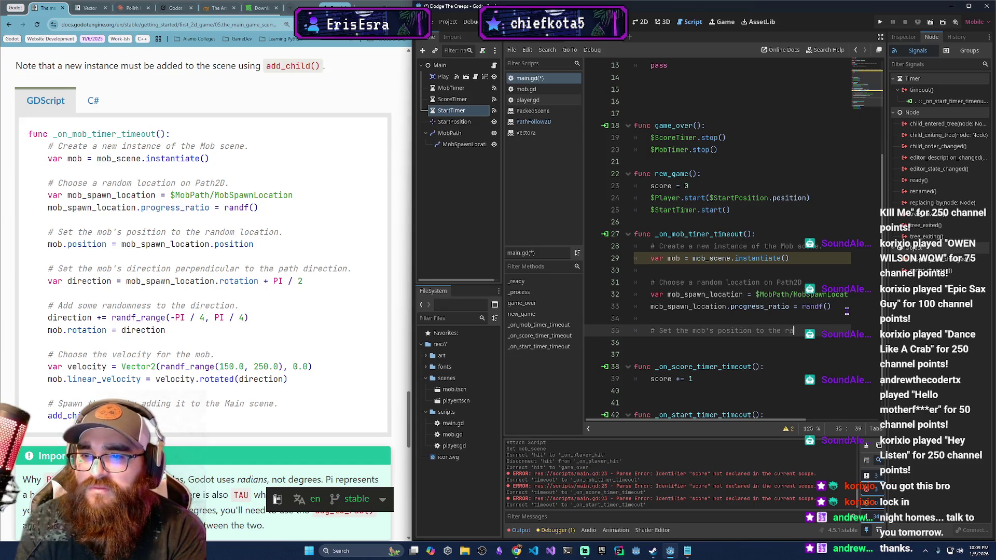
{"action": "type", "text": "tion"}
{"action": "key", "text": "Return"}
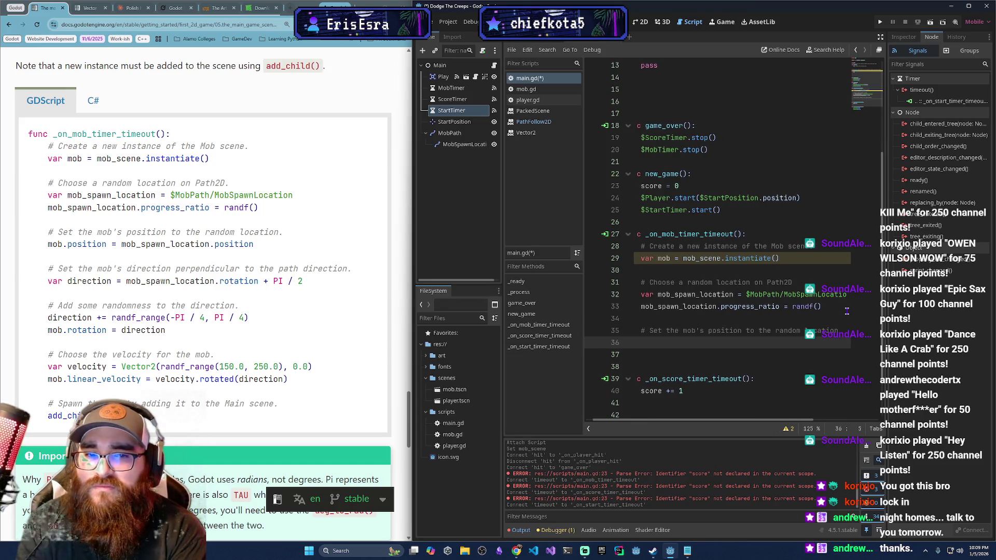
Write mob.position = mob_spawn_location.position, then begin the next '# Set the' comment.
{"action": "type", "text": "mob.posit"}
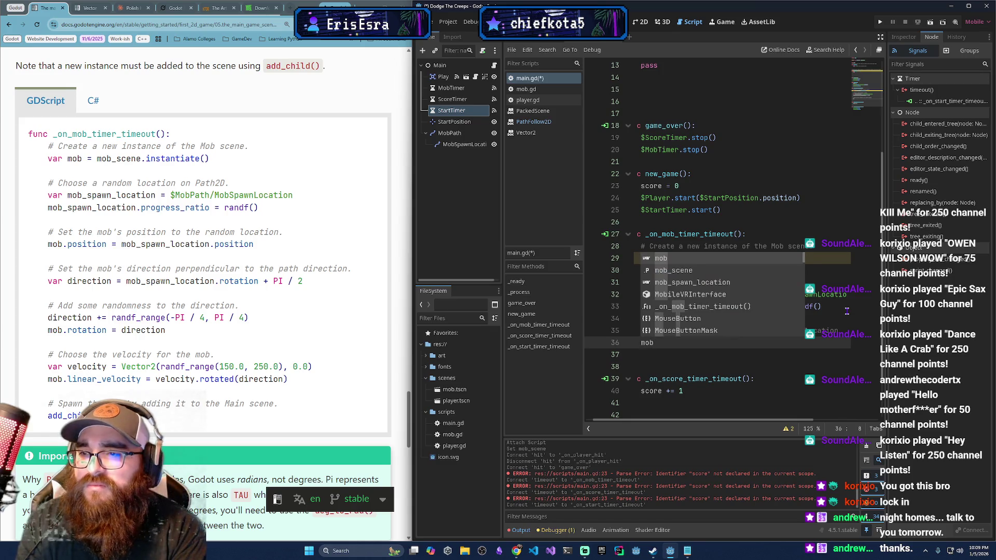
{"action": "type", "text": "ion"}
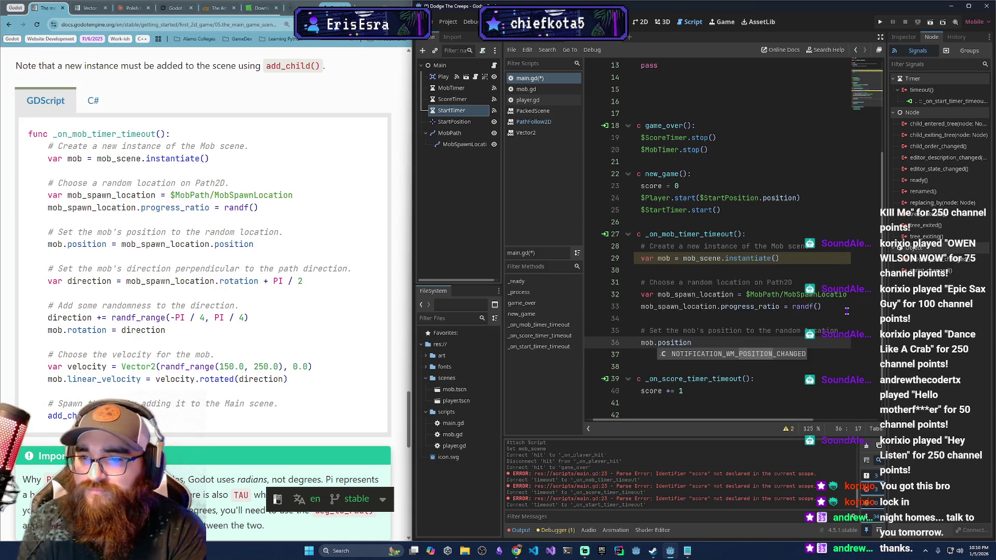
{"action": "type", "text": " = mob_scene"}
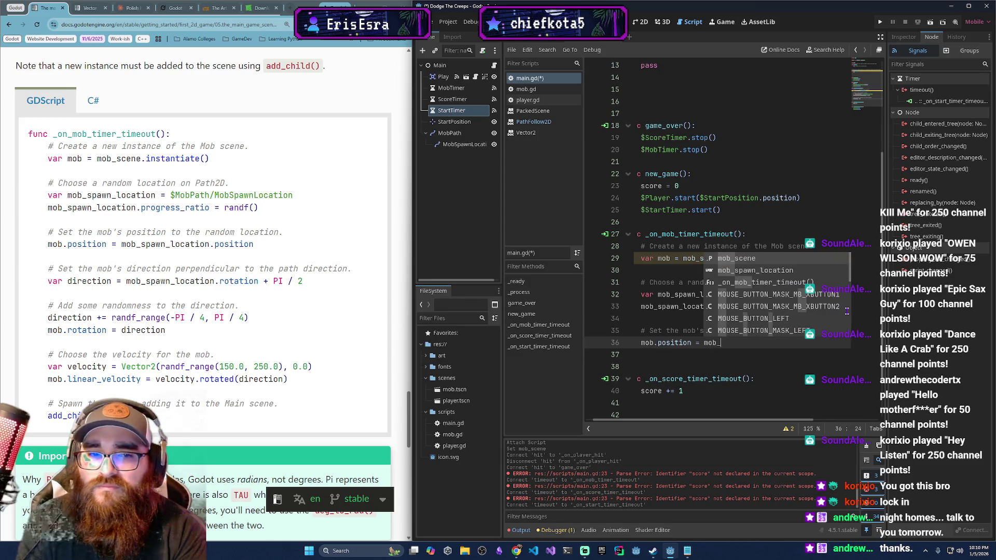
{"action": "key", "text": "BackSpace"}
{"action": "key", "text": "BackSpace"}
{"action": "key", "text": "BackSpace"}
{"action": "type", "text": "sp"}
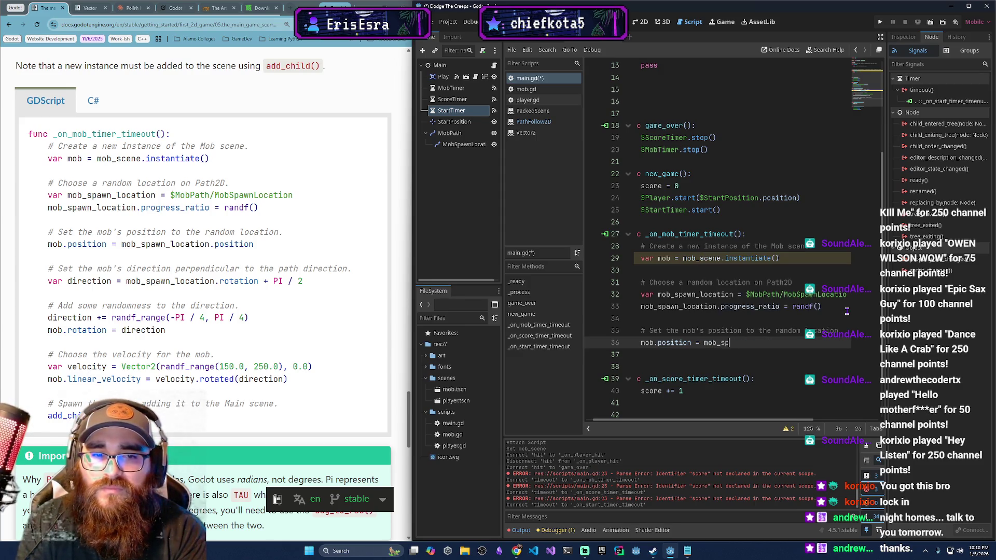
{"action": "key", "text": "BackSpace"}
{"action": "type", "text": "pawn"}
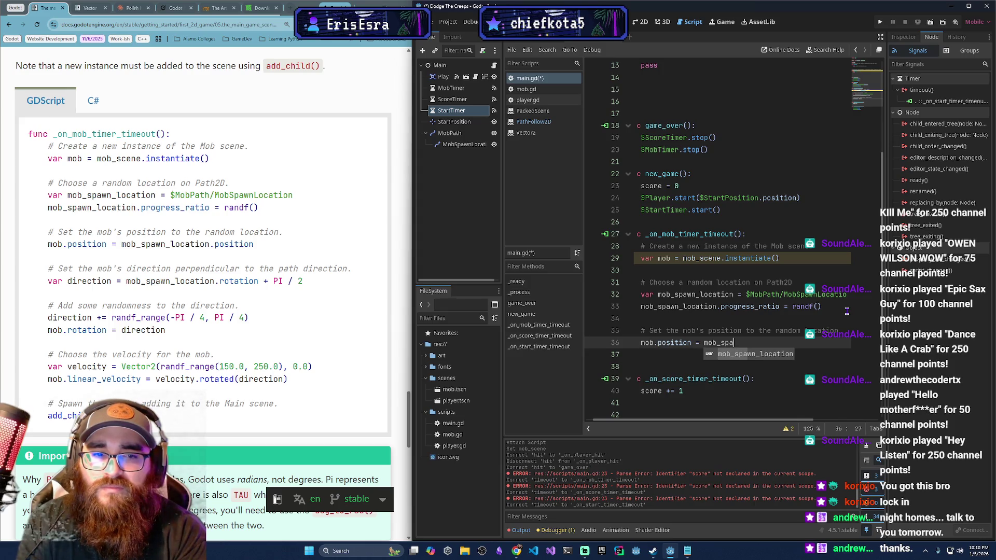
{"action": "key", "text": "Return"}
{"action": "type", "text": ".position"}
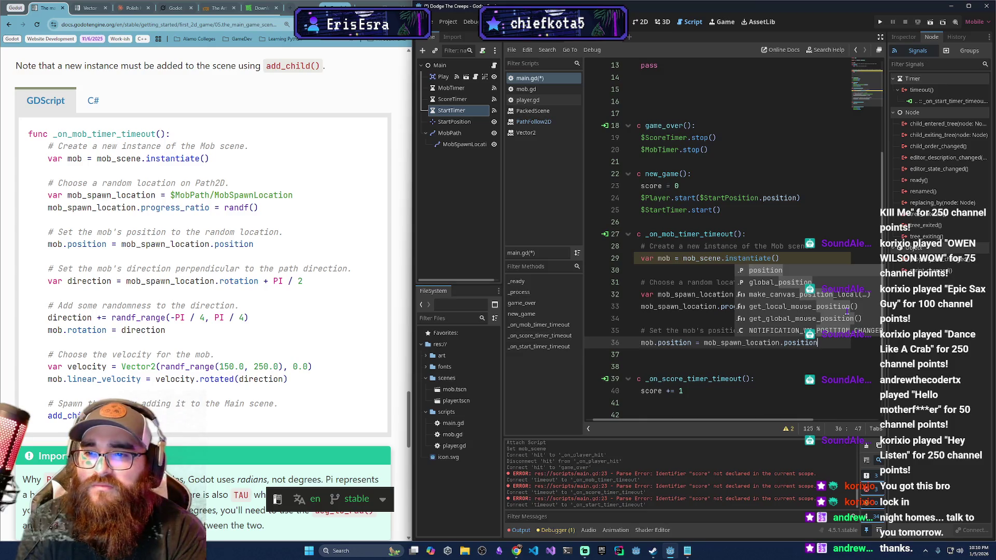
{"action": "key", "text": "Return"}
{"action": "key", "text": "Return"}
{"action": "type", "text": "#"}
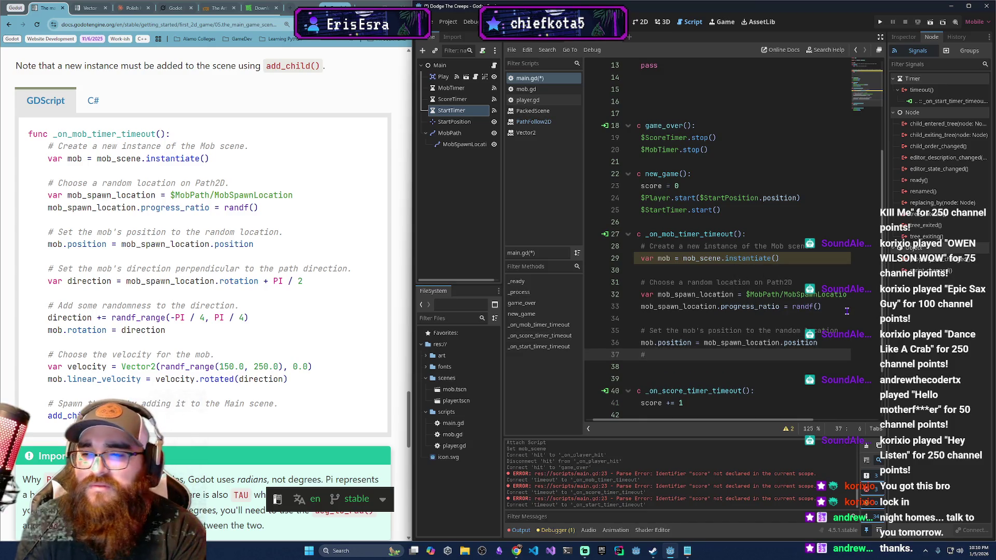
{"action": "type", "text": "Set the"}
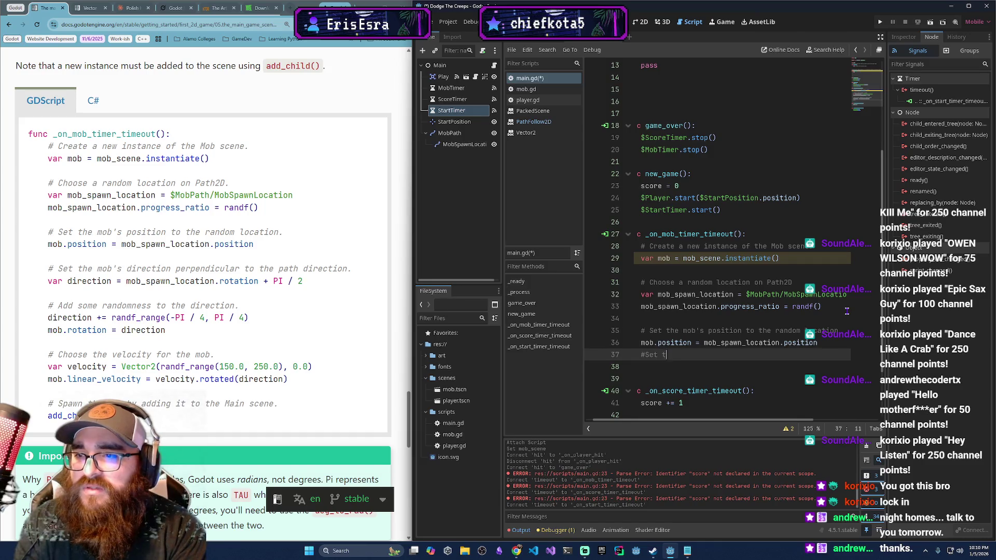
{"action": "key", "text": "Left"}
{"action": "key", "text": "Left"}
{"action": "key", "text": "Left"}
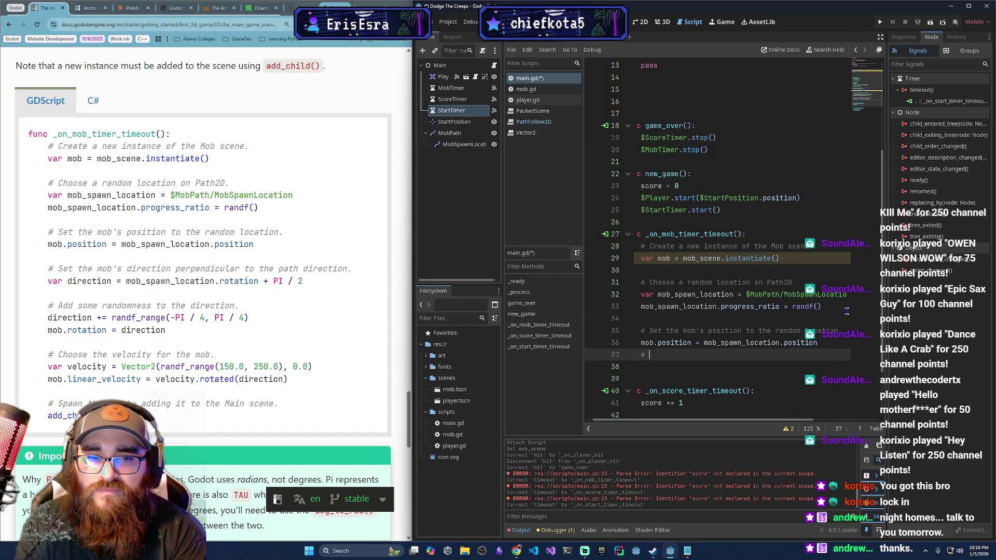
{"action": "key", "text": "End"}
Complete the perpendicular-direction comment and add var direction = mob_spawn_location.rotation + PI / 2.
{"action": "type", "text": "mob"}
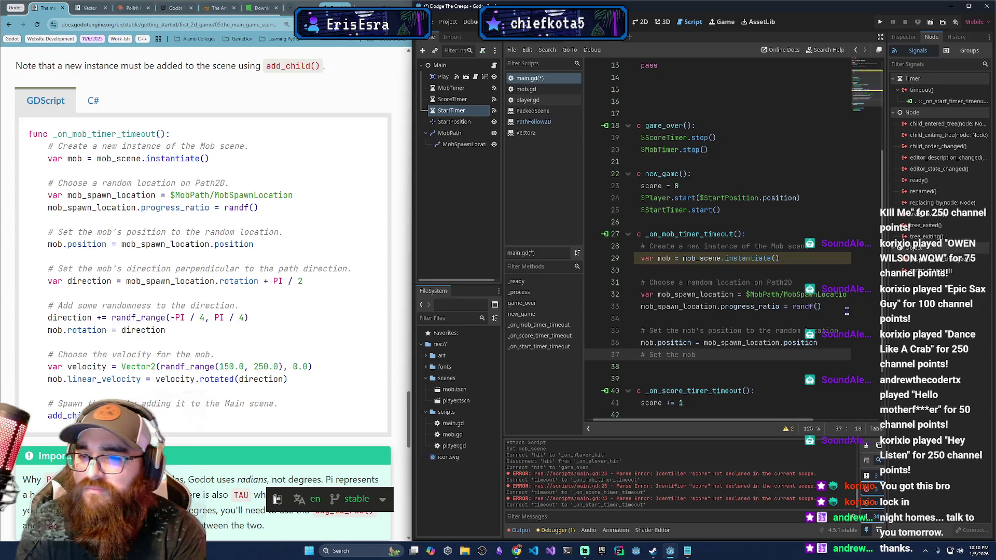
{"action": "type", "text": "'s direction "}
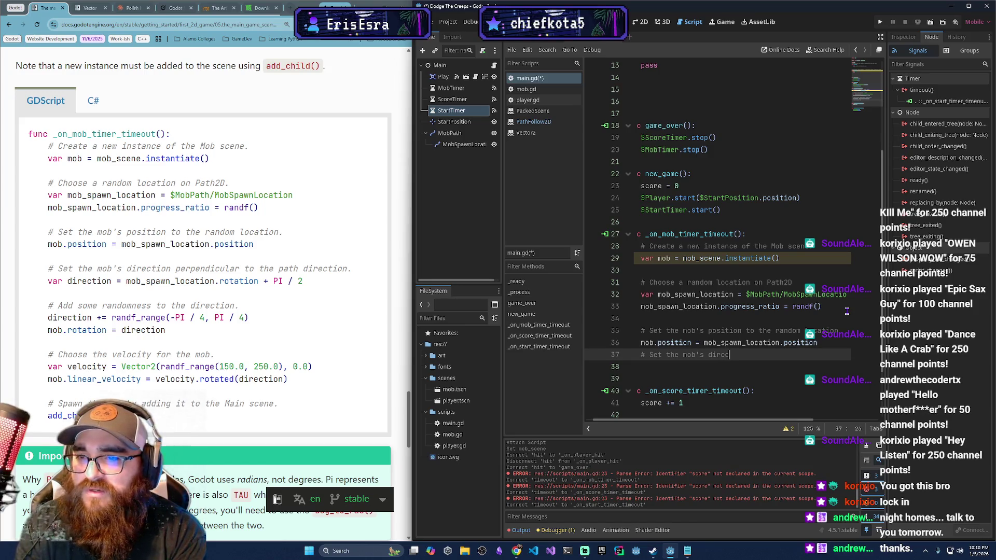
{"action": "type", "text": "perpendicular"}
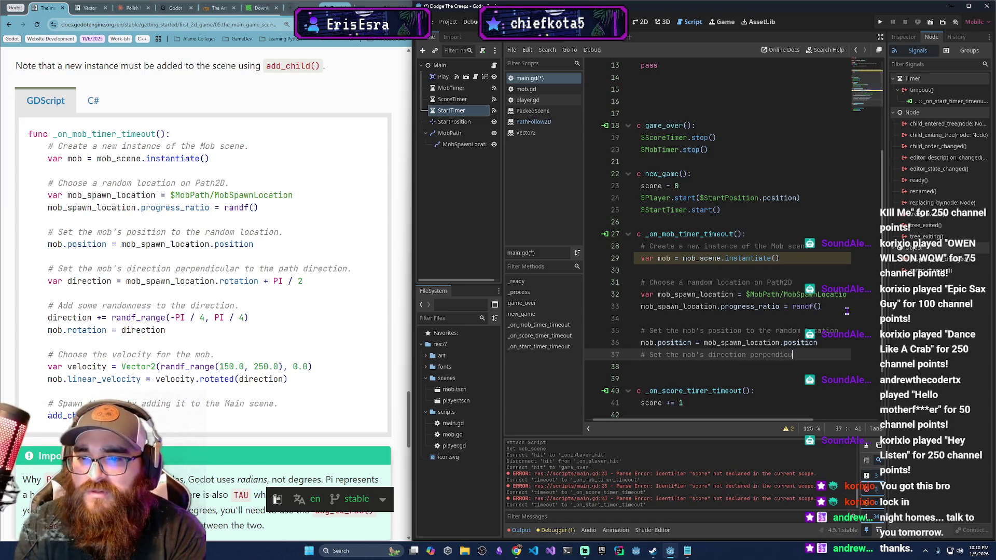
{"action": "type", "text": " to the path d"}
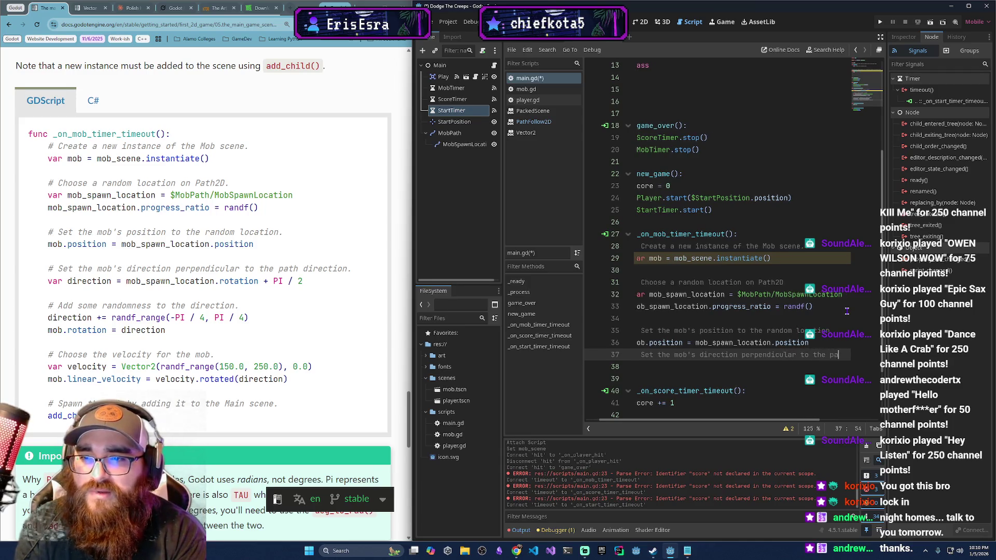
{"action": "type", "text": "irection"}
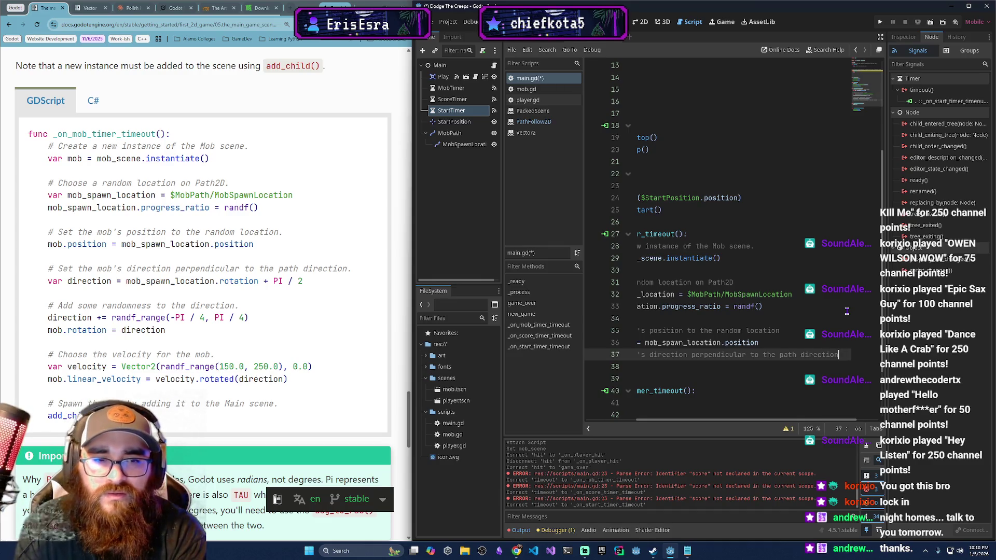
{"action": "key", "text": "Return"}
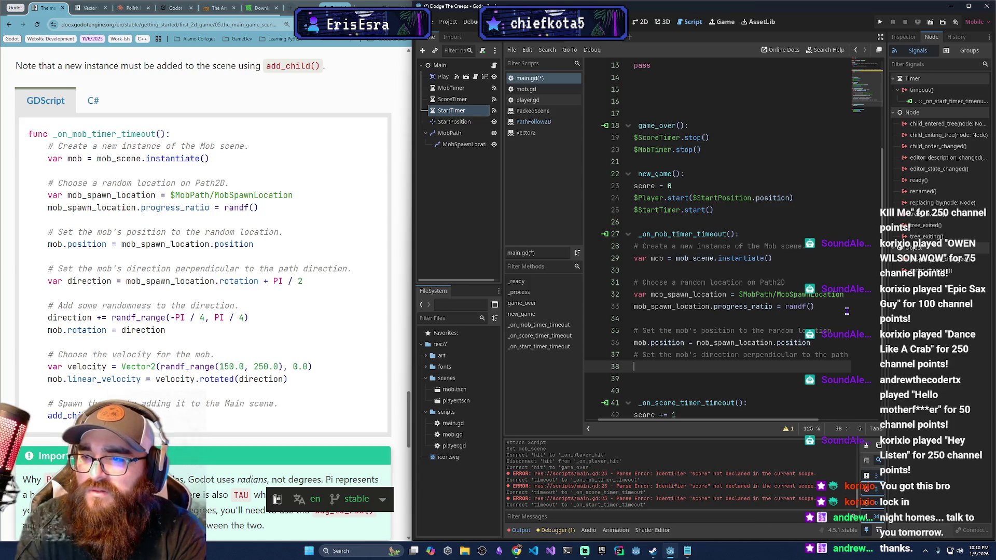
{"action": "type", "text": "var dire"}
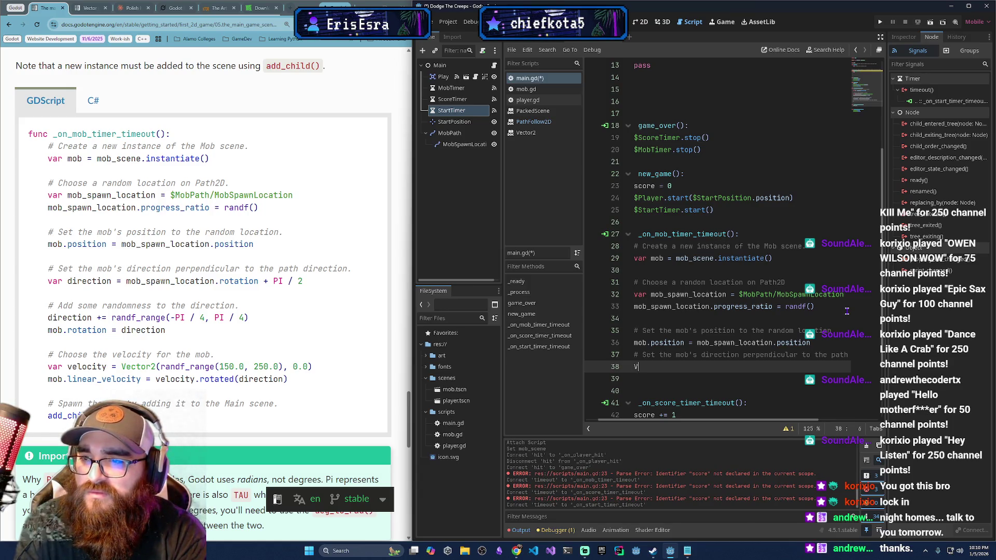
{"action": "type", "text": "ction "}
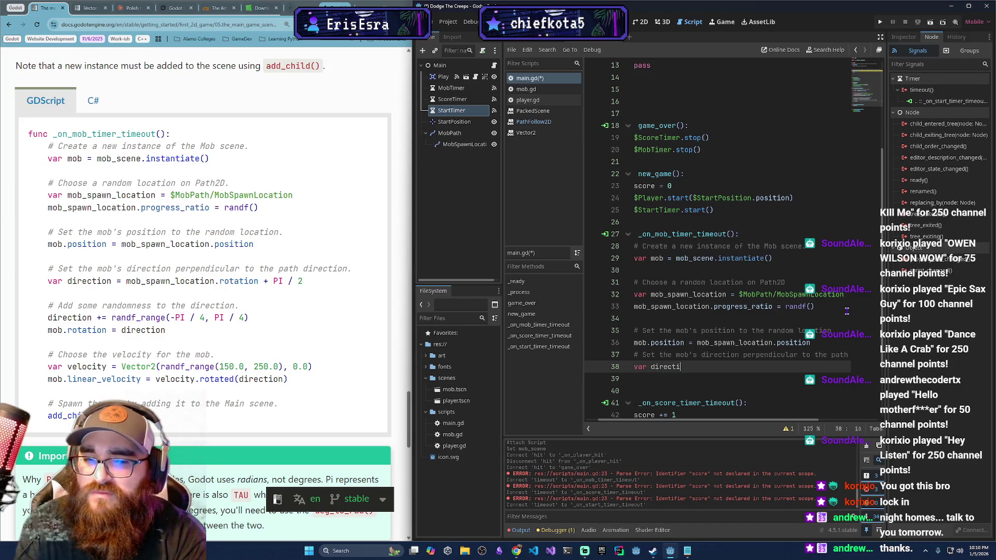
{"action": "type", "text": "= "}
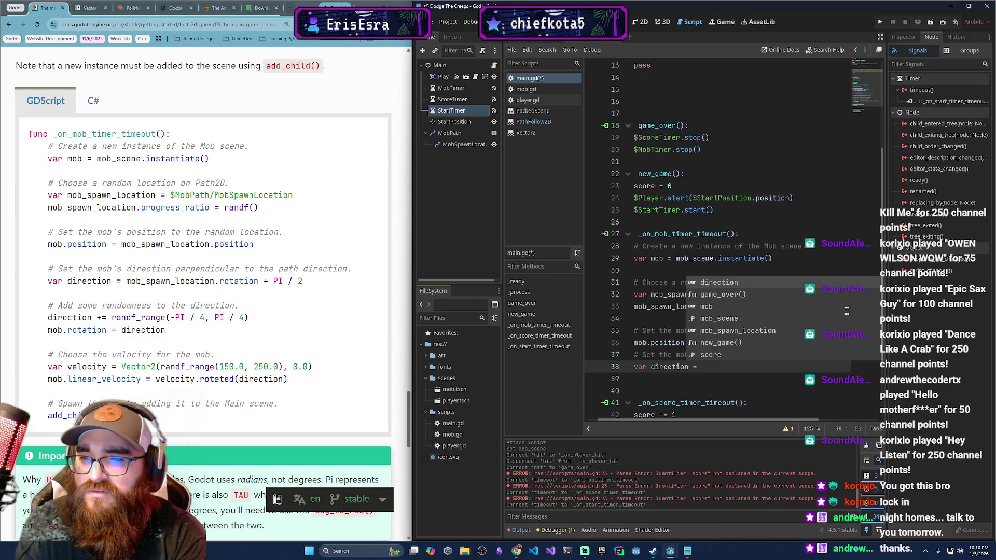
{"action": "type", "text": "mob"}
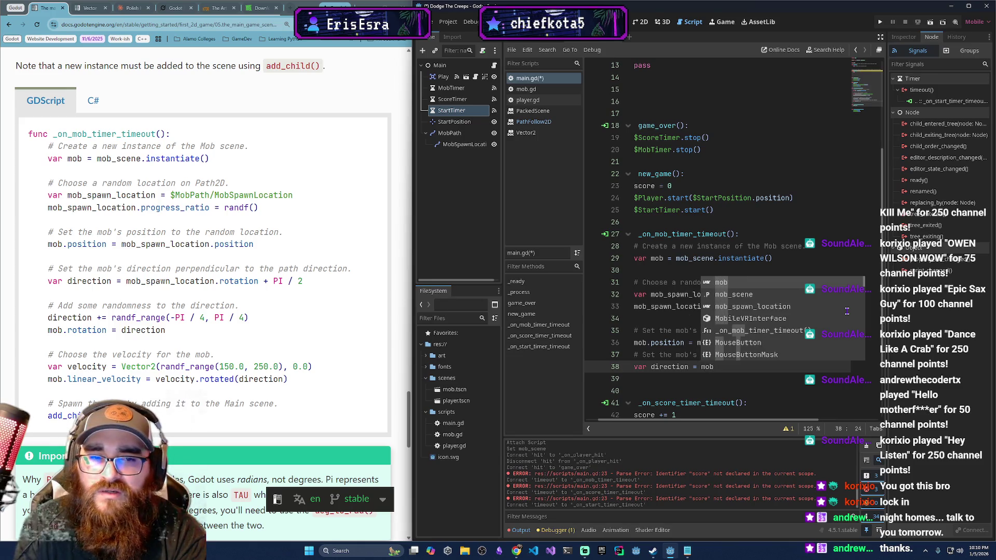
{"action": "key", "text": "Down"}
{"action": "key", "text": "Down"}
{"action": "key", "text": "Return"}
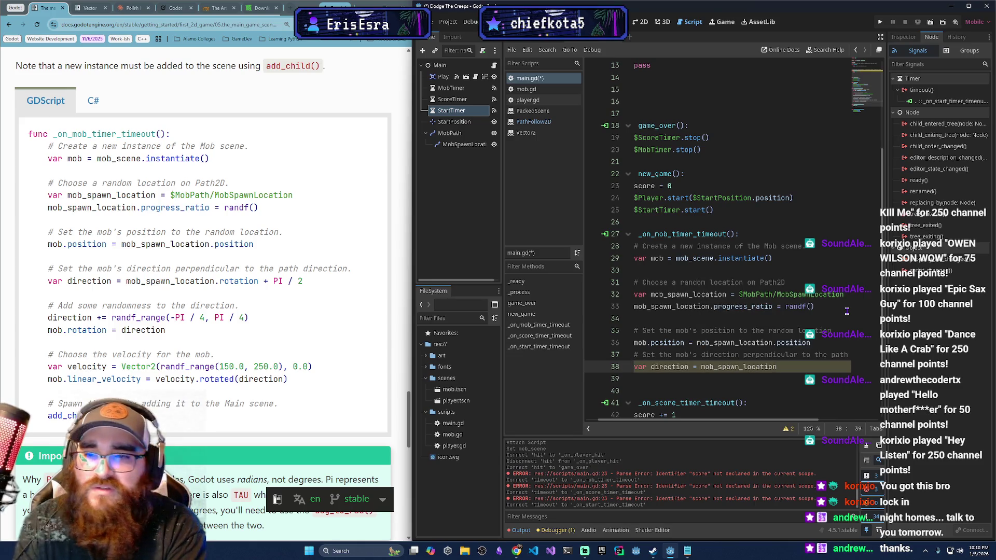
{"action": "type", "text": ".rotation"}
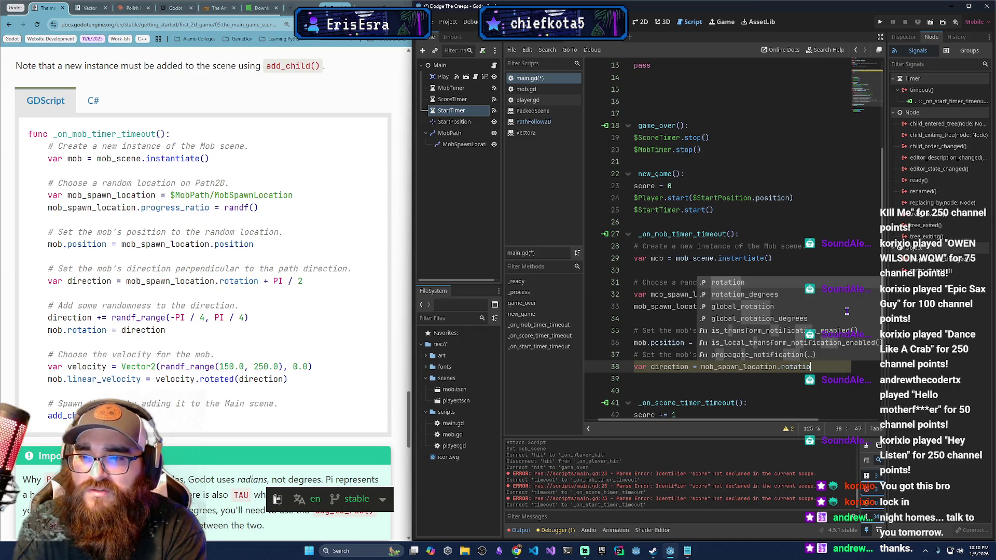
{"action": "type", "text": " + "}
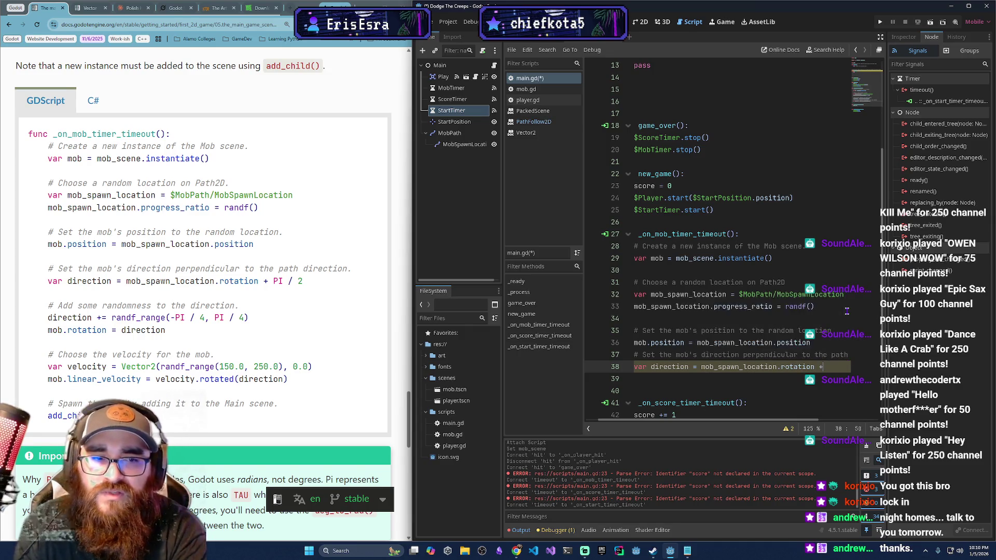
{"action": "type", "text": "PI"}
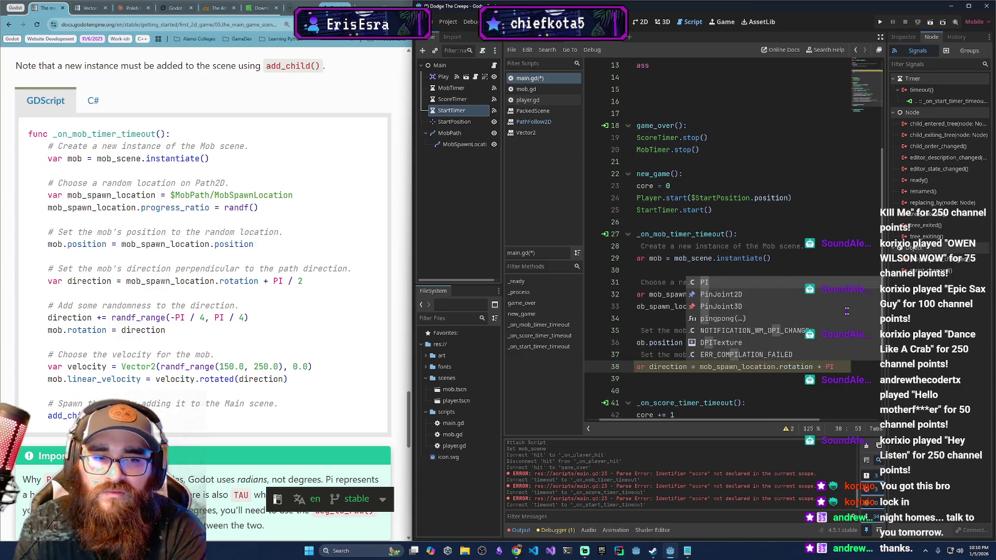
{"action": "type", "text": " / 2"}
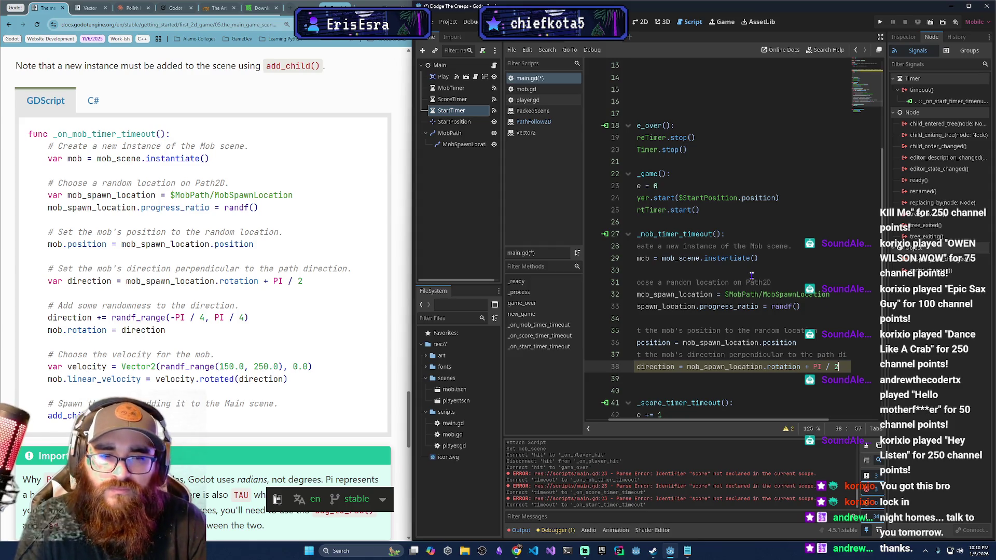
Add the comment '# Add some randomness to the direction' below the direction line.
{"action": "key", "text": "Return"}
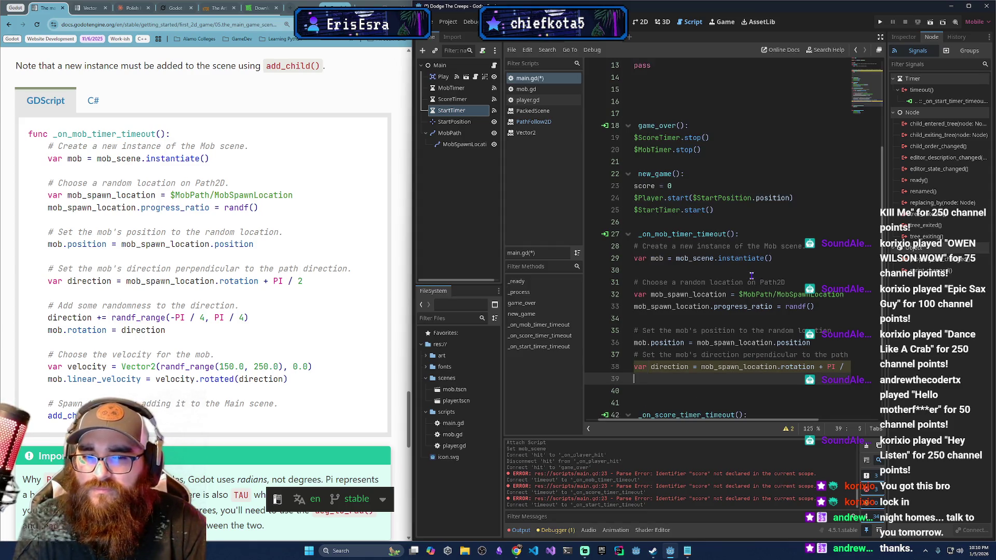
{"action": "key", "text": "Return"}
{"action": "type", "text": "# Add "}
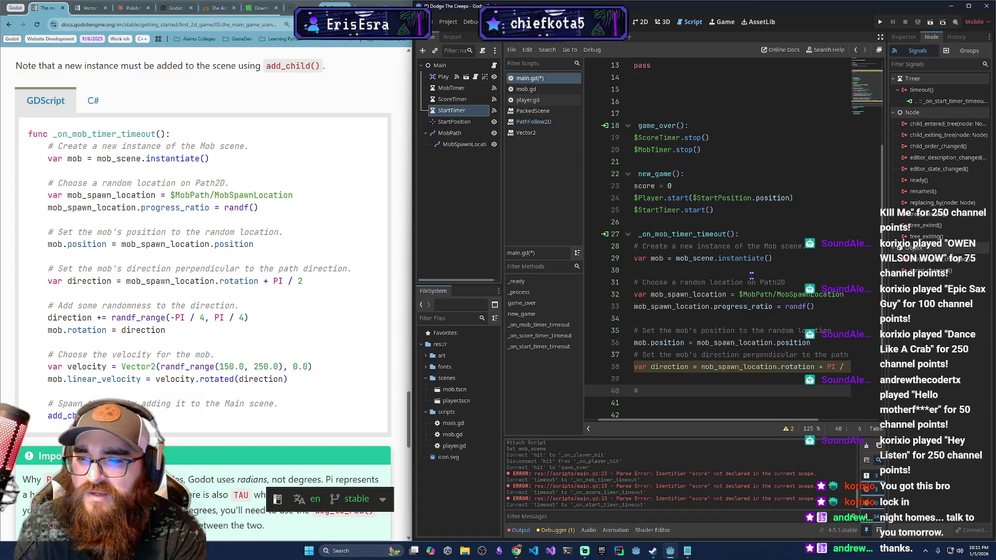
{"action": "type", "text": "some random"}
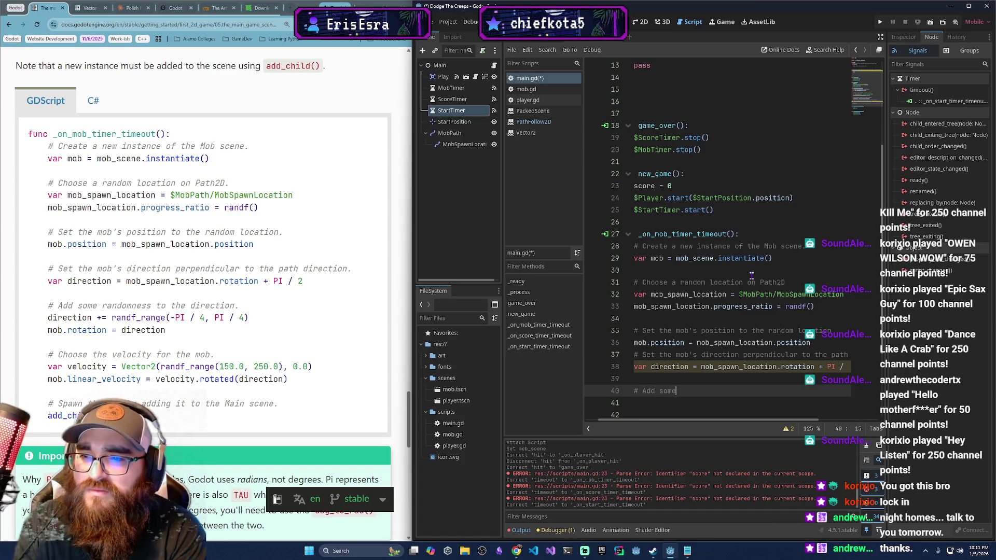
{"action": "type", "text": "ness "}
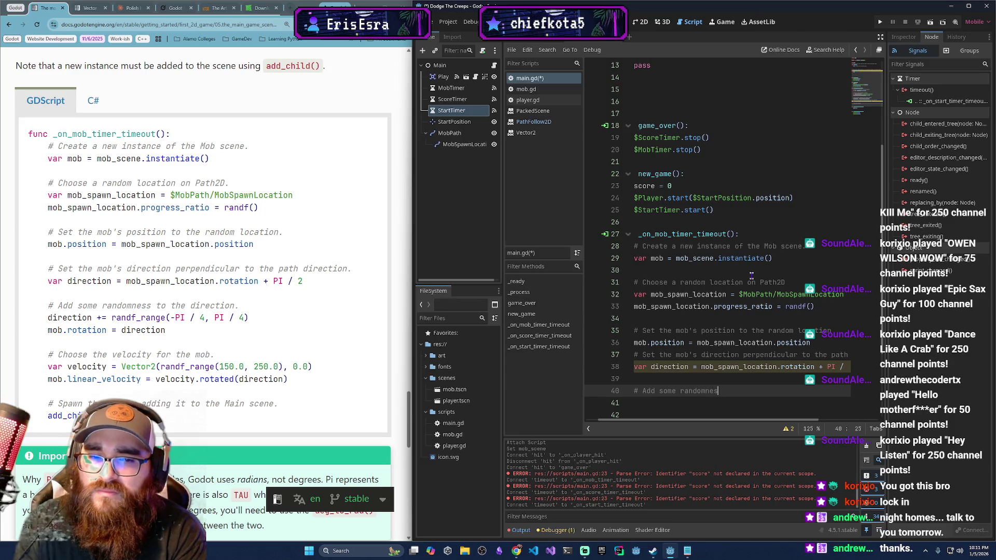
{"action": "type", "text": "to the d"}
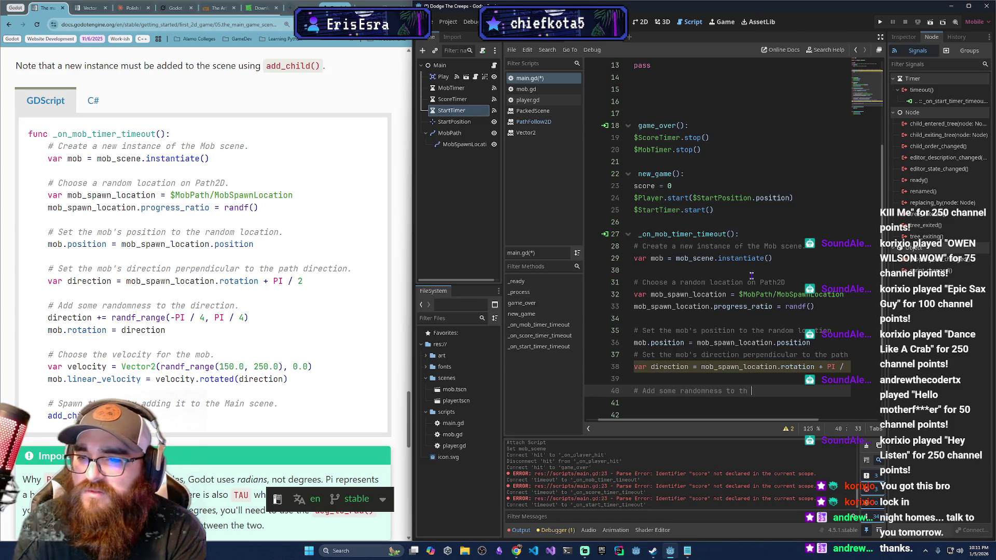
{"action": "type", "text": "irection"}
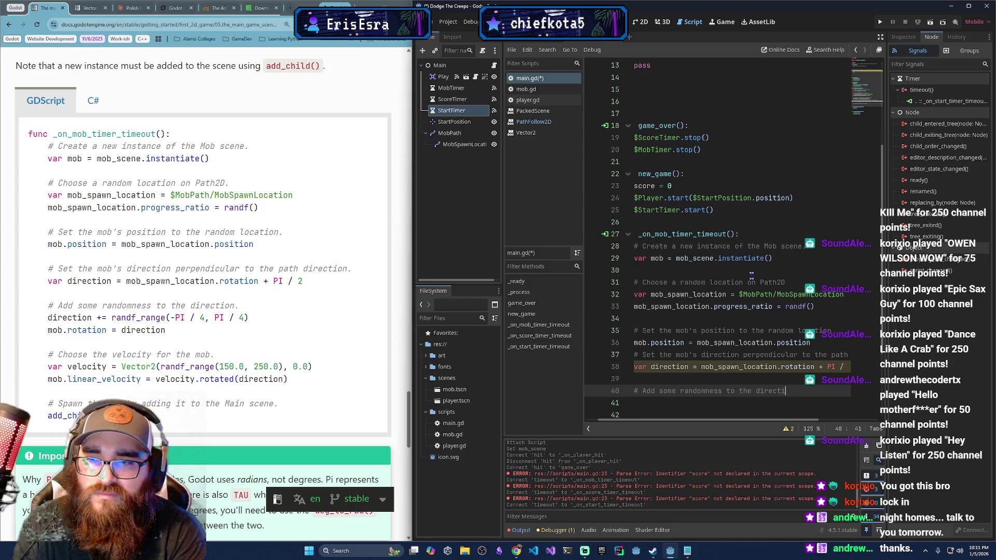
Add direction += randf_range(-PI / 4, PI / 4) under the randomness comment.
{"action": "key", "text": "Return"}
{"action": "type", "text": "directio"}
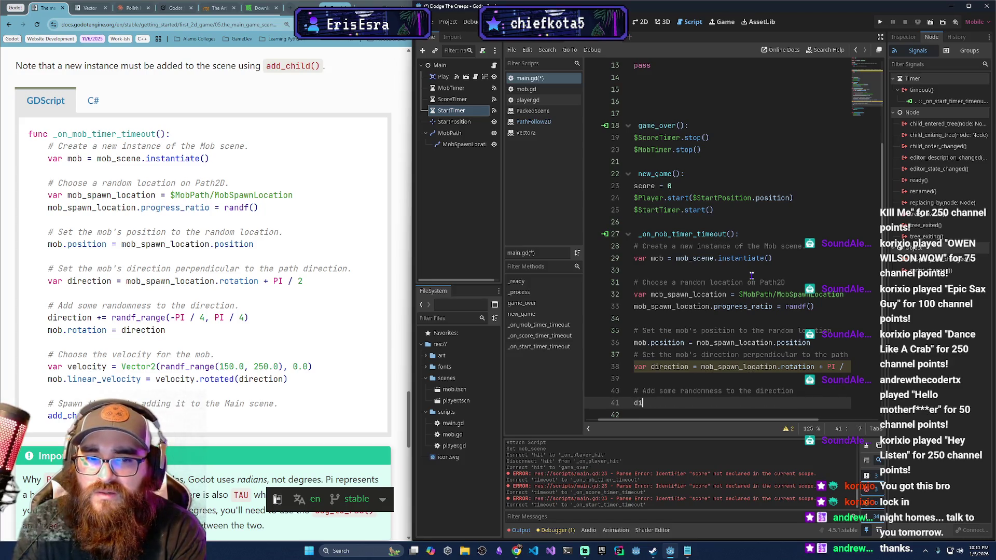
{"action": "type", "text": "n"}
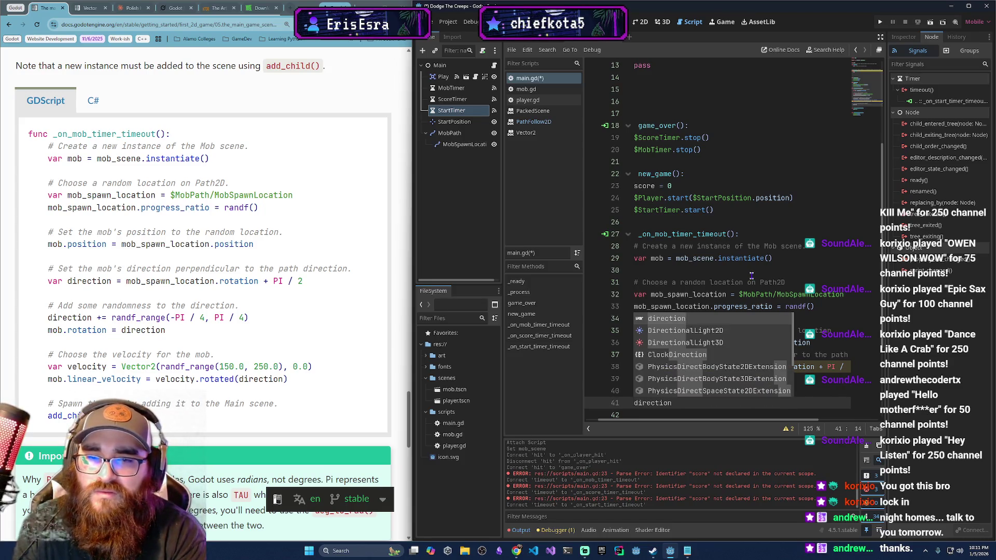
{"action": "type", "text": " += ran"}
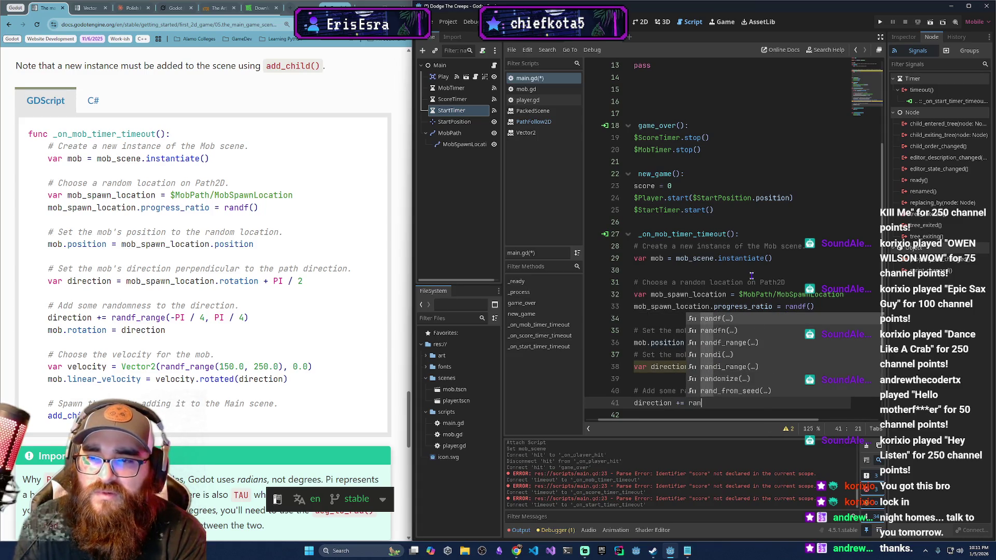
{"action": "type", "text": "df_range("}
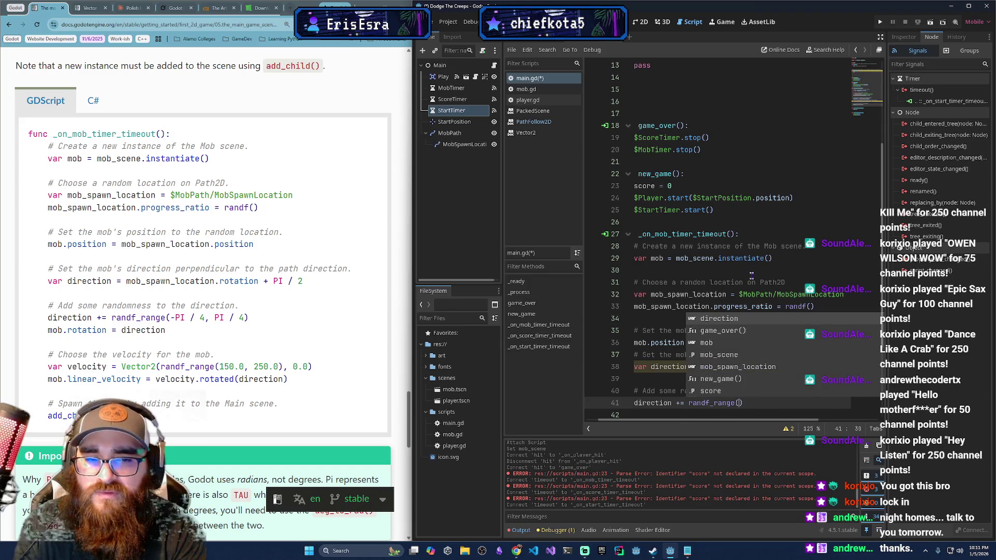
{"action": "key", "text": "Return"}
{"action": "type", "text": "-PI / 4,  Pi"}
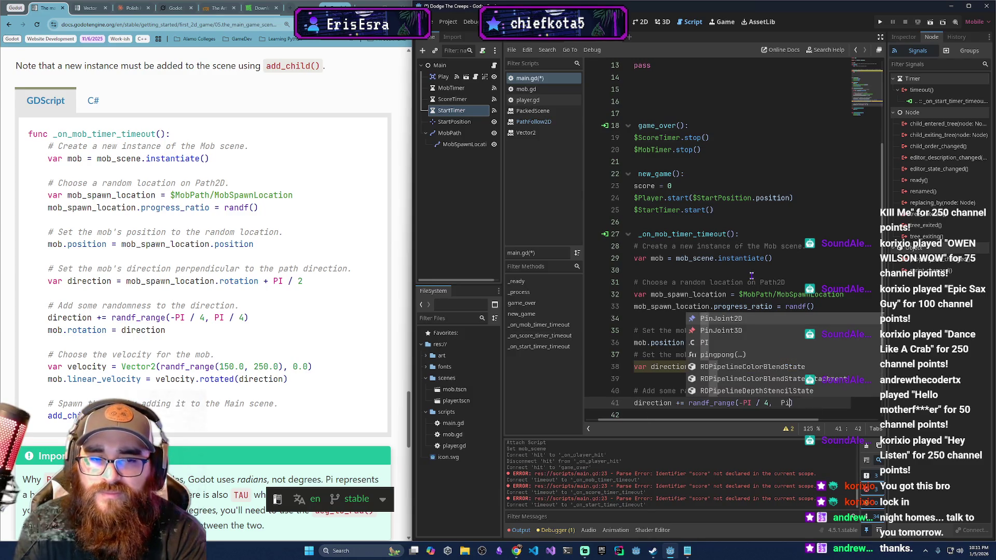
{"action": "key", "text": "BackSpace"}
{"action": "key", "text": "BackSpace"}
{"action": "key", "text": "BackSpace"}
{"action": "type", "text": "PI/"}
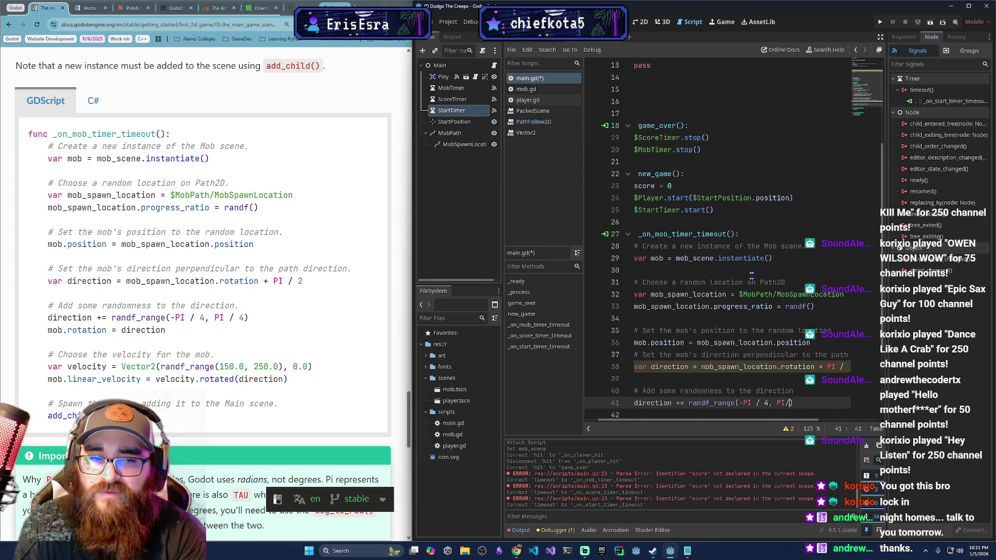
{"action": "key", "text": "BackSpace"}
{"action": "type", "text": "/ 4"}
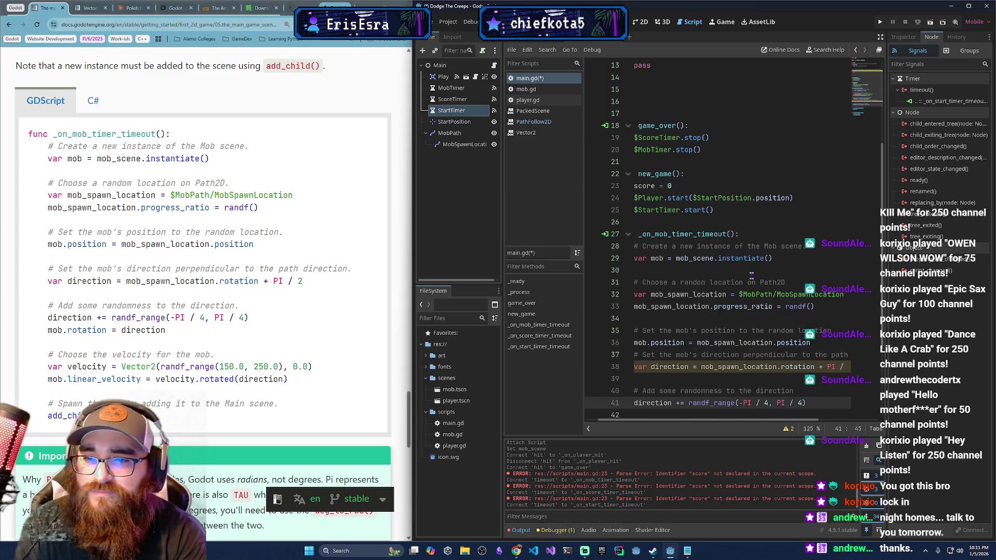
Set mob.rotation = direction on the next line and open a blank line below.
{"action": "key", "text": "Return"}
{"action": "type", "text": "mob"}
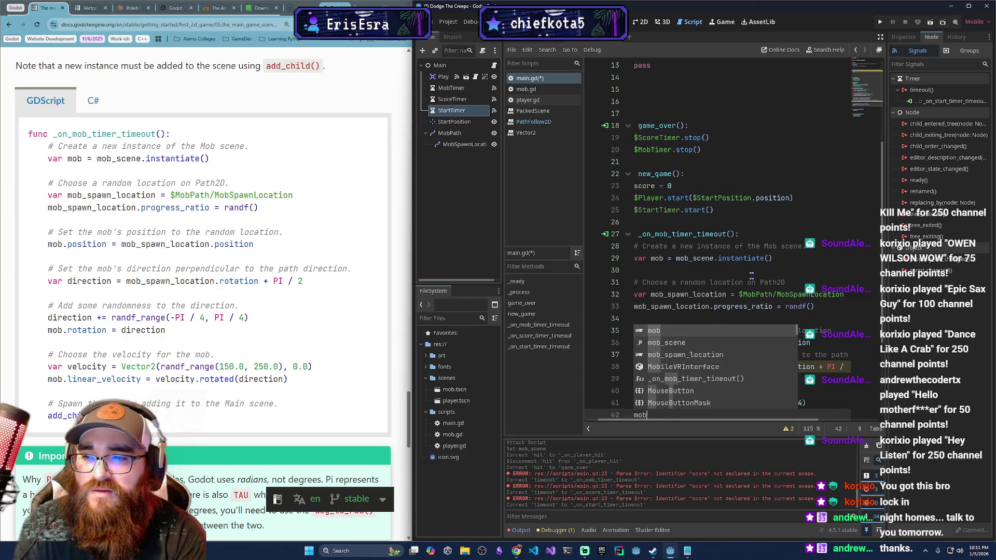
{"action": "type", "text": ".rotat"}
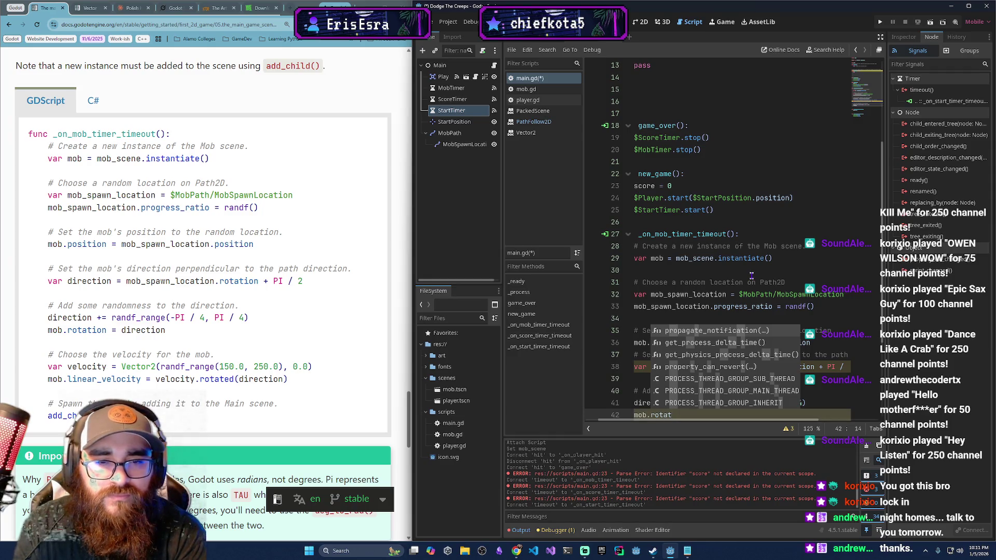
{"action": "type", "text": "ion"}
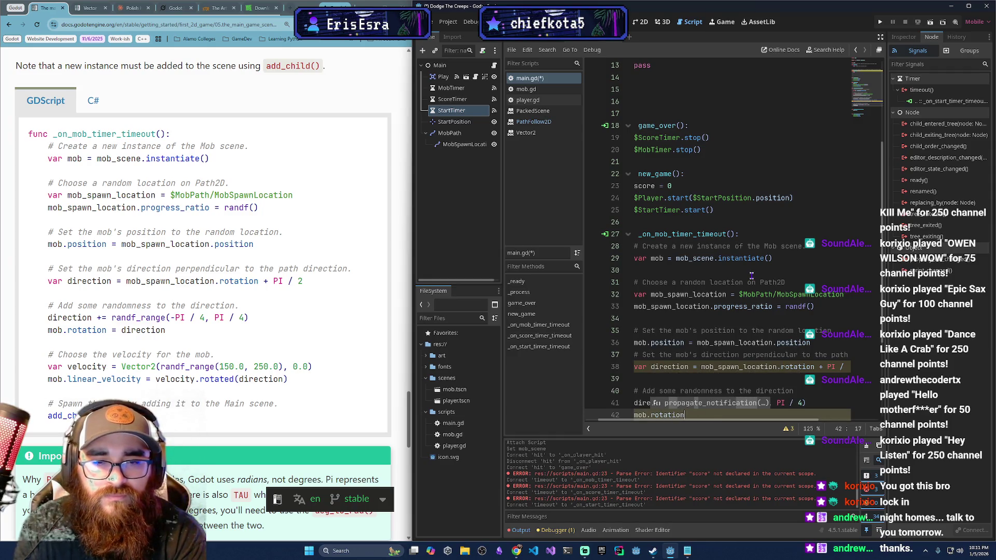
{"action": "type", "text": " = "}
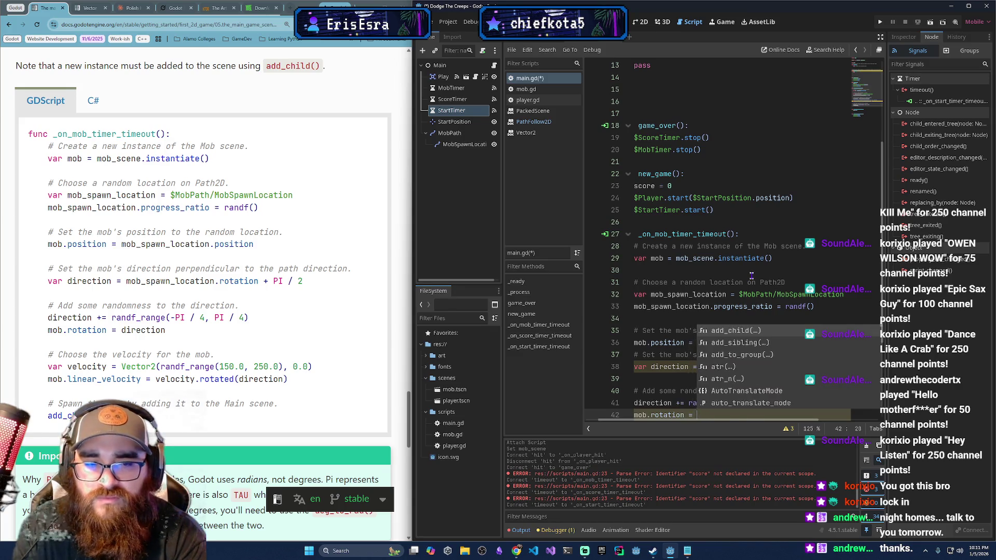
{"action": "type", "text": "ro"}
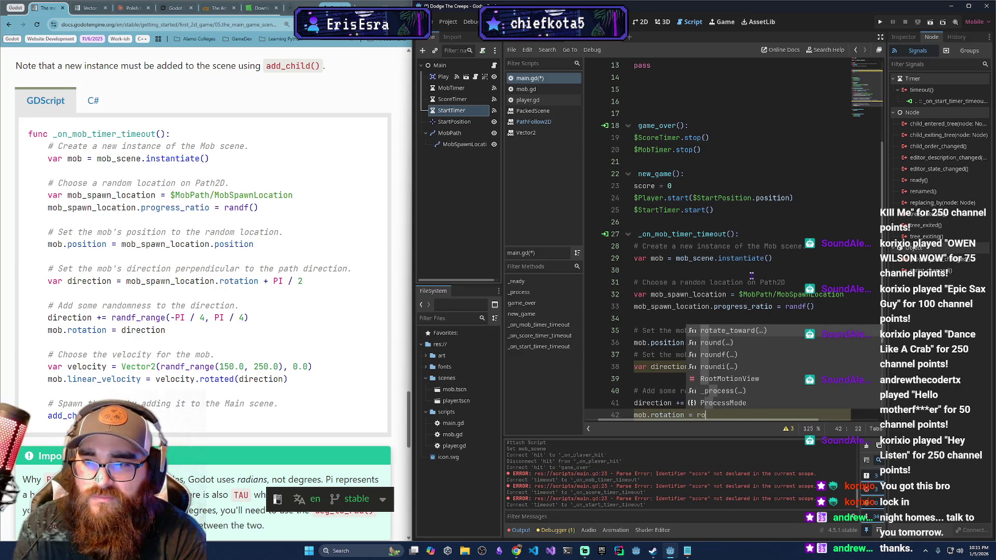
{"action": "key", "text": "BackSpace"}
{"action": "key", "text": "BackSpace"}
{"action": "type", "text": "direction"}
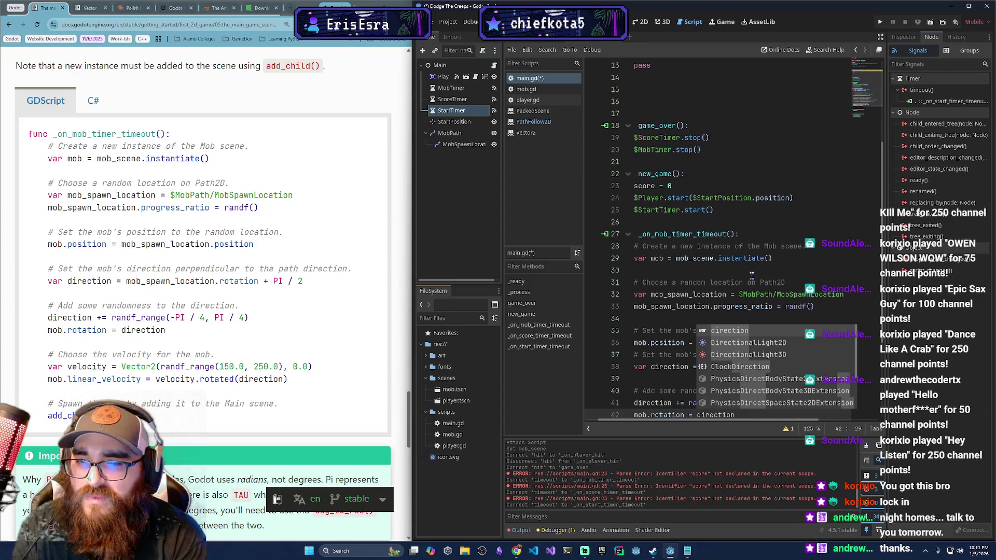
{"action": "key", "text": "Escape"}
{"action": "scroll", "coordinate": [751, 275], "scroll_direction": "down", "scroll_amount": 4}
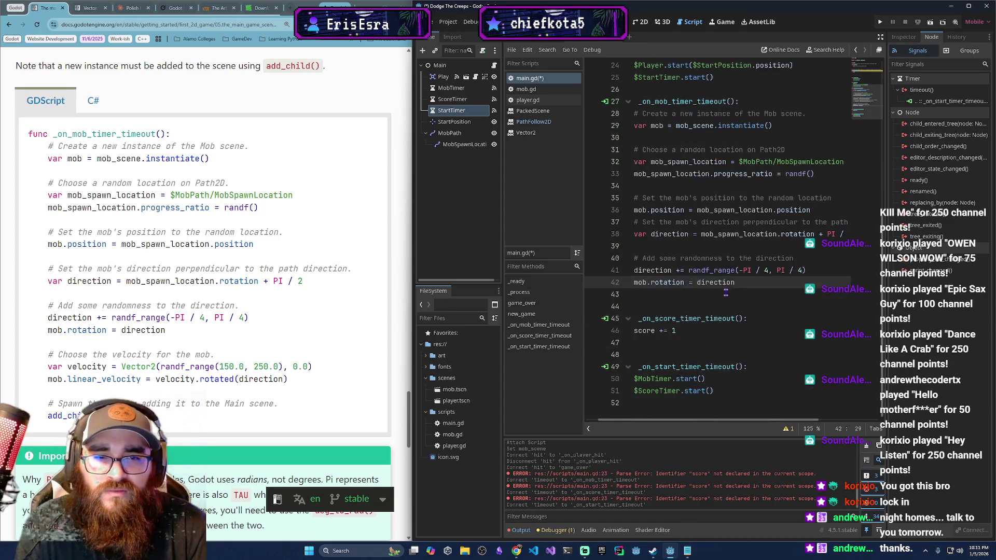
{"action": "key", "text": "Return"}
{"action": "key", "text": "Return"}
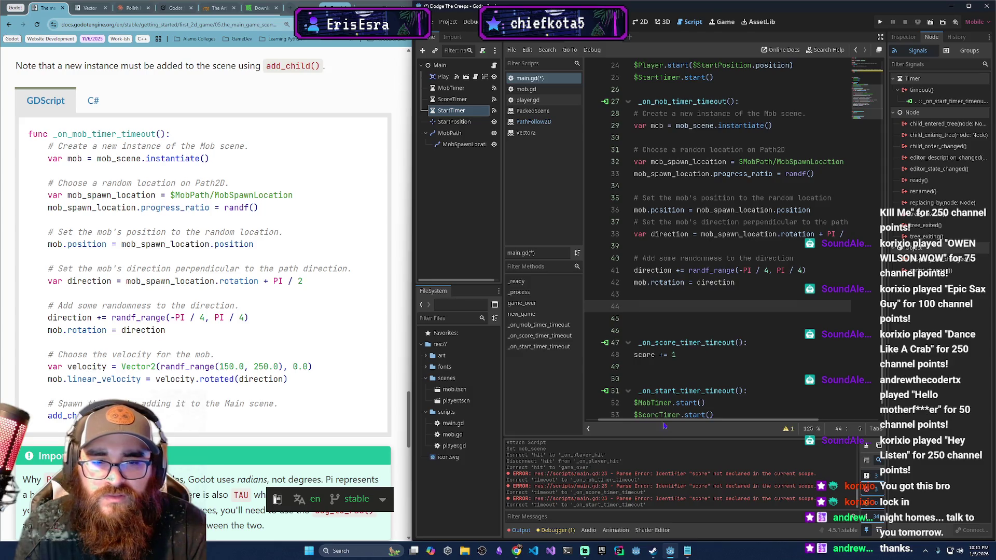
Review main.gd around the _process and _on_start_timer_timeout functions.
{"action": "scroll", "coordinate": [674, 353], "scroll_direction": "left", "scroll_amount": 1}
{"action": "scroll", "coordinate": [674, 328], "scroll_direction": "up", "scroll_amount": 8}
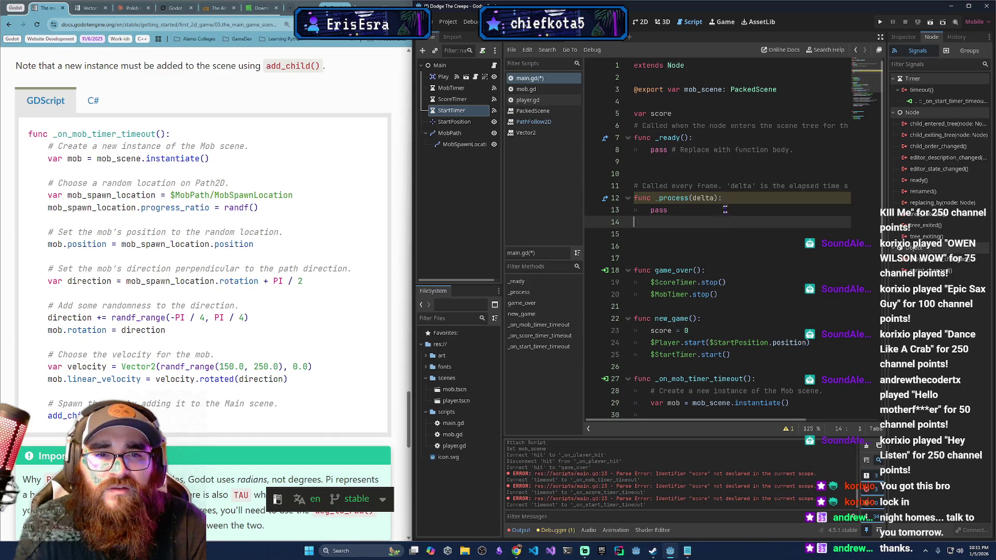
{"action": "left_click", "coordinate": [732, 198]}
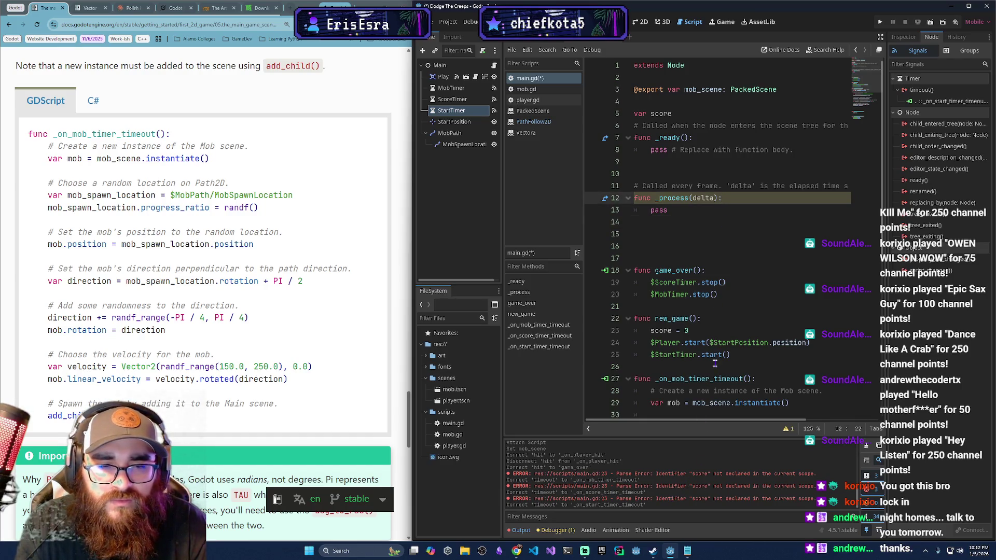
{"action": "scroll", "coordinate": [708, 384], "scroll_direction": "down", "scroll_amount": 4}
{"action": "scroll", "coordinate": [695, 377], "scroll_direction": "down", "scroll_amount": 4}
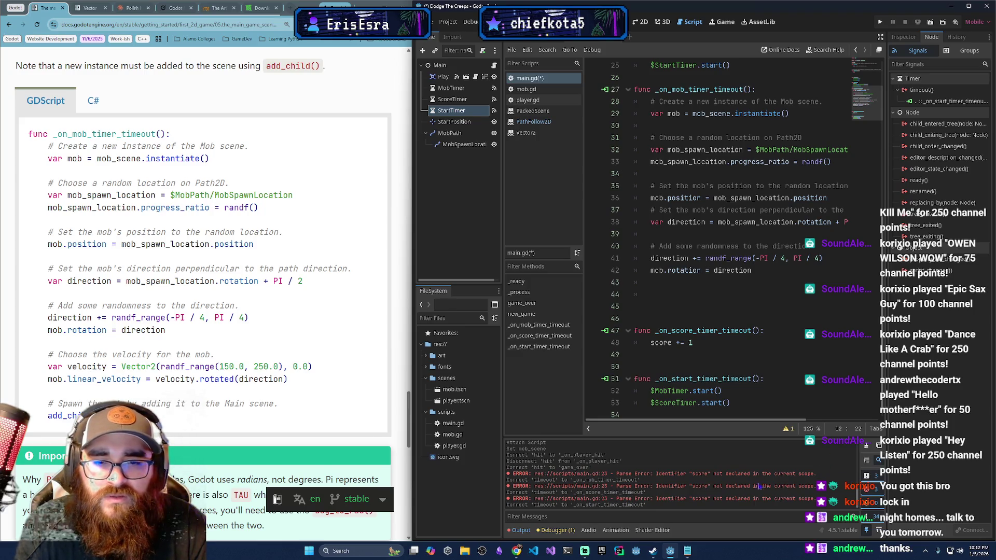
{"action": "scroll", "coordinate": [742, 261], "scroll_direction": "up", "scroll_amount": 6}
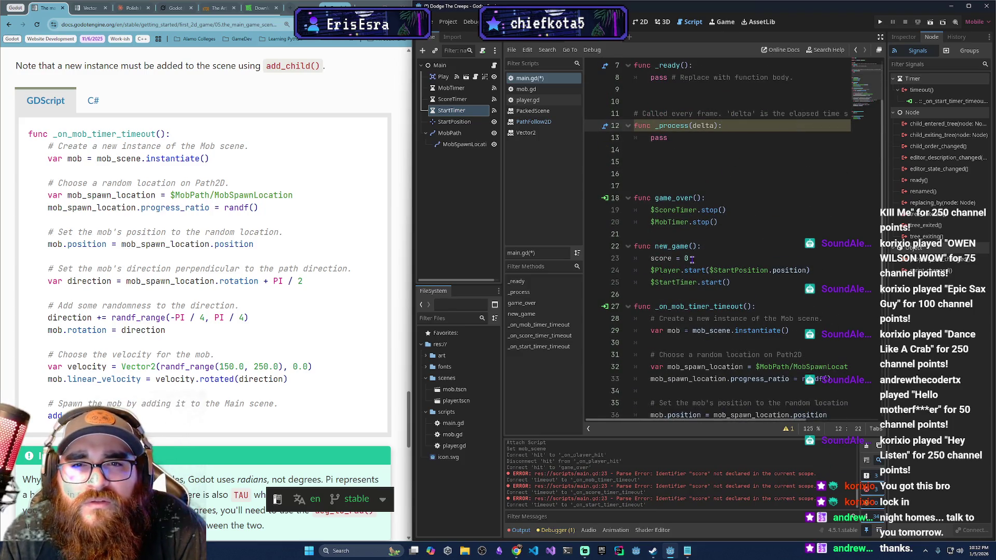
{"action": "scroll", "coordinate": [691, 259], "scroll_direction": "up", "scroll_amount": 1}
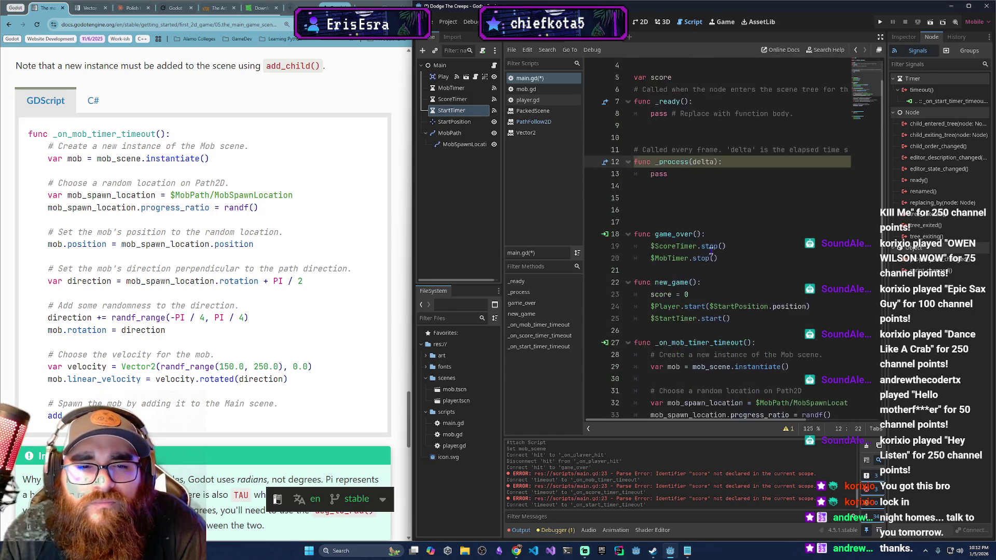
{"action": "scroll", "coordinate": [711, 249], "scroll_direction": "down", "scroll_amount": 7}
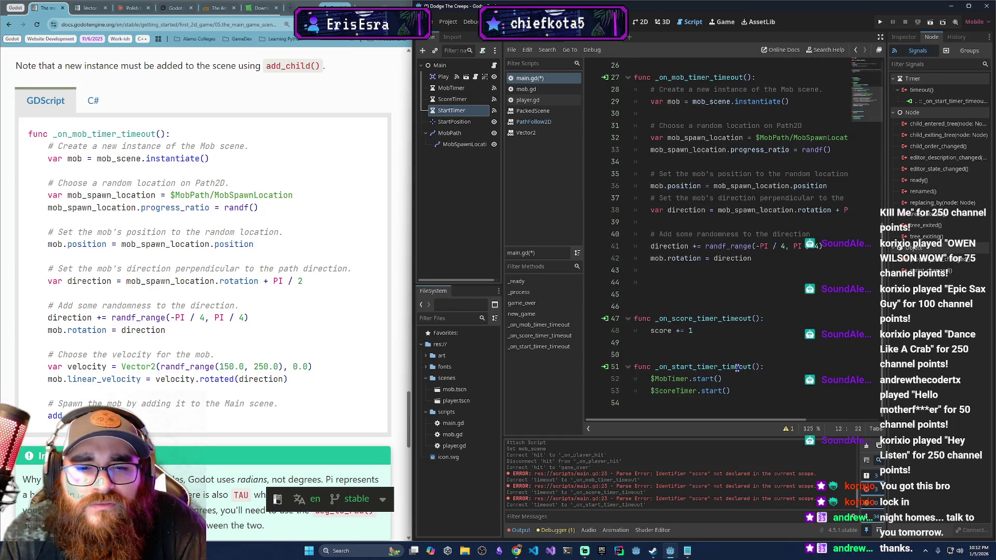
{"action": "left_click", "coordinate": [737, 366]}
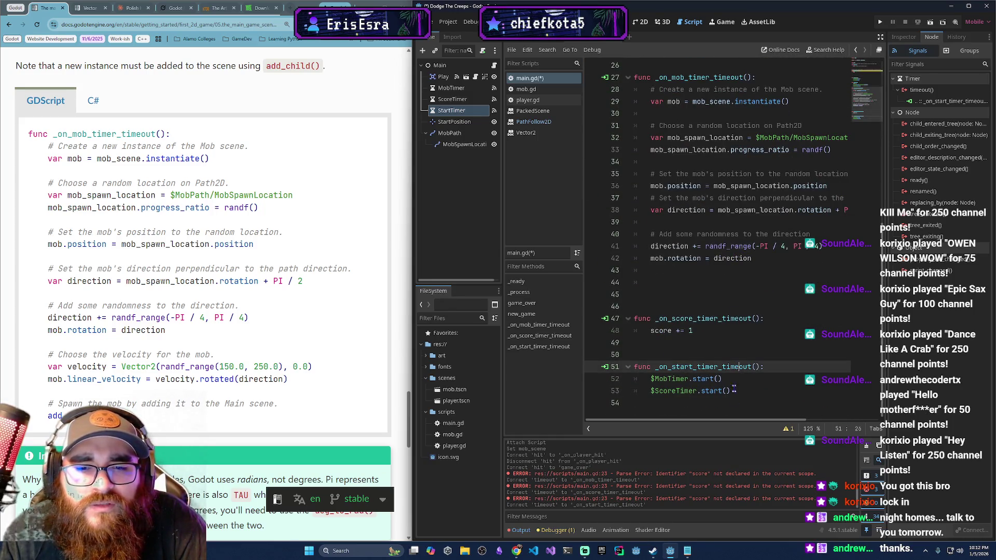
Clear the Output log and return the cursor to the blank line after mob.rotation.
{"action": "left_click", "coordinate": [866, 447]}
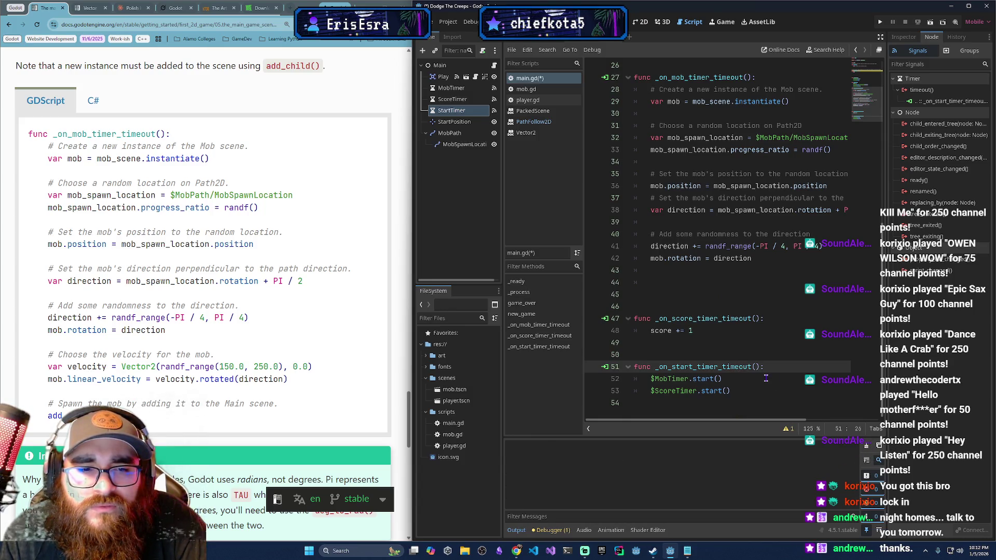
{"action": "key", "text": "Down"}
{"action": "key", "text": "Down"}
{"action": "key", "text": "Down"}
{"action": "scroll", "coordinate": [745, 284], "scroll_direction": "up", "scroll_amount": 5}
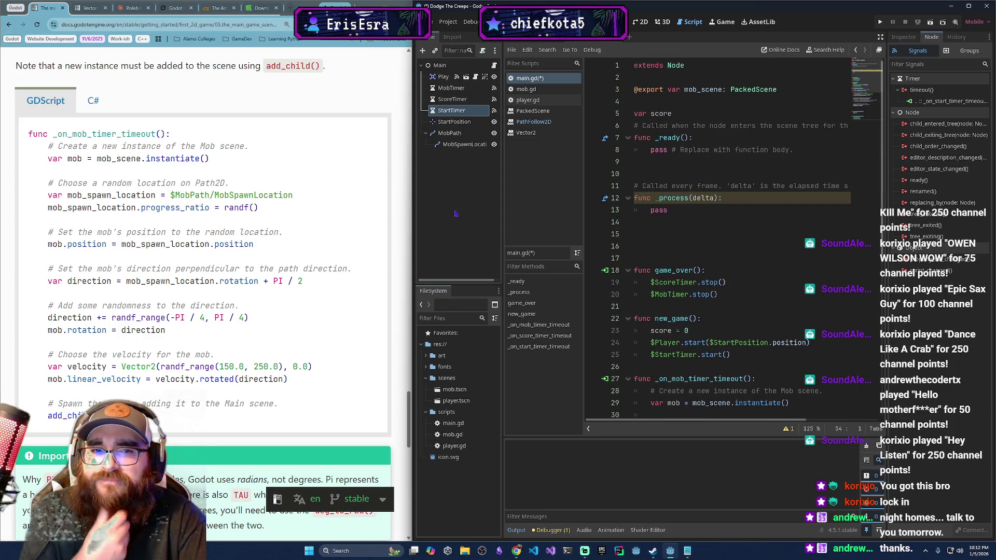
{"action": "scroll", "coordinate": [174, 264], "scroll_direction": "down", "scroll_amount": 1}
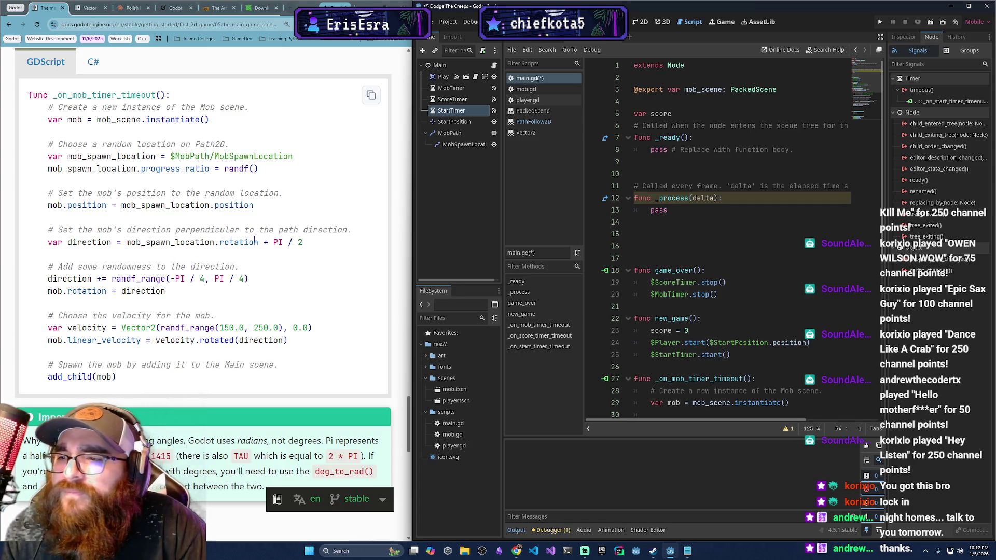
{"action": "scroll", "coordinate": [710, 336], "scroll_direction": "down", "scroll_amount": 8}
{"action": "left_click", "coordinate": [726, 271]}
{"action": "left_click", "coordinate": [729, 285]}
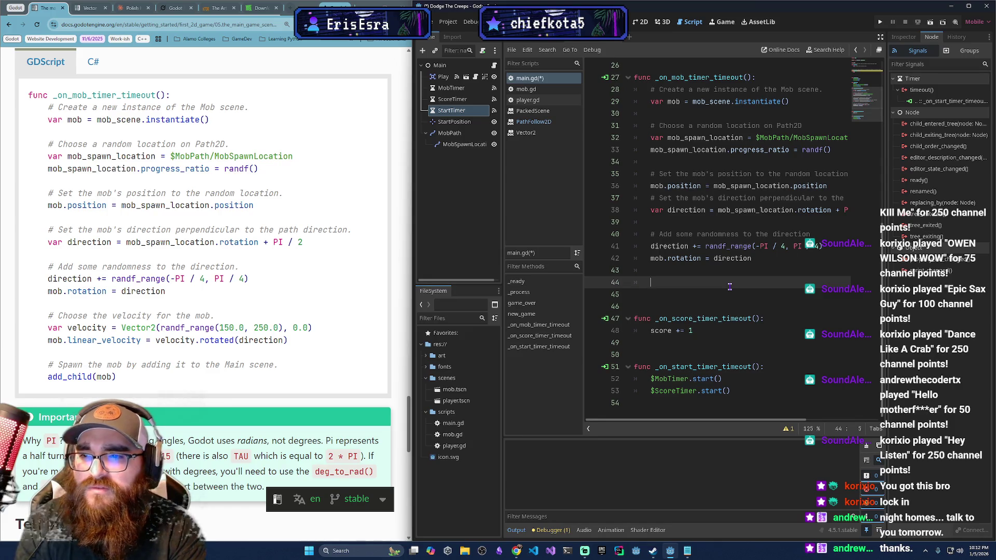
Add '# Choose the velocity for the mob.' and var velocity = Vector2(randf_range(150.0, 250.0), 0.0).
{"action": "type", "text": "# "}
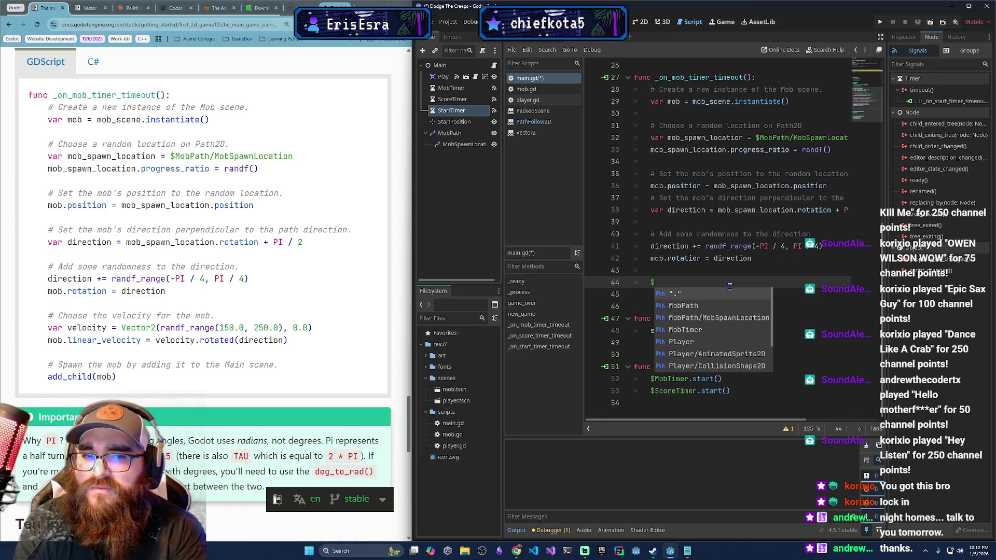
{"action": "type", "text": "Choose the ve"}
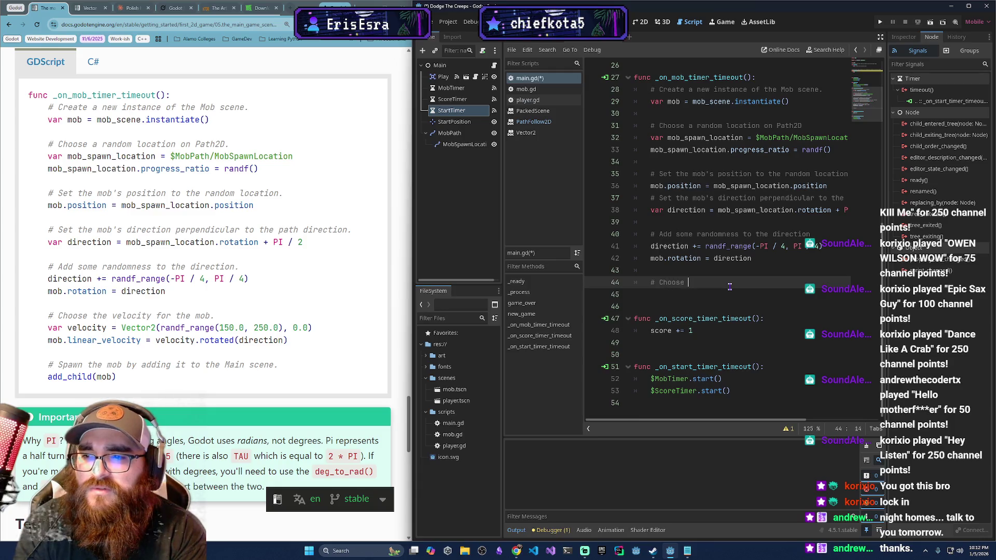
{"action": "type", "text": "locity for the "}
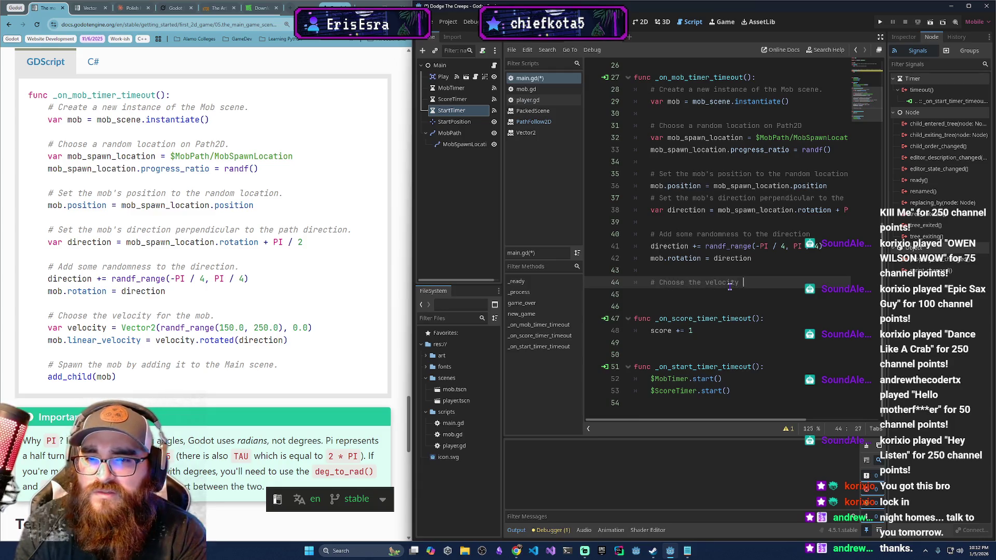
{"action": "type", "text": "mob."}
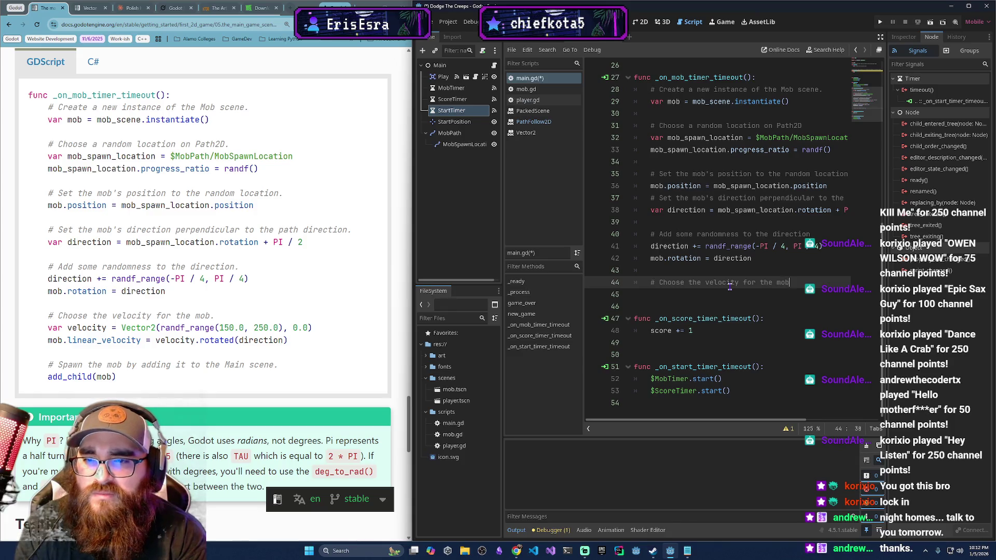
{"action": "key", "text": "Return"}
{"action": "type", "text": "var velocity "}
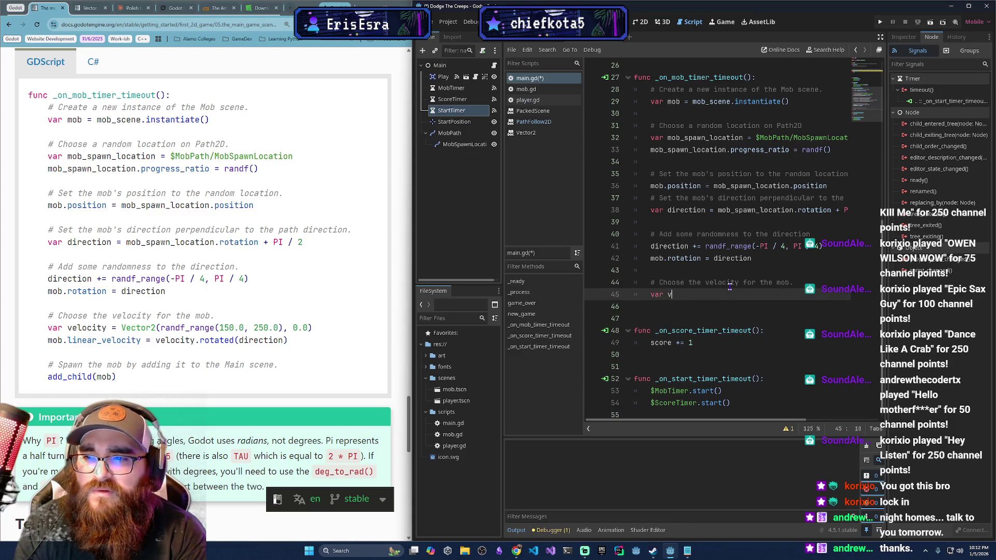
{"action": "type", "text": "= Vector2"}
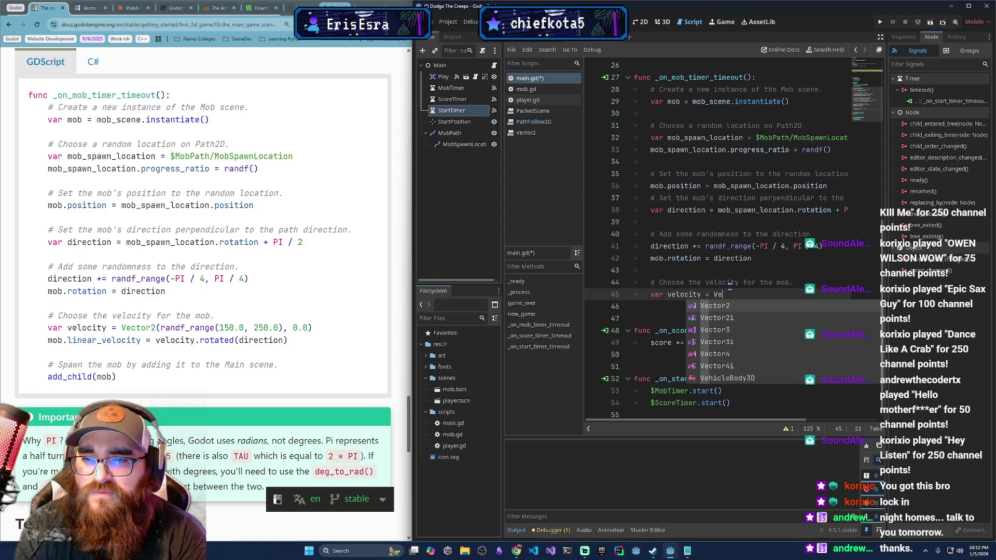
{"action": "type", "text": "(randf"}
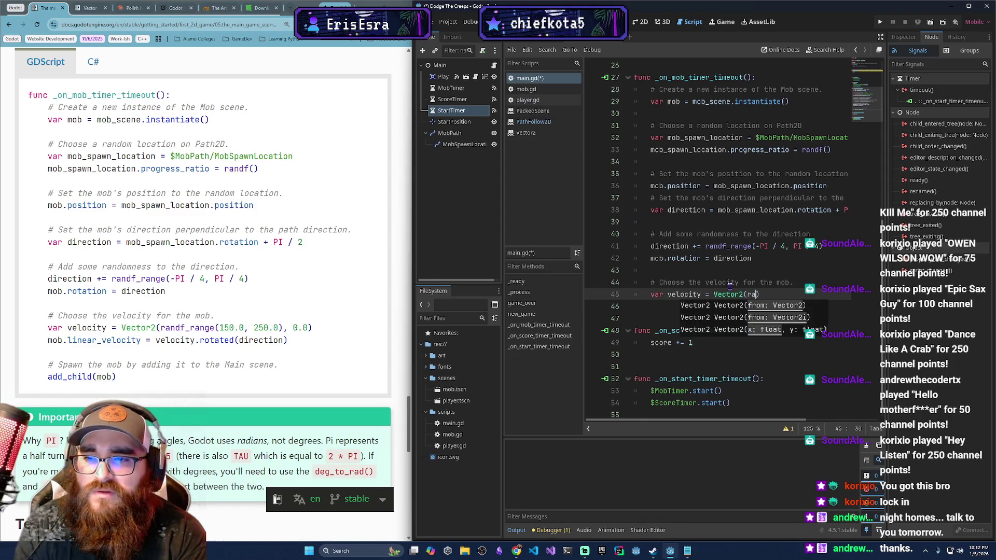
{"action": "type", "text": "_range(1"}
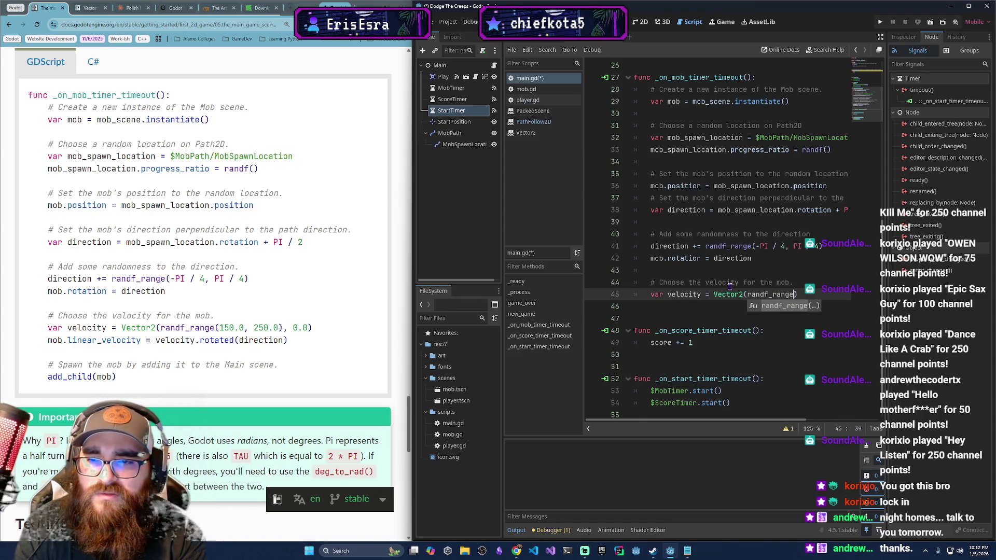
{"action": "type", "text": "50.0,"}
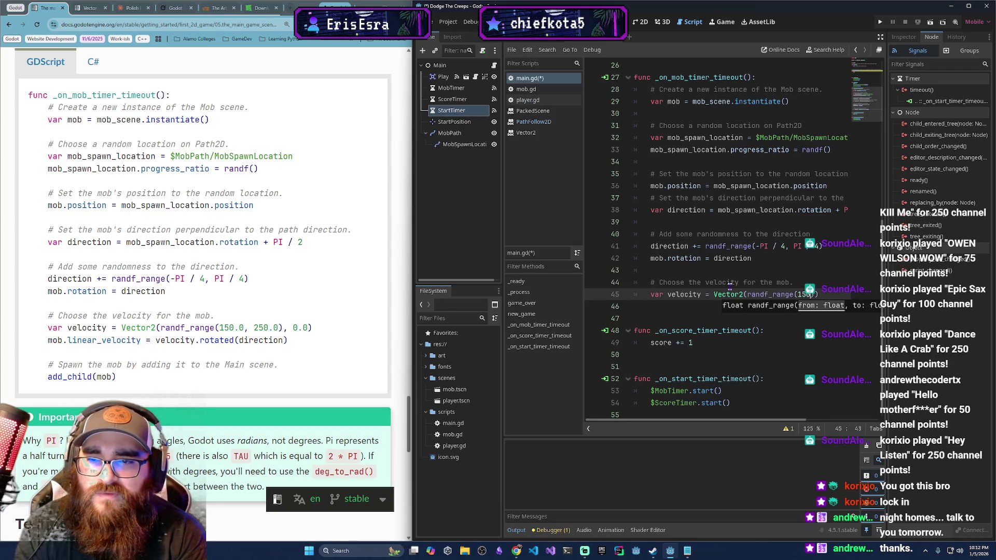
{"action": "type", "text": " 25"}
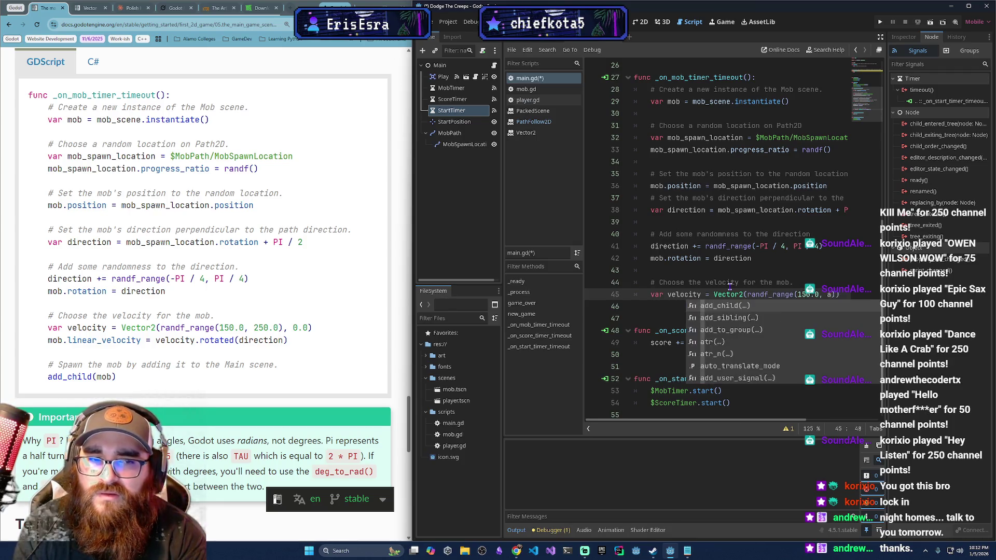
{"action": "type", "text": "0.0"}
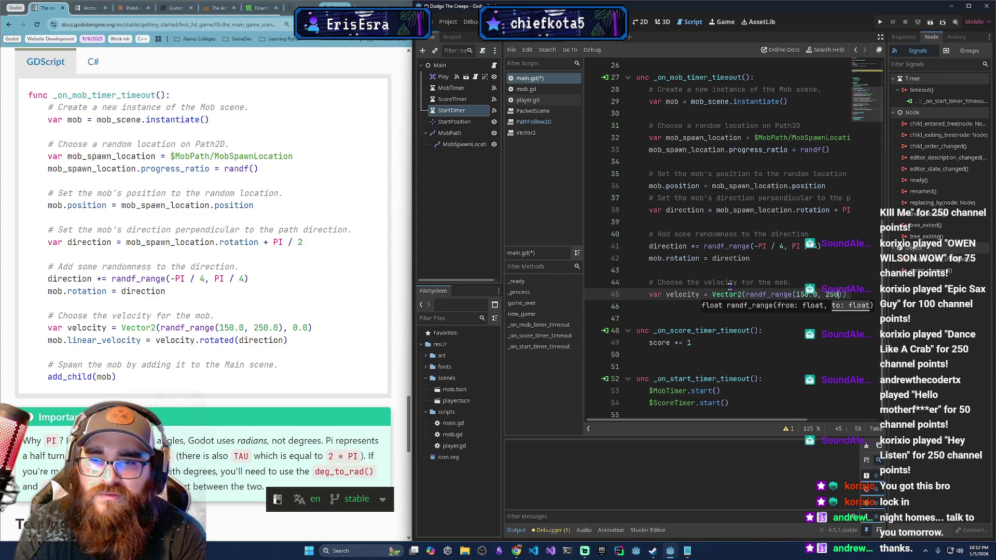
{"action": "type", "text": "), 0."}
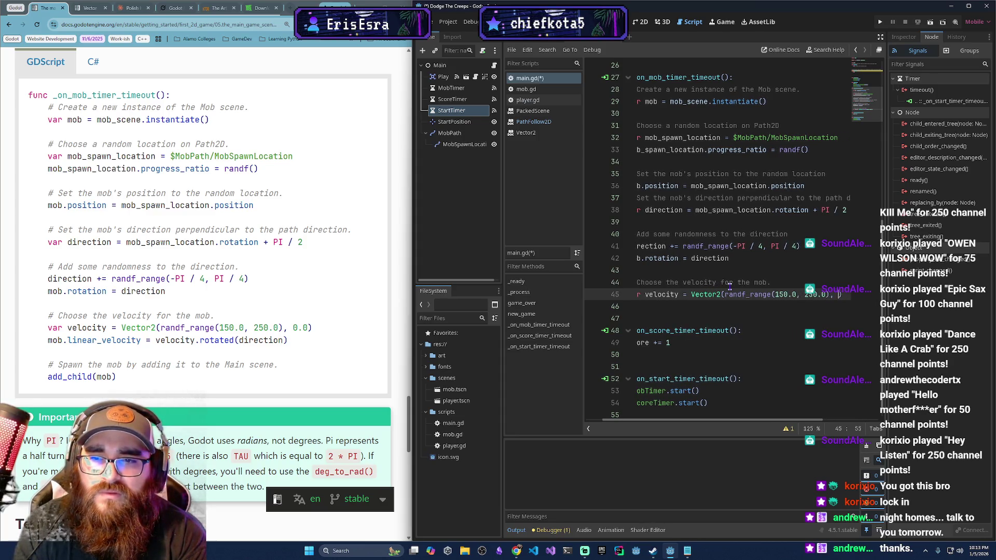
{"action": "type", "text": "0"}
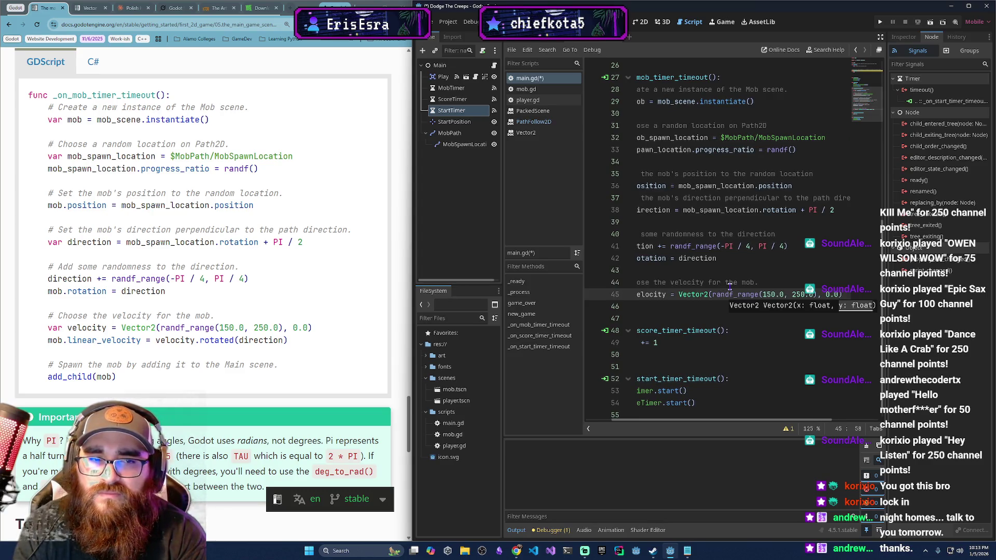
{"action": "type", "text": ")"}
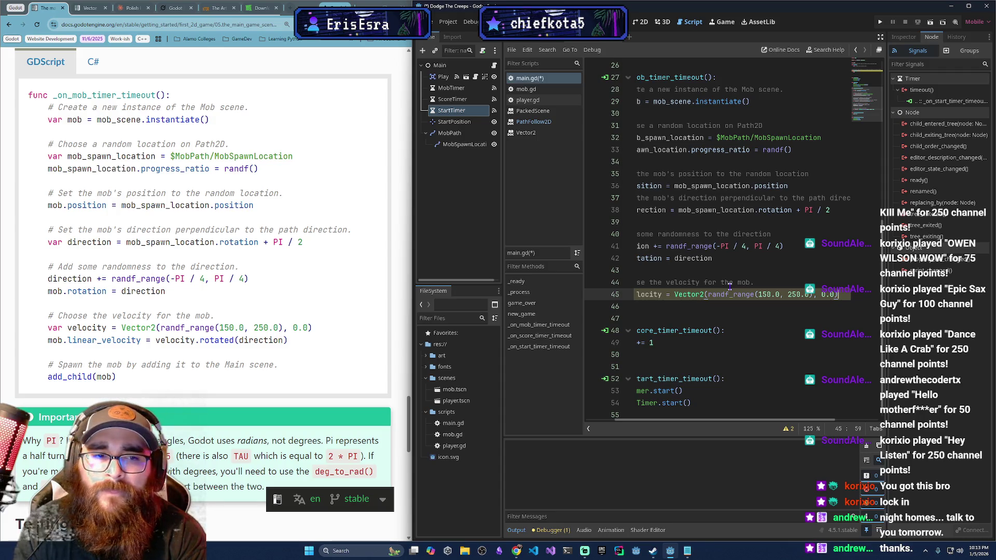
{"action": "key", "text": "Return"}
Set mob.linear_velocity = velocity.rotated(direction).
{"action": "type", "text": "mob.l"}
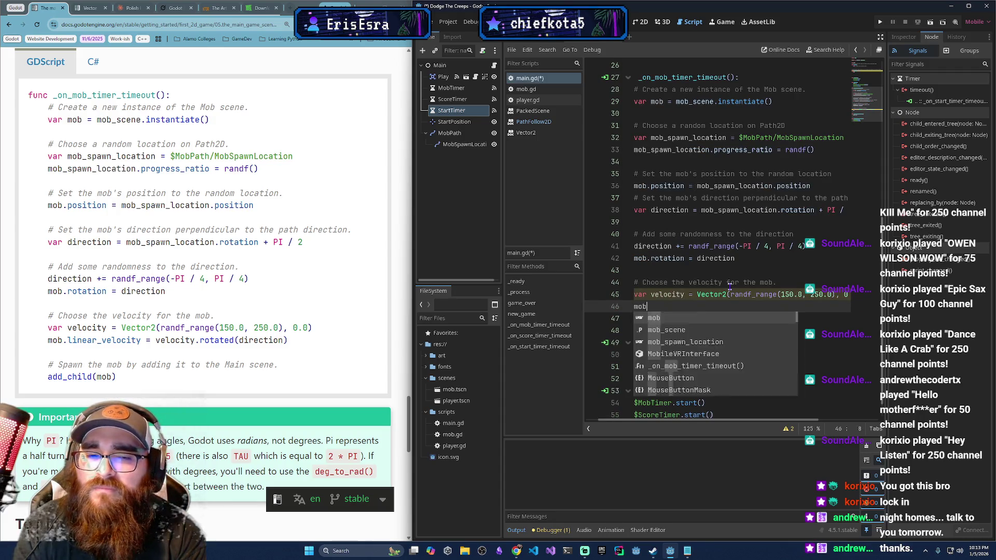
{"action": "type", "text": "in"}
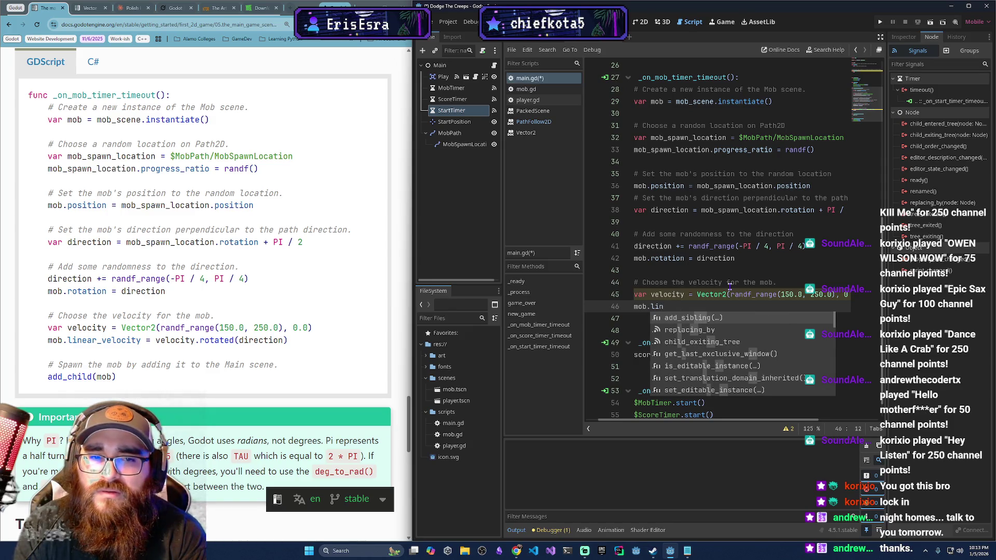
{"action": "type", "text": "ear_velocit"}
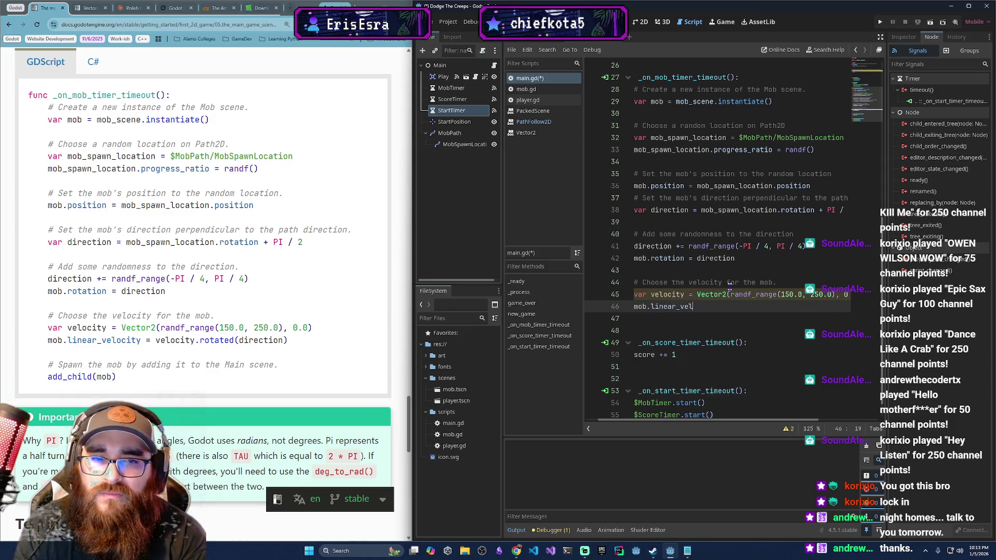
{"action": "type", "text": "y = vel"}
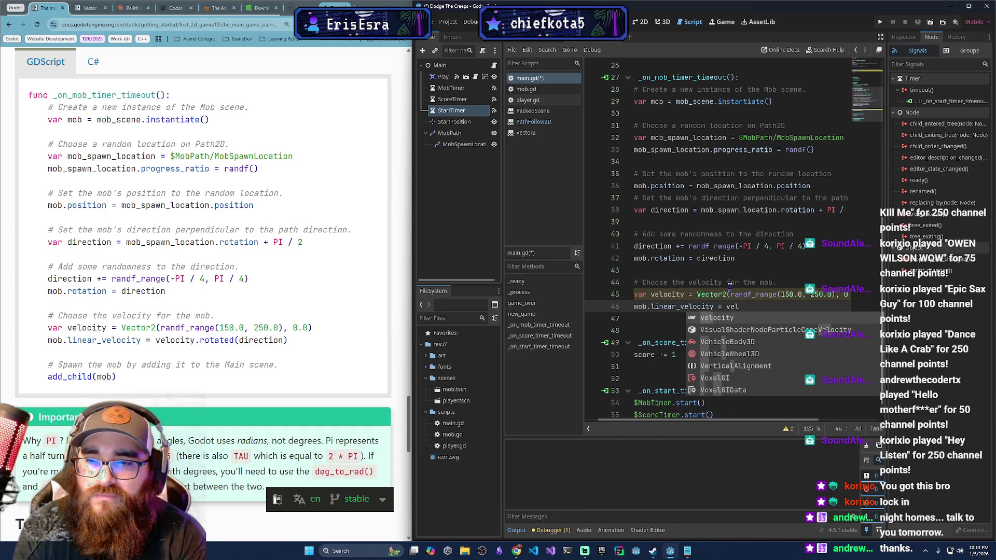
{"action": "type", "text": "ocity.rot"}
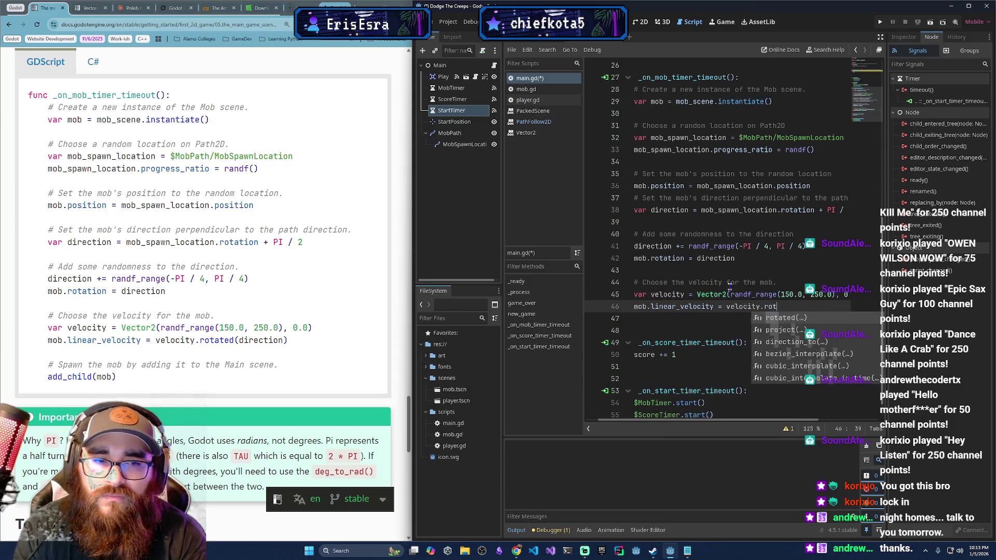
{"action": "key", "text": "Return"}
{"action": "type", "text": "direction)"}
{"action": "key", "text": "Return"}
{"action": "key", "text": "Return"}
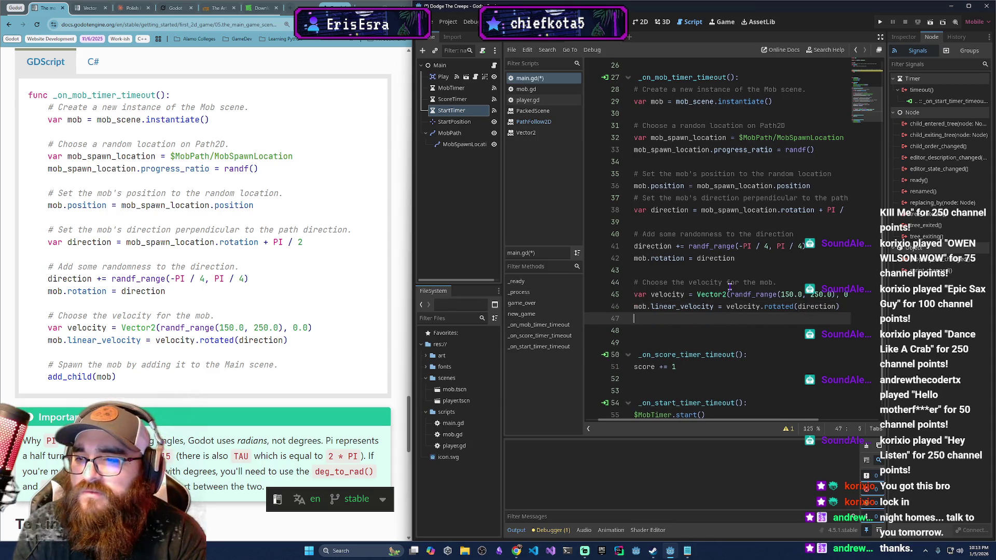
Add the comment '# Spawn the mob by adding it to the Main scene' and add_child(mob).
{"action": "type", "text": "$"}
{"action": "key", "text": "BackSpace"}
{"action": "type", "text": "# "}
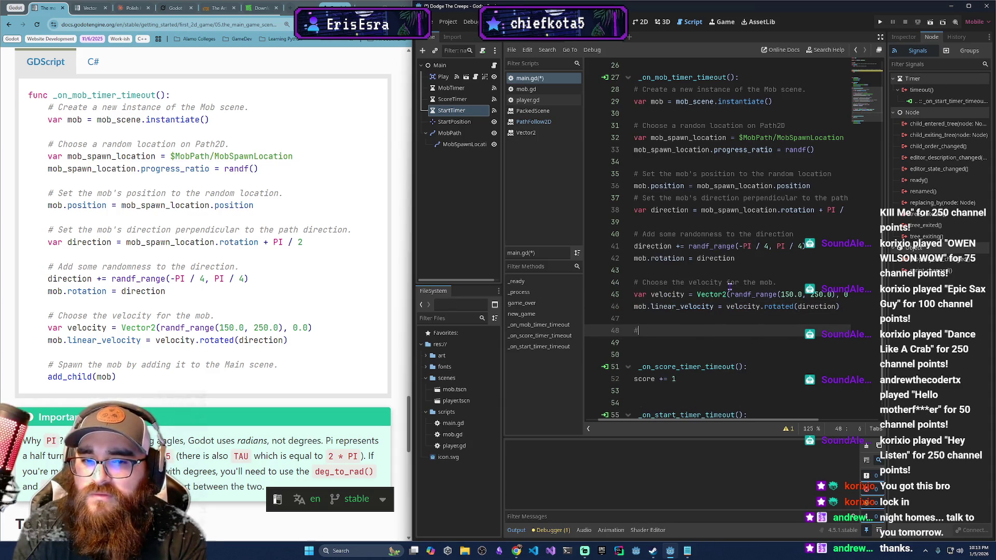
{"action": "type", "text": "Spawn "}
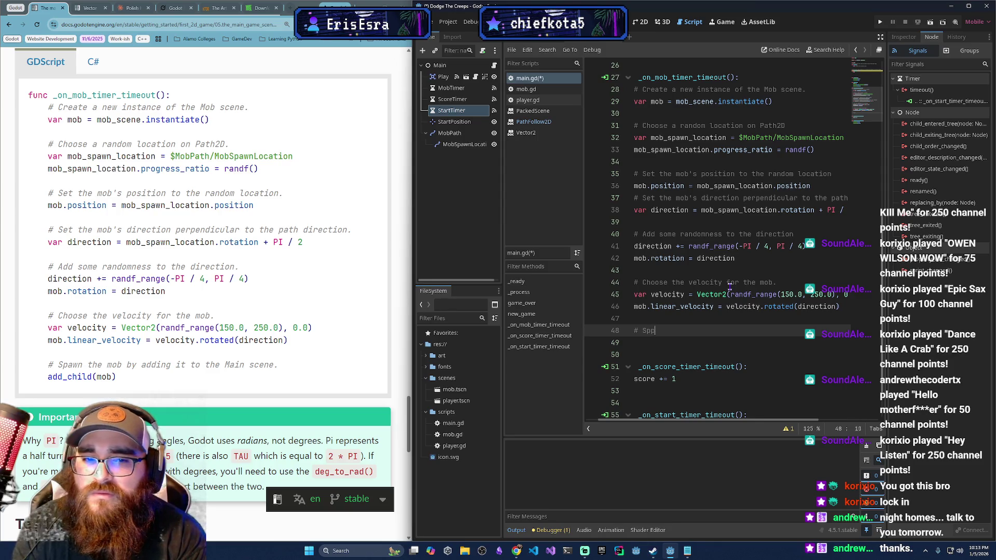
{"action": "type", "text": "the mob by adding i"}
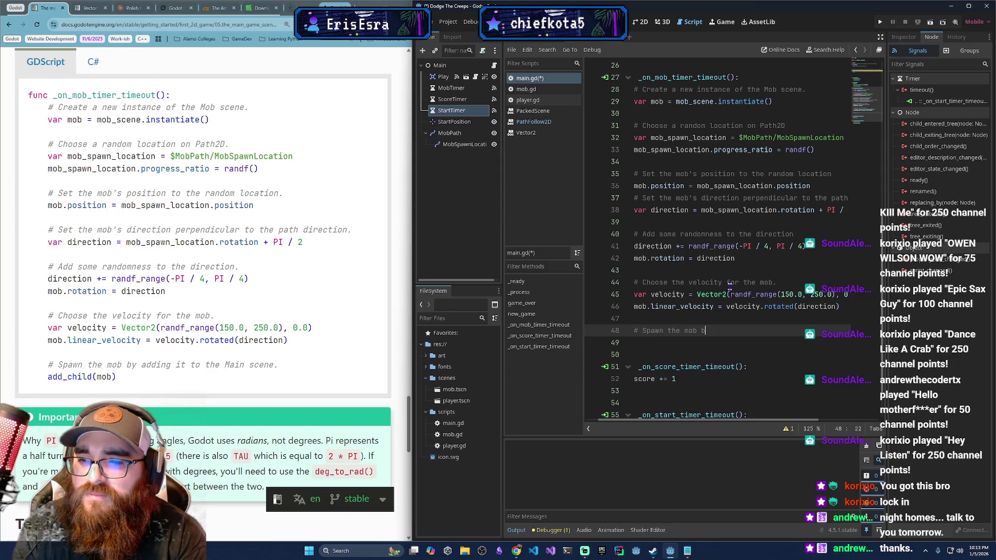
{"action": "type", "text": "t to the Main scene"}
{"action": "key", "text": "Return"}
{"action": "type", "text": "a"}
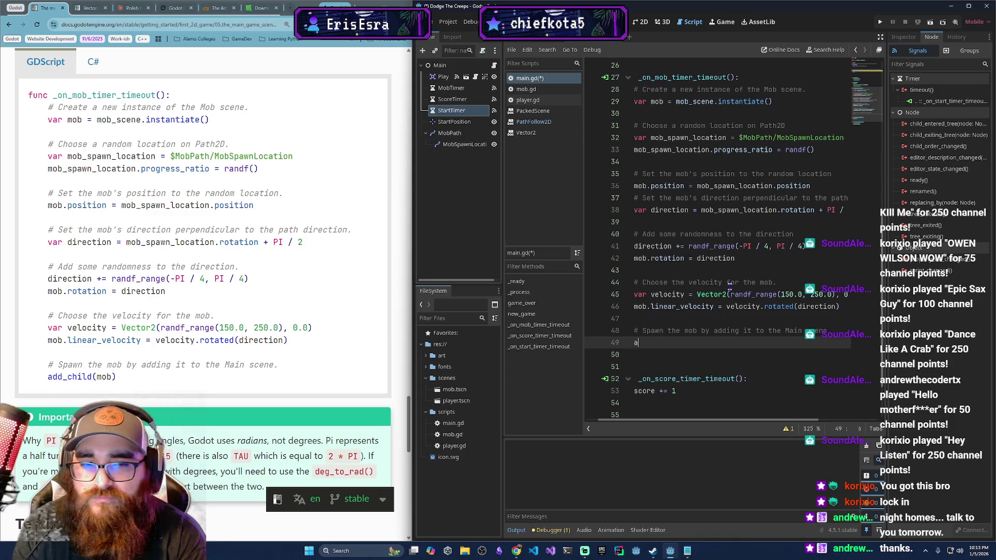
{"action": "type", "text": "dd"}
{"action": "key", "text": "Return"}
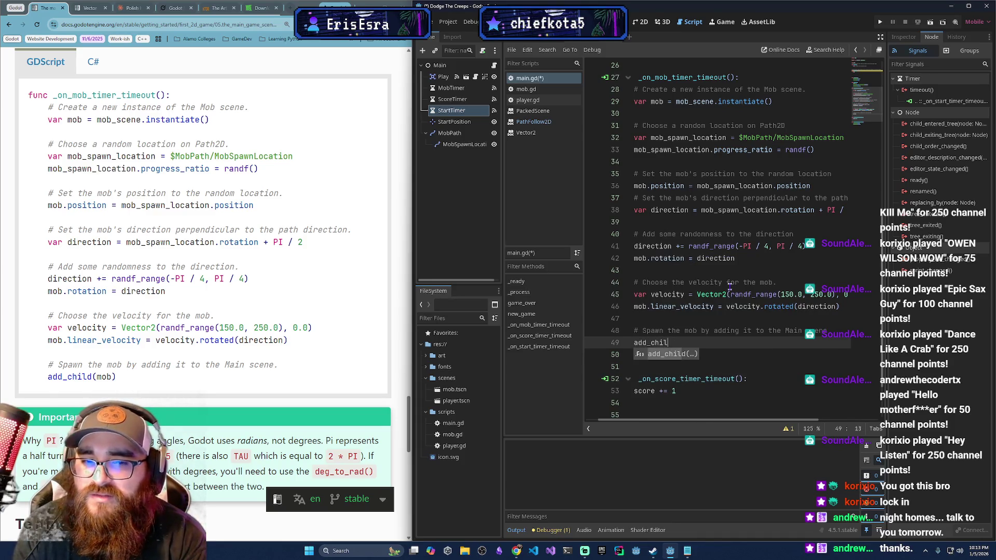
{"action": "type", "text": "mob)"}
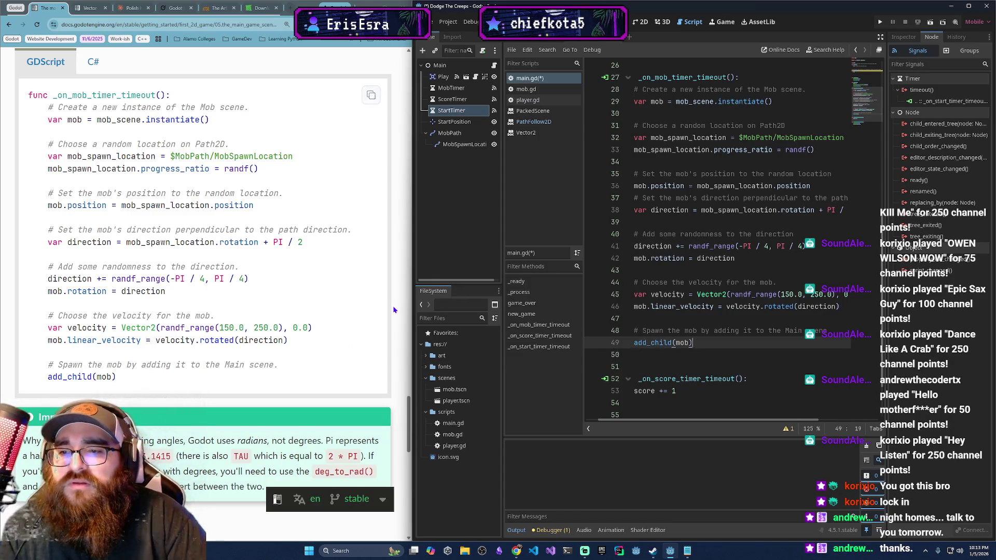
{"action": "scroll", "coordinate": [336, 343], "scroll_direction": "down", "scroll_amount": 3}
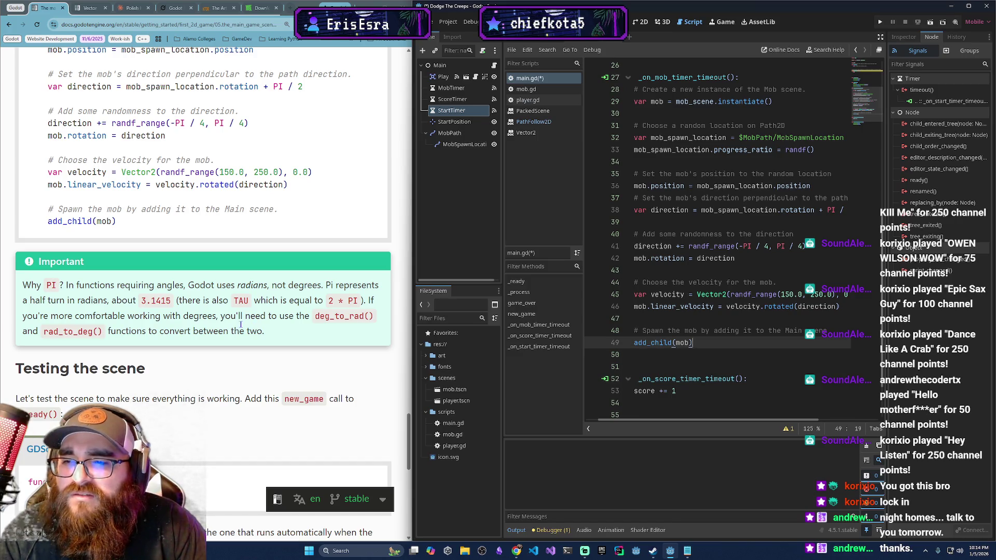
Replace pass in _ready() on line 8 with new_game().
{"action": "scroll", "coordinate": [216, 340], "scroll_direction": "down", "scroll_amount": 2}
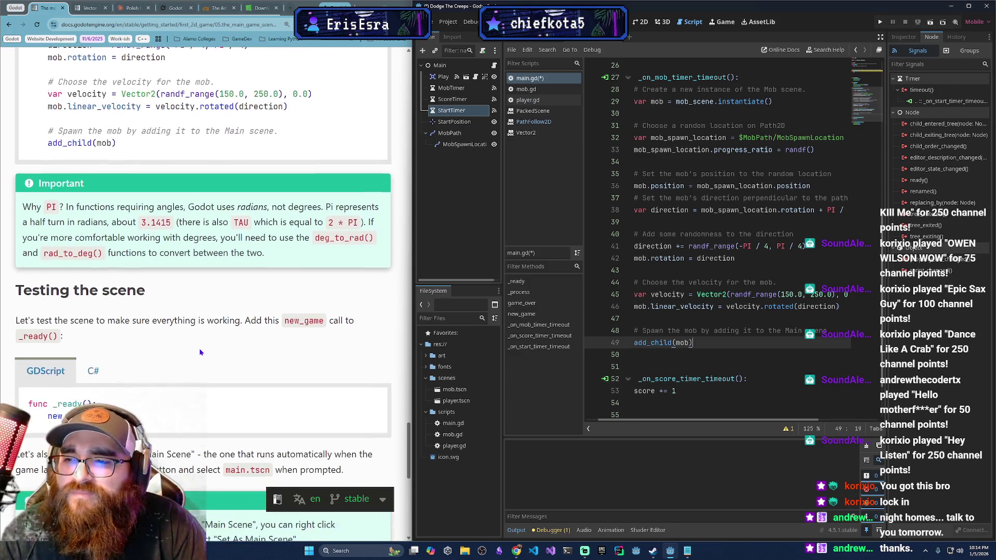
{"action": "scroll", "coordinate": [200, 352], "scroll_direction": "down", "scroll_amount": 1}
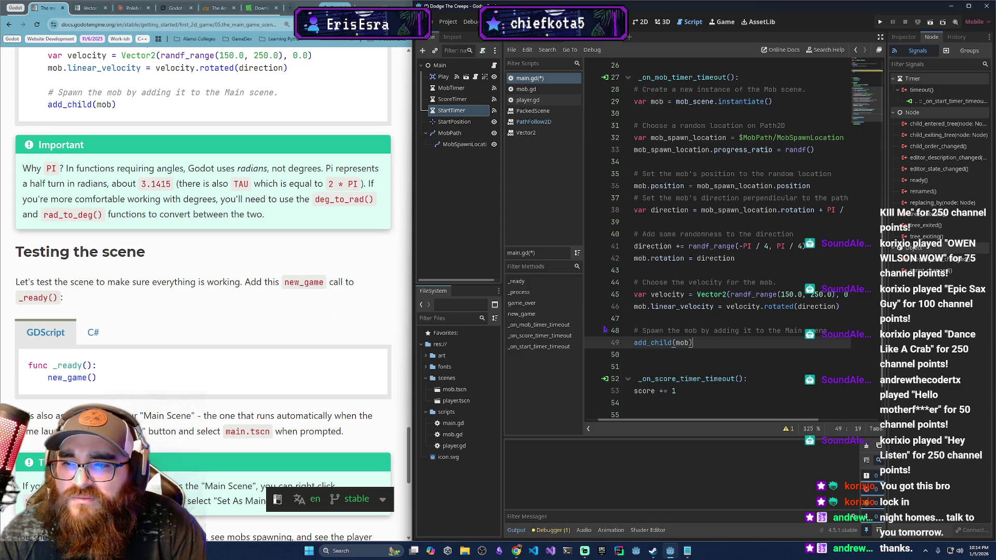
{"action": "scroll", "coordinate": [759, 340], "scroll_direction": "down", "scroll_amount": 2}
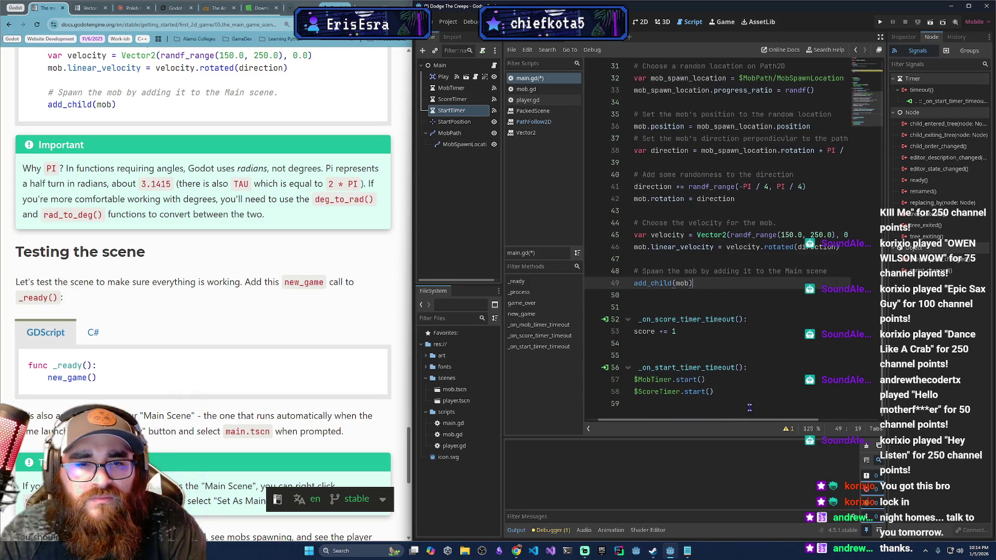
{"action": "scroll", "coordinate": [736, 423], "scroll_direction": "left", "scroll_amount": 1}
{"action": "scroll", "coordinate": [683, 349], "scroll_direction": "up", "scroll_amount": 8}
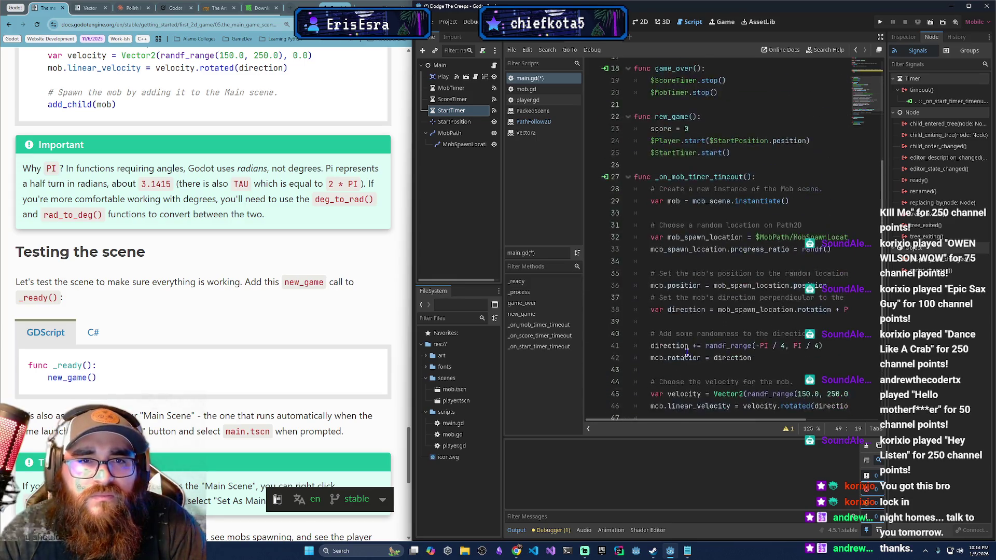
{"action": "scroll", "coordinate": [684, 349], "scroll_direction": "up", "scroll_amount": 3}
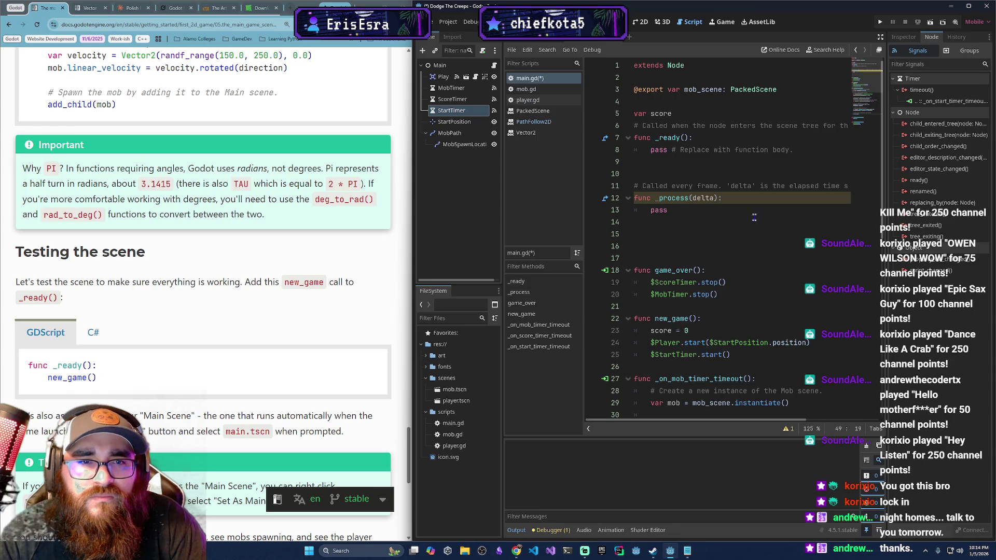
{"action": "left_click_drag", "start_coordinate": [798, 149], "coordinate": [651, 151]}
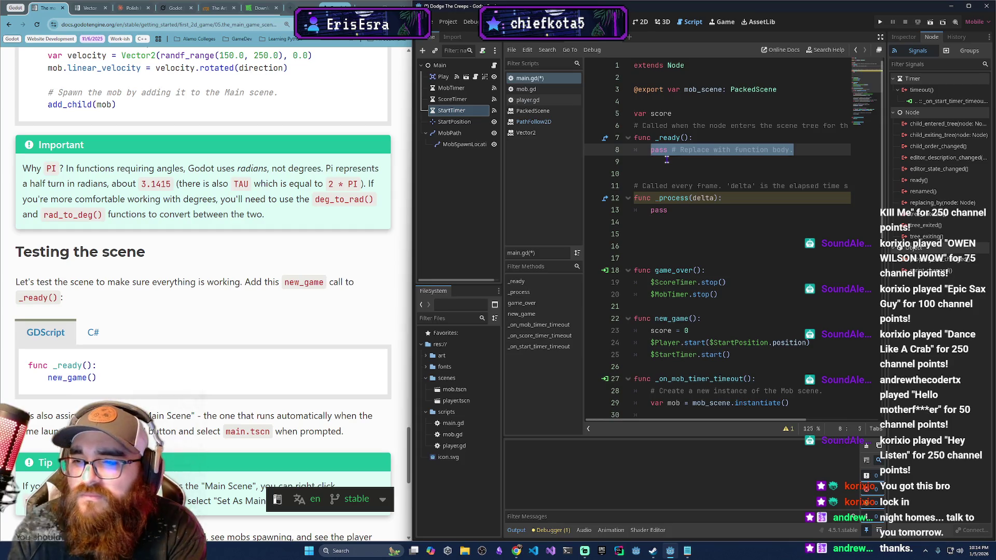
{"action": "type", "text": "new_game()"}
{"action": "left_click", "coordinate": [674, 258]}
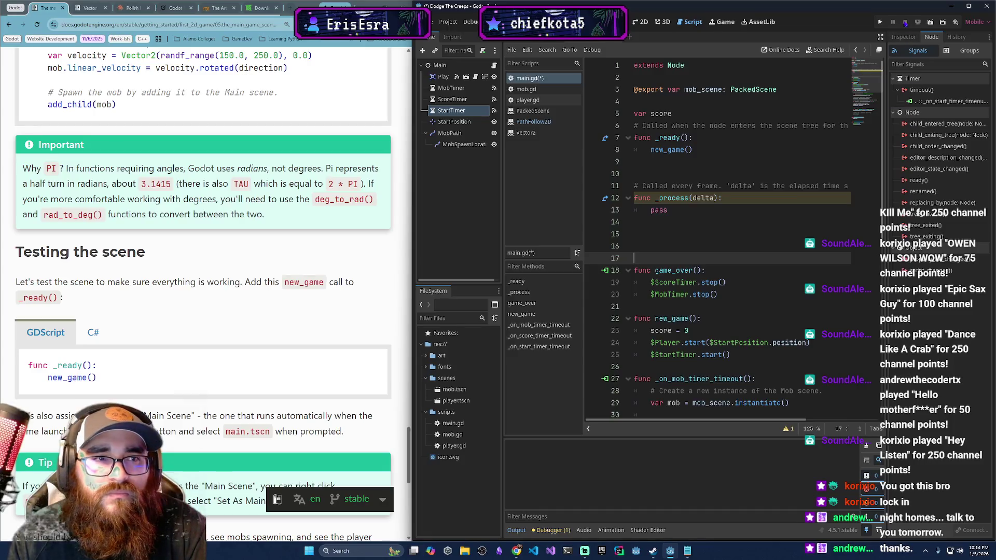
Run the current scene, saving it as main.tscn, and dismiss the Couldn't save scene errors.
{"action": "left_click", "coordinate": [930, 23]}
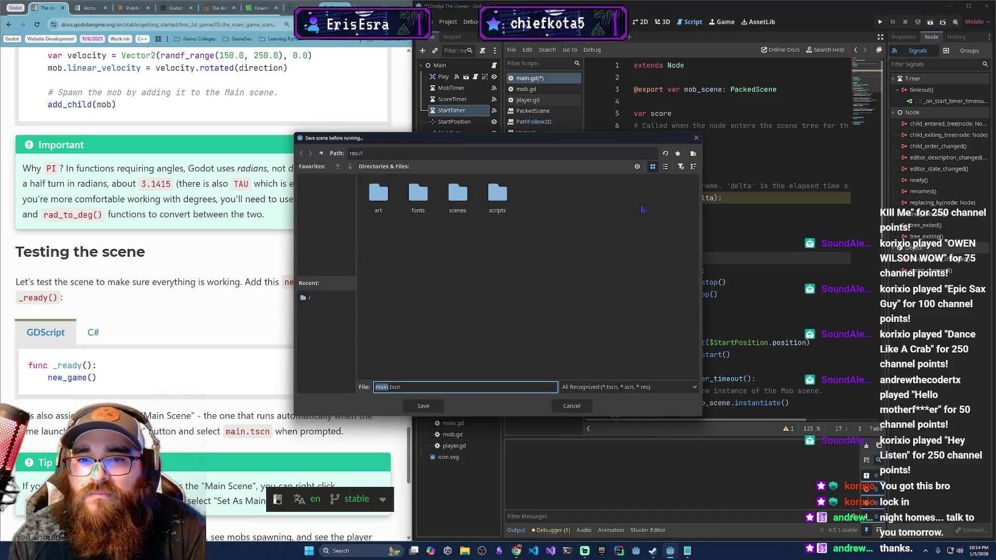
{"action": "left_click", "coordinate": [423, 406]}
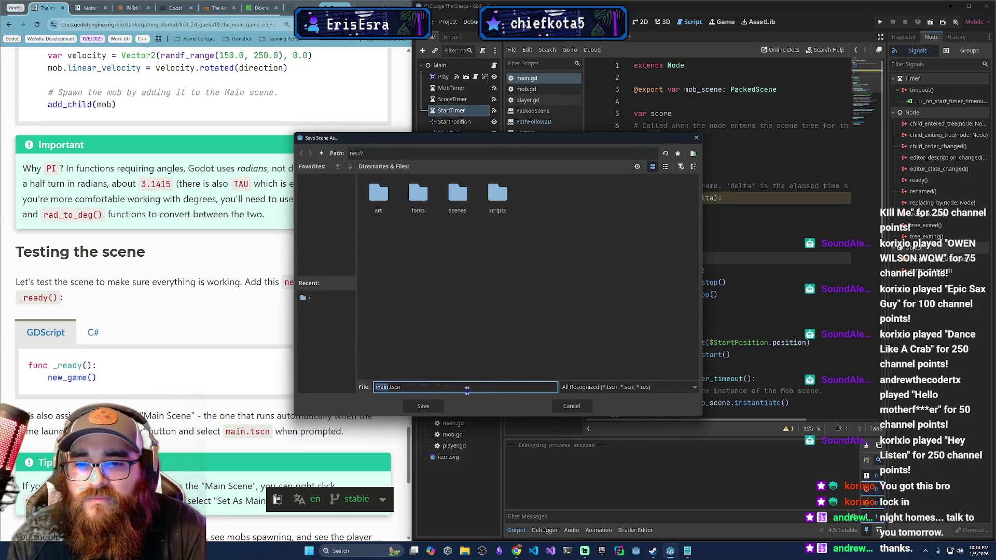
{"action": "left_click", "coordinate": [435, 408]}
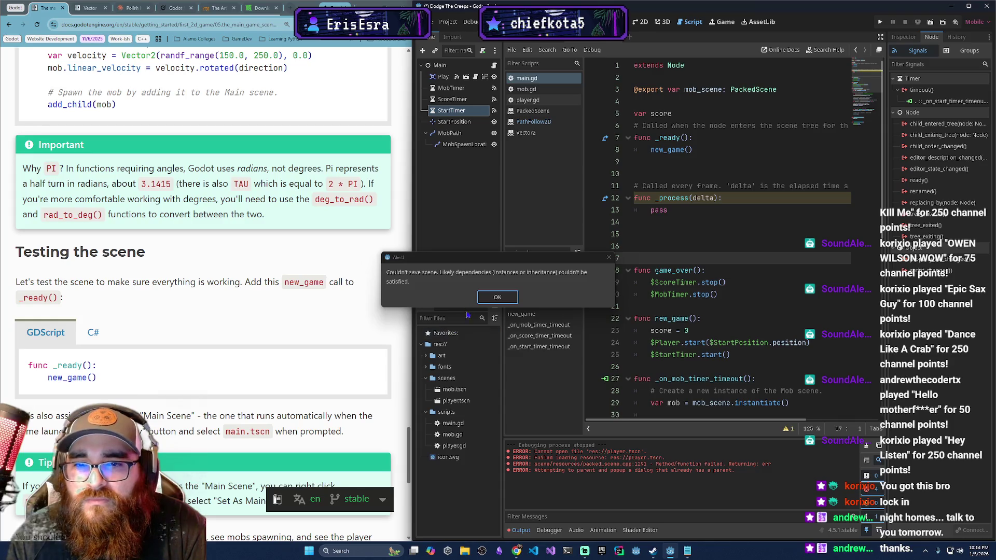
{"action": "left_click", "coordinate": [491, 297]}
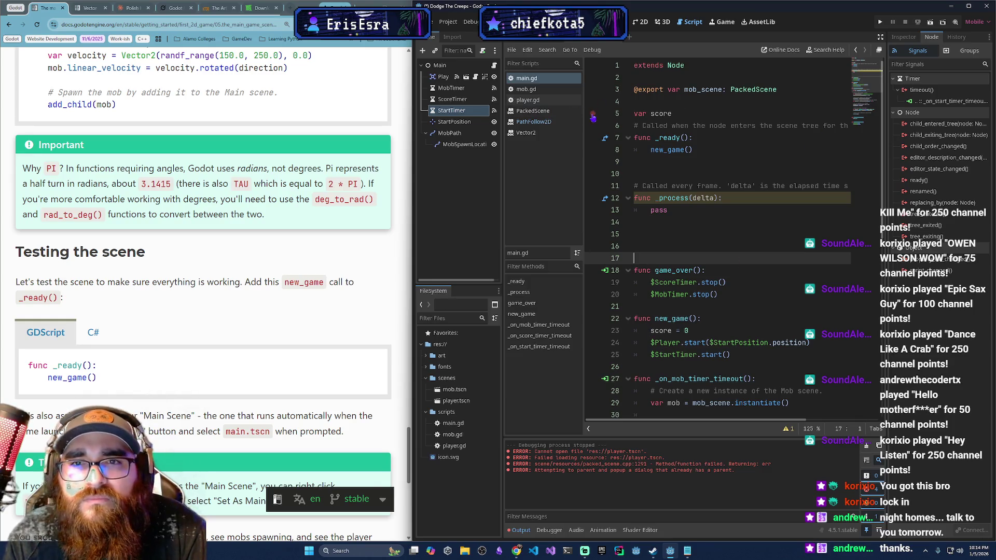
{"action": "key", "text": "ctrl+s"}
{"action": "left_click", "coordinate": [497, 291]}
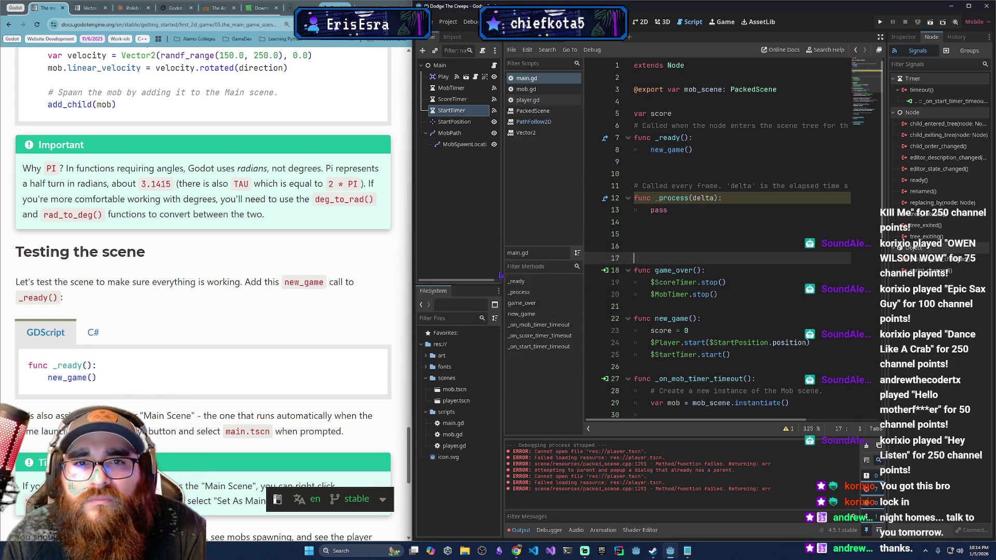
Show and then hide the line 12 unused-parameter warning details.
{"action": "scroll", "coordinate": [694, 239], "scroll_direction": "down", "scroll_amount": 3}
{"action": "scroll", "coordinate": [694, 239], "scroll_direction": "down", "scroll_amount": 7}
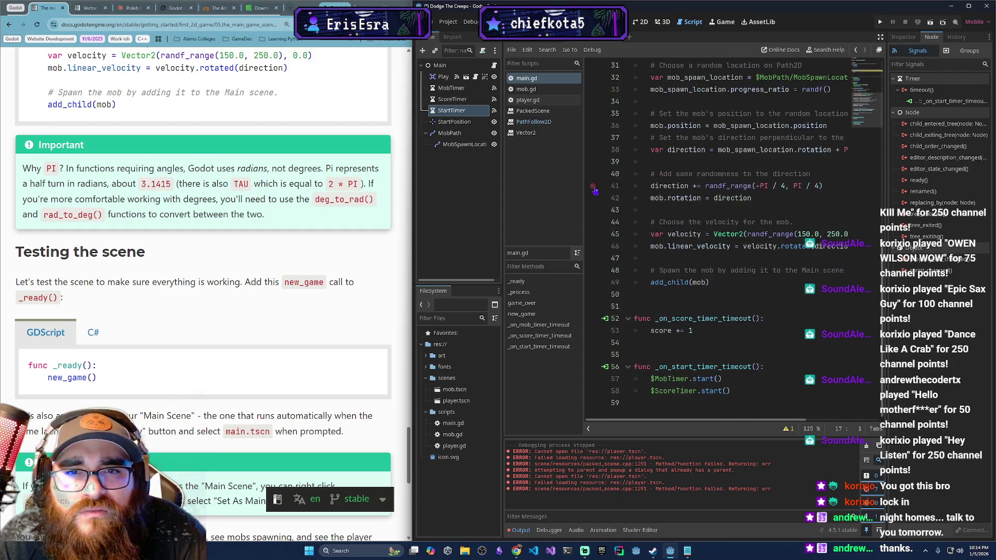
{"action": "scroll", "coordinate": [693, 227], "scroll_direction": "up", "scroll_amount": 10}
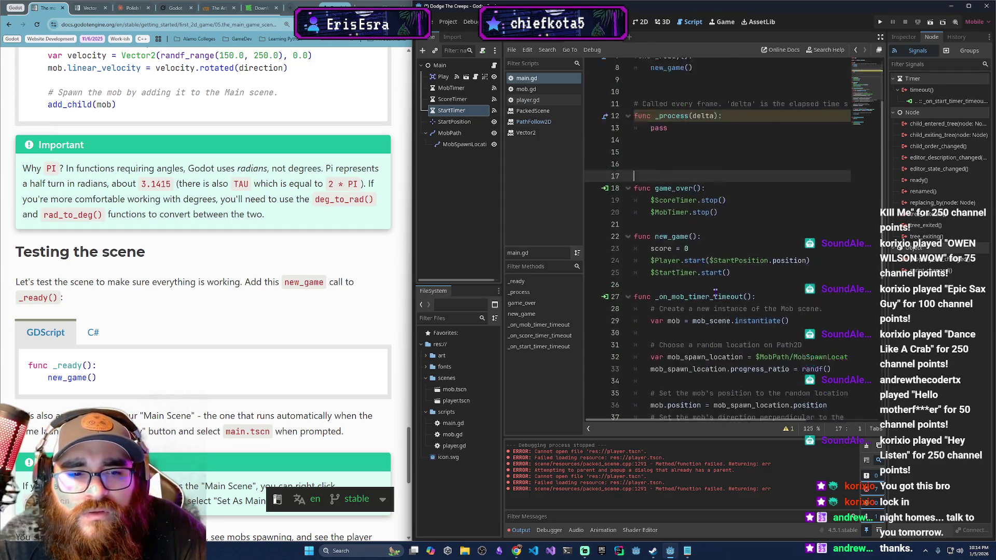
{"action": "left_click", "coordinate": [786, 429]}
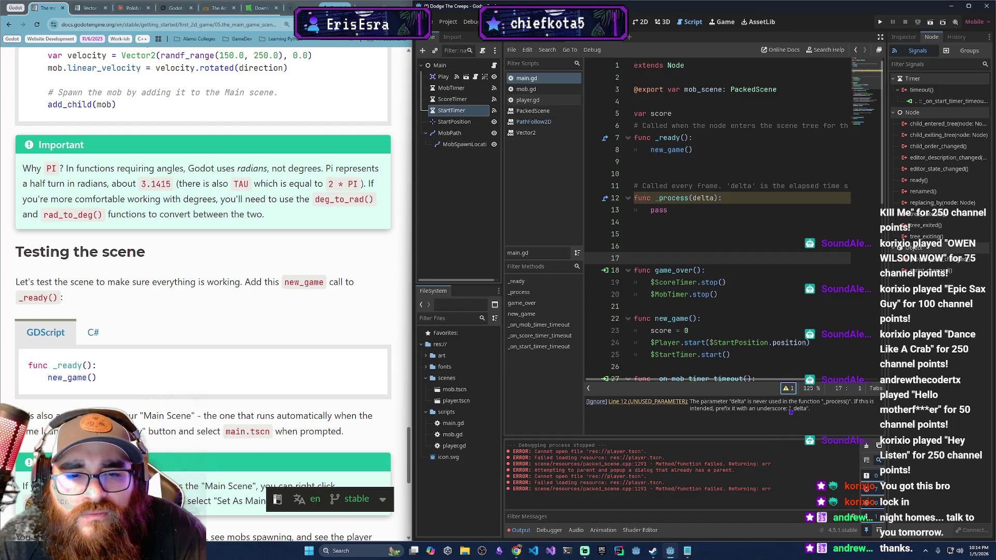
{"action": "left_click", "coordinate": [787, 388]}
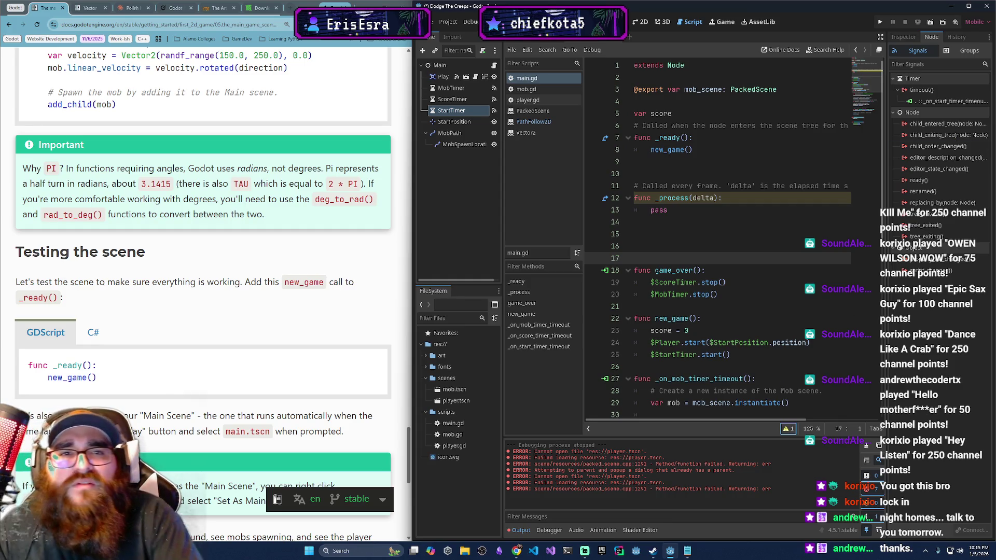
{"action": "left_click", "coordinate": [880, 22]}
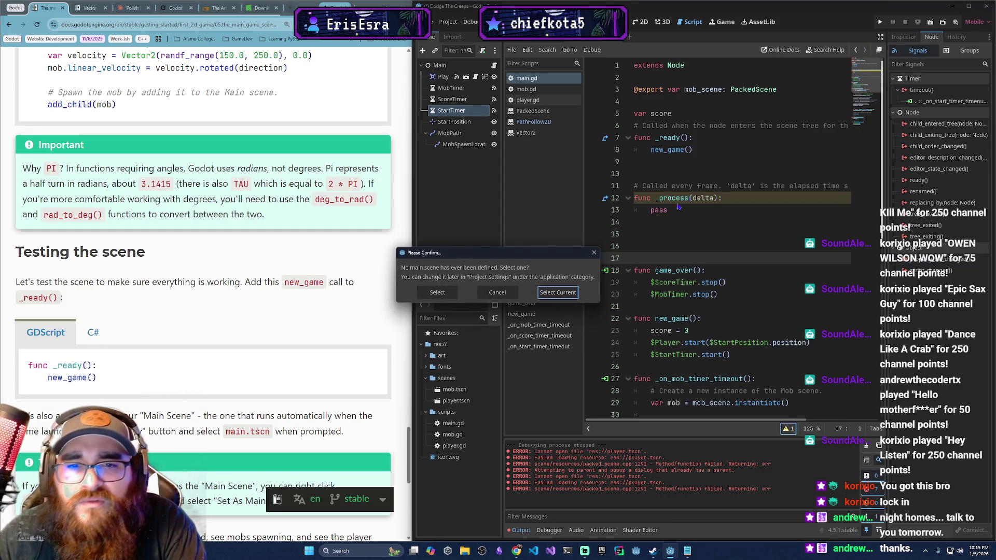
{"action": "left_click", "coordinate": [438, 293]}
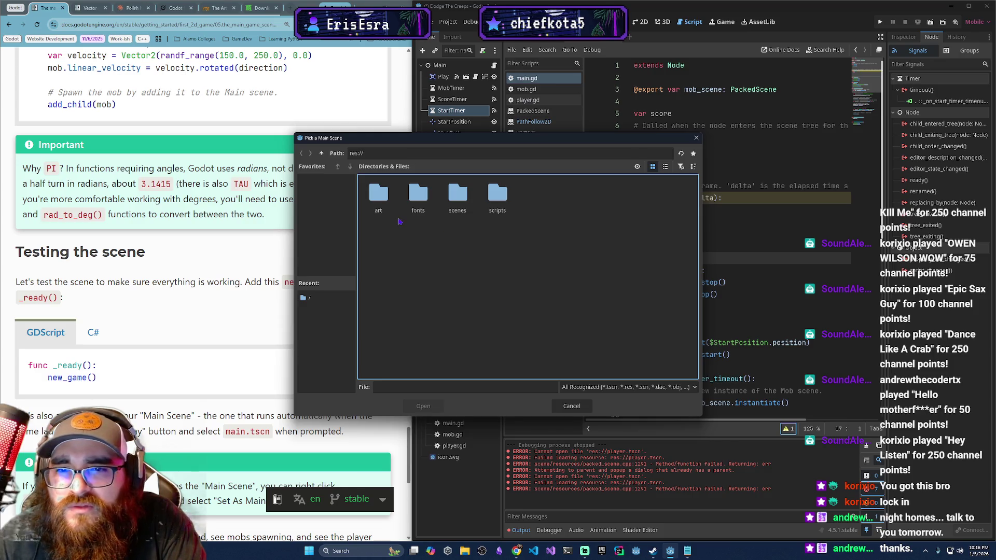
{"action": "double_click", "coordinate": [457, 197]}
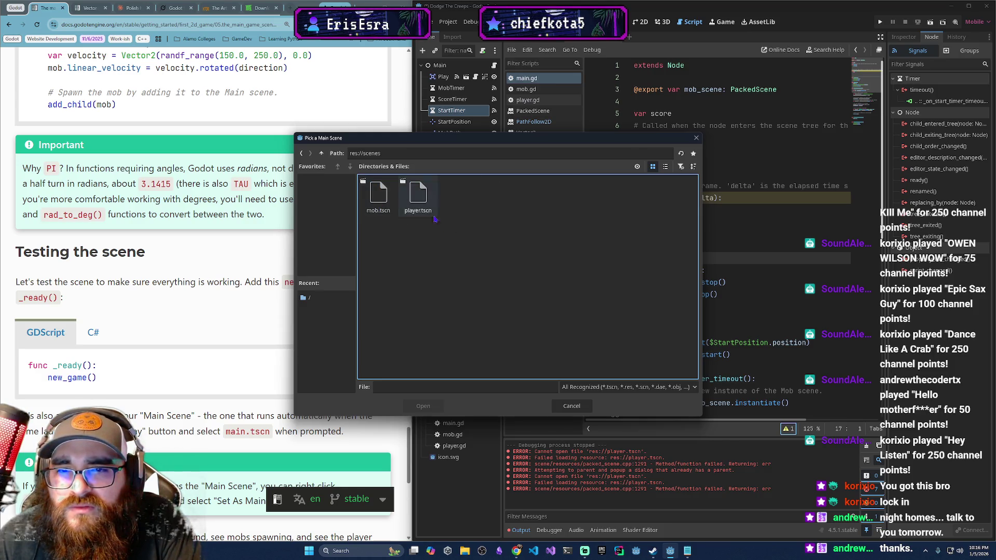
{"action": "left_click", "coordinate": [571, 405]}
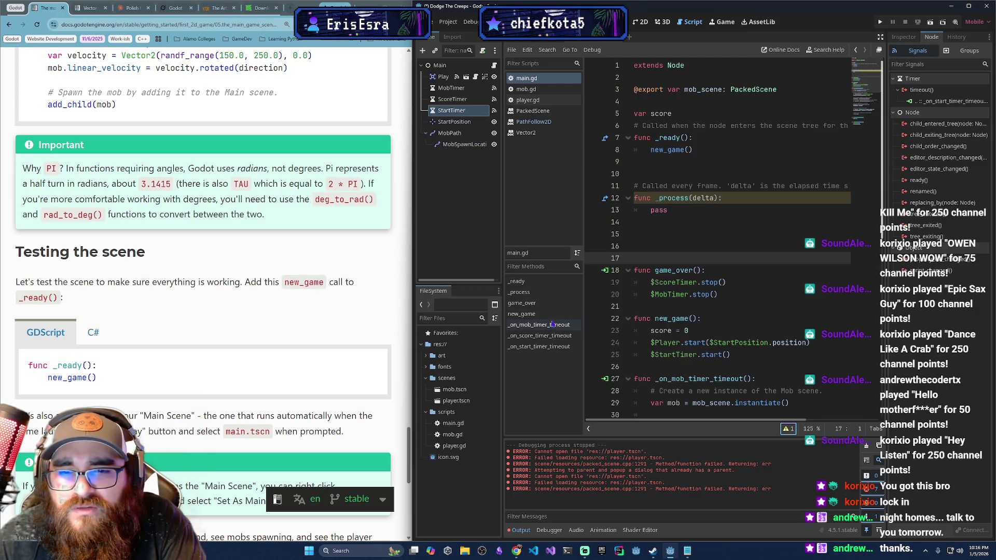
{"action": "left_click", "coordinate": [454, 65]}
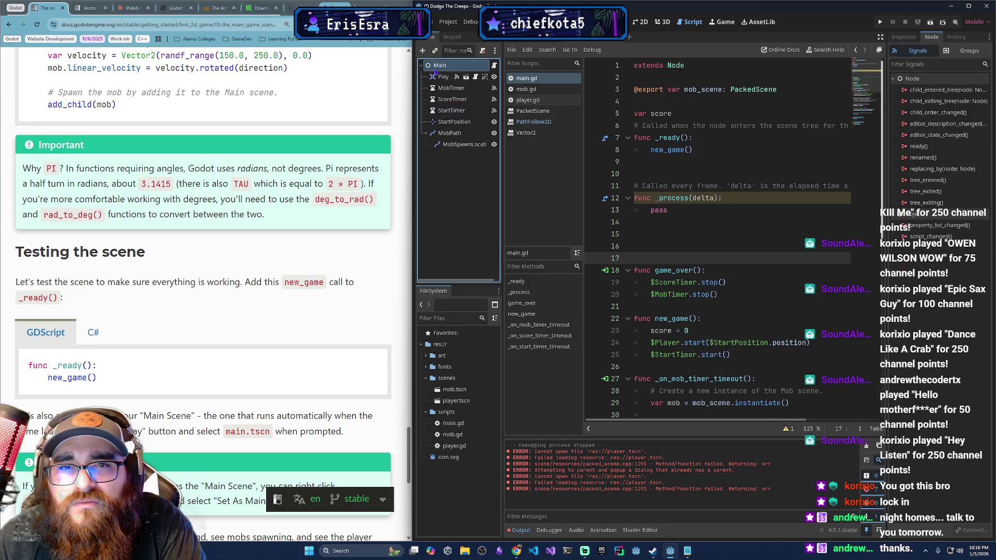
Switch to the 2D view, retry saving with Ctrl+S, and dismiss the save error.
{"action": "left_click", "coordinate": [641, 24]}
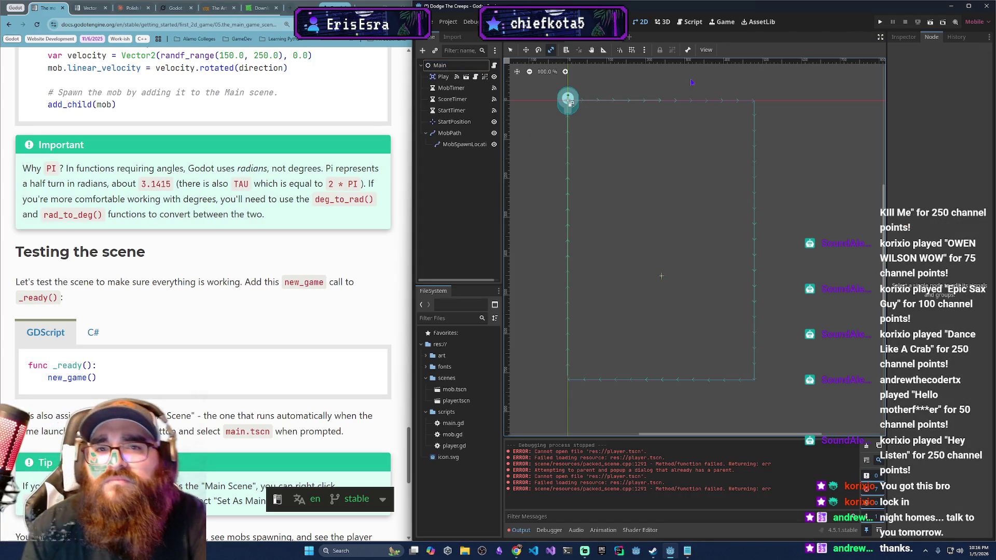
{"action": "key", "text": "ctrl+s"}
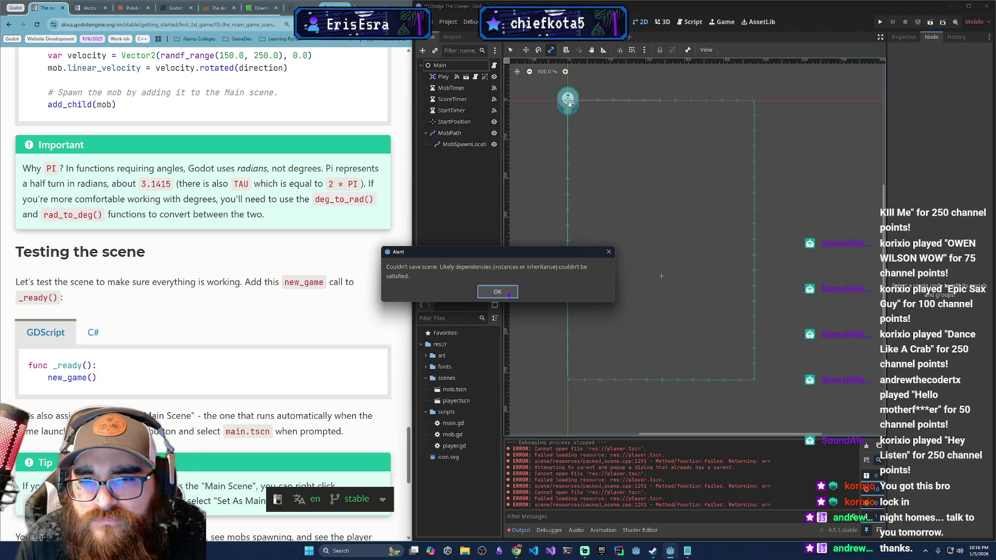
{"action": "left_click", "coordinate": [508, 294]}
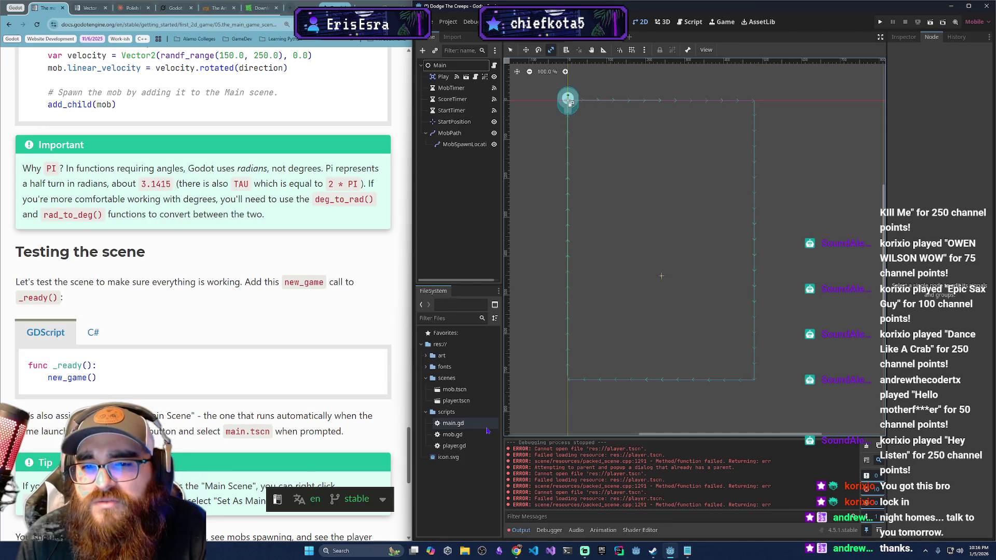
Move player.tscn, mob.tscn, main.gd and player.gd into the res:// root.
{"action": "left_click_drag", "start_coordinate": [467, 403], "coordinate": [441, 344]}
{"action": "left_click_drag", "start_coordinate": [457, 389], "coordinate": [443, 345]}
{"action": "left_click_drag", "start_coordinate": [453, 400], "coordinate": [460, 347]}
{"action": "left_click_drag", "start_coordinate": [456, 402], "coordinate": [450, 344]}
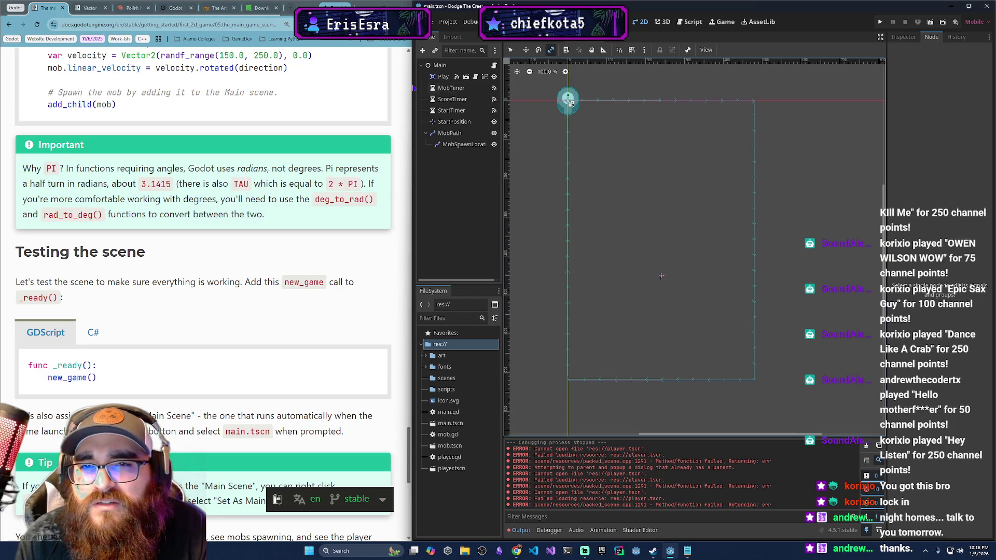
Start Upgrade Project Files from the Project Tools menu, then cancel it without upgrading.
{"action": "left_click", "coordinate": [433, 22]}
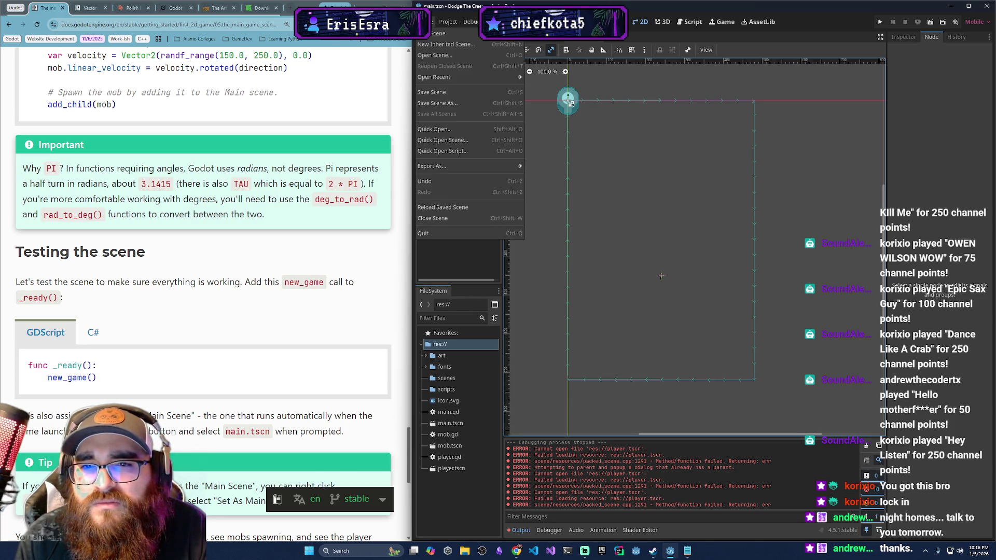
{"action": "mouse_move", "coordinate": [449, 26]}
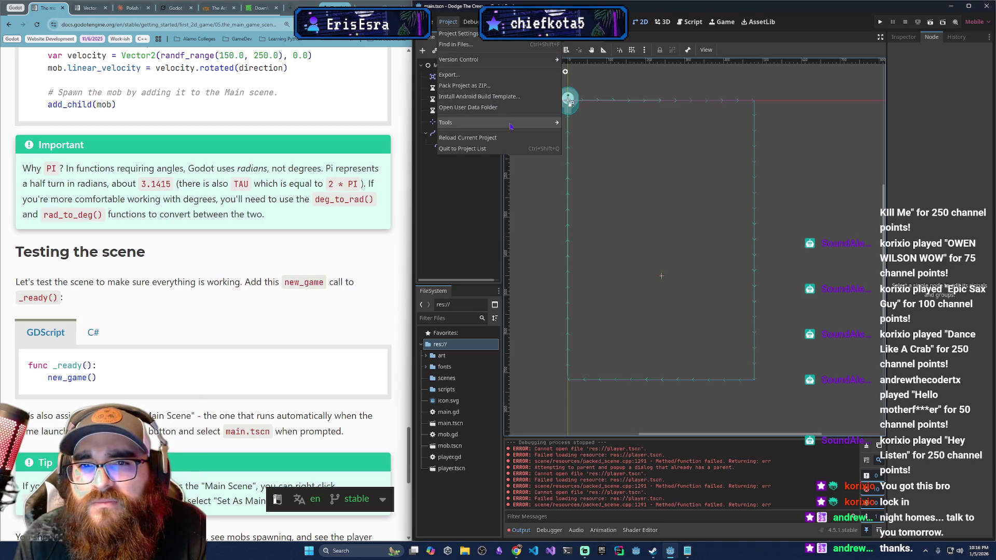
{"action": "mouse_move", "coordinate": [511, 126]}
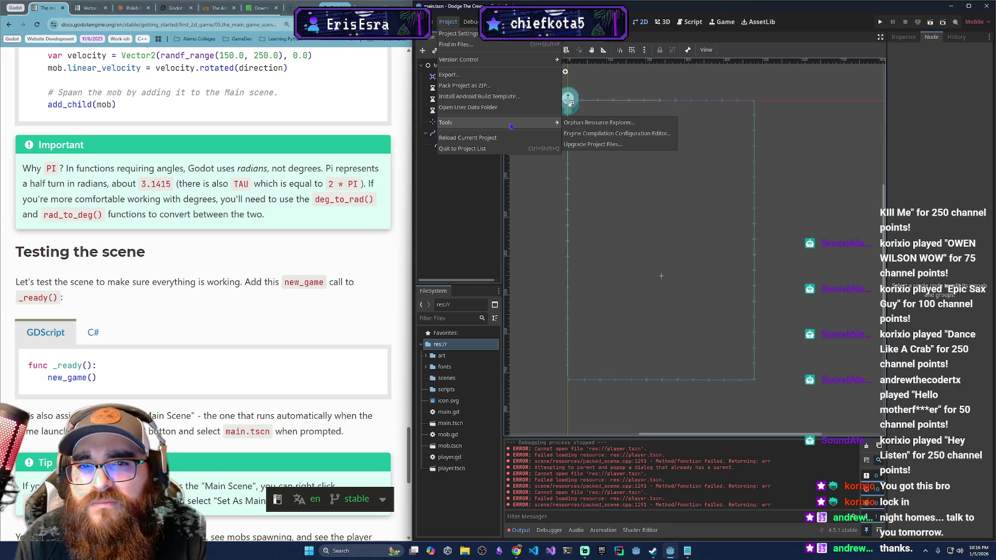
{"action": "left_click", "coordinate": [609, 148]}
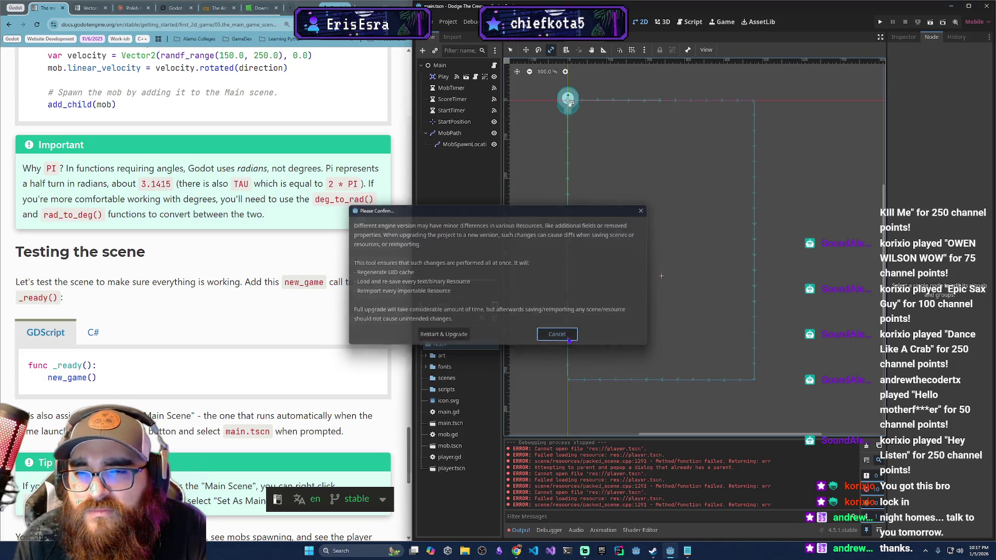
{"action": "left_click", "coordinate": [565, 336]}
Clear the accumulated scene-load errors from the Output panel and run the project.
{"action": "left_click", "coordinate": [448, 22]}
{"action": "mouse_move", "coordinate": [470, 63]}
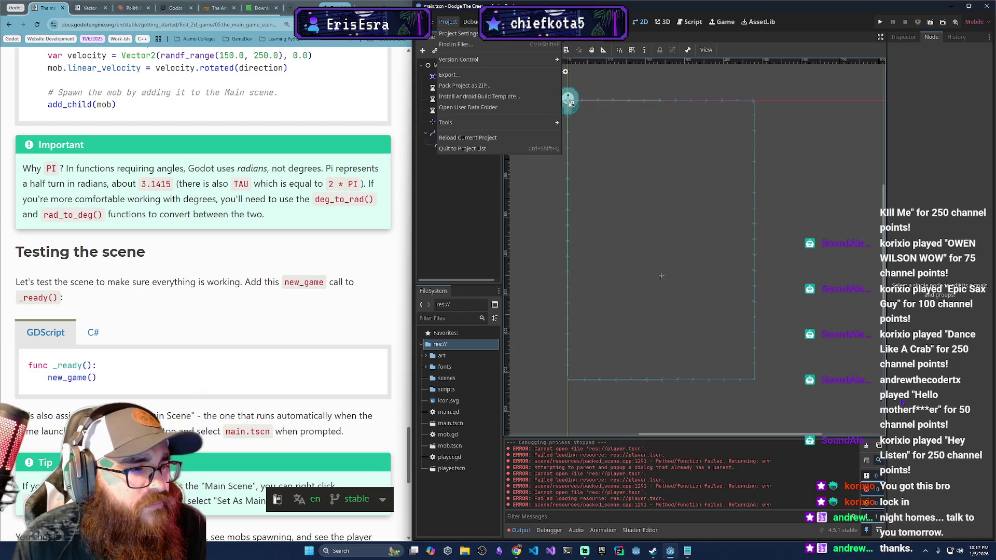
{"action": "left_click", "coordinate": [778, 345]}
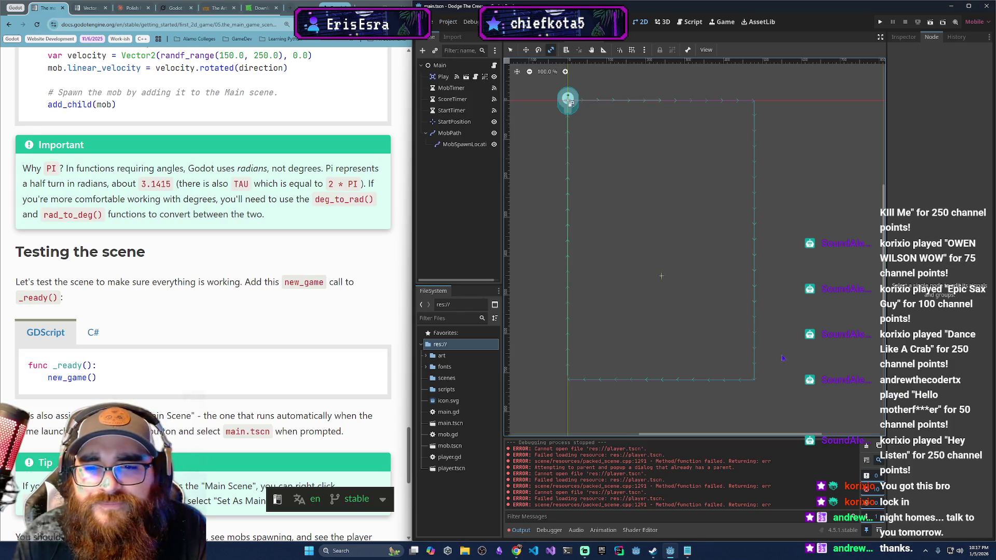
{"action": "left_click", "coordinate": [866, 446]}
{"action": "left_click", "coordinate": [880, 23]}
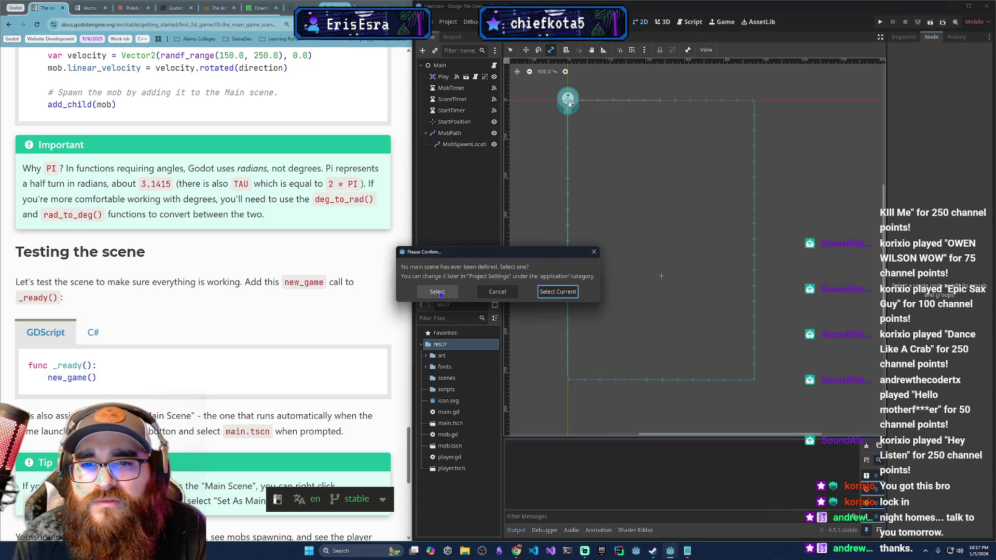
Select main.tscn as the main scene, steer the player with arrow keys among mobs, then stop.
{"action": "left_click", "coordinate": [551, 292]}
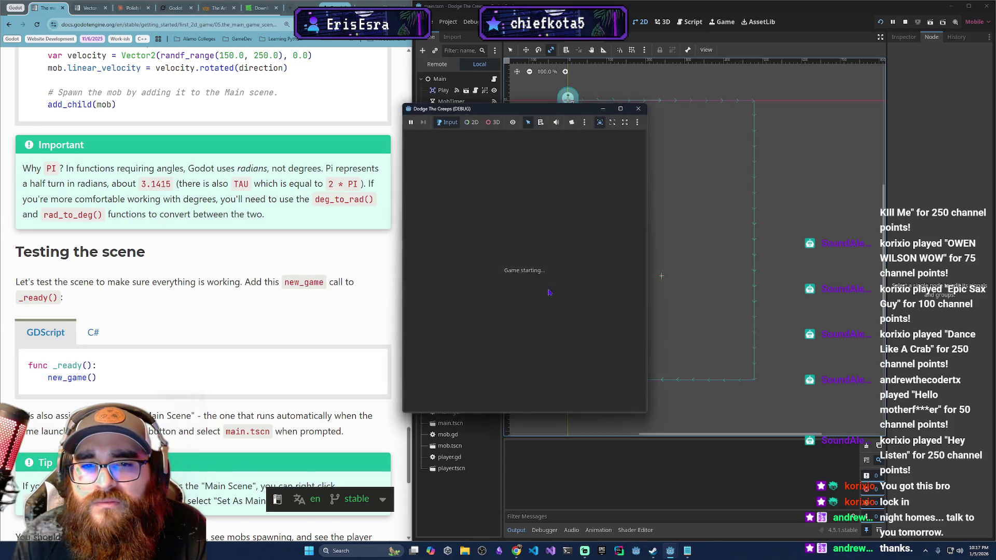
{"action": "key", "text": "Left"}
{"action": "key", "text": "Up"}
{"action": "key", "text": "Right"}
{"action": "key", "text": "Right"}
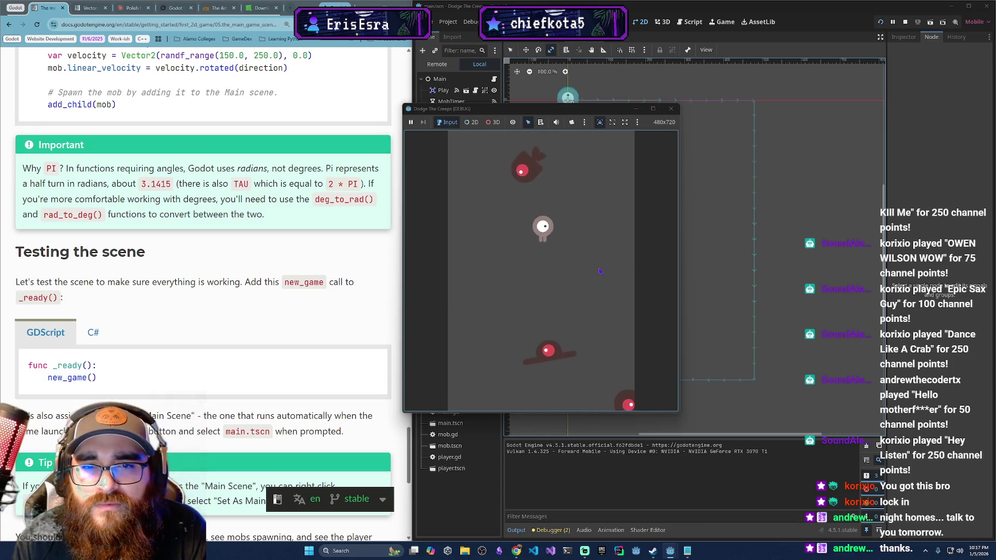
{"action": "key", "text": "Down"}
{"action": "key", "text": "Up"}
{"action": "key", "text": "Up"}
{"action": "key", "text": "Right"}
{"action": "key", "text": "Left"}
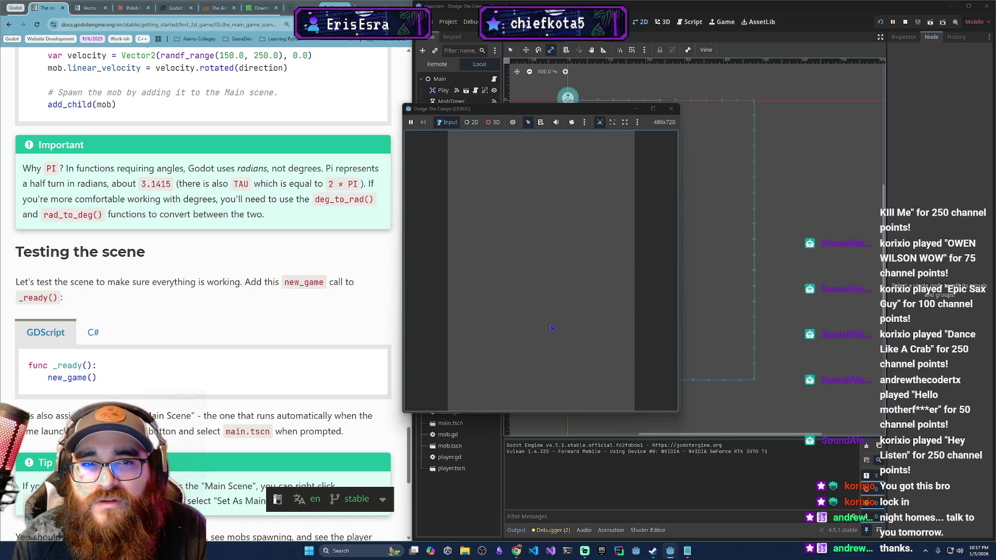
{"action": "left_click", "coordinate": [671, 109]}
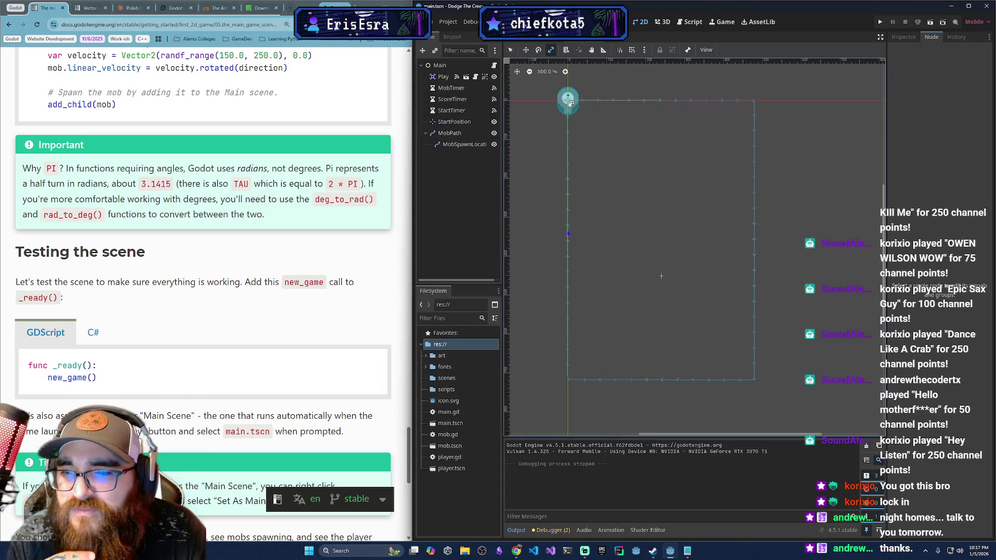
Run main.tscn with Play, opening the game in its 480x720 window.
{"action": "scroll", "coordinate": [165, 418], "scroll_direction": "up", "scroll_amount": 1}
{"action": "scroll", "coordinate": [165, 418], "scroll_direction": "down", "scroll_amount": 5}
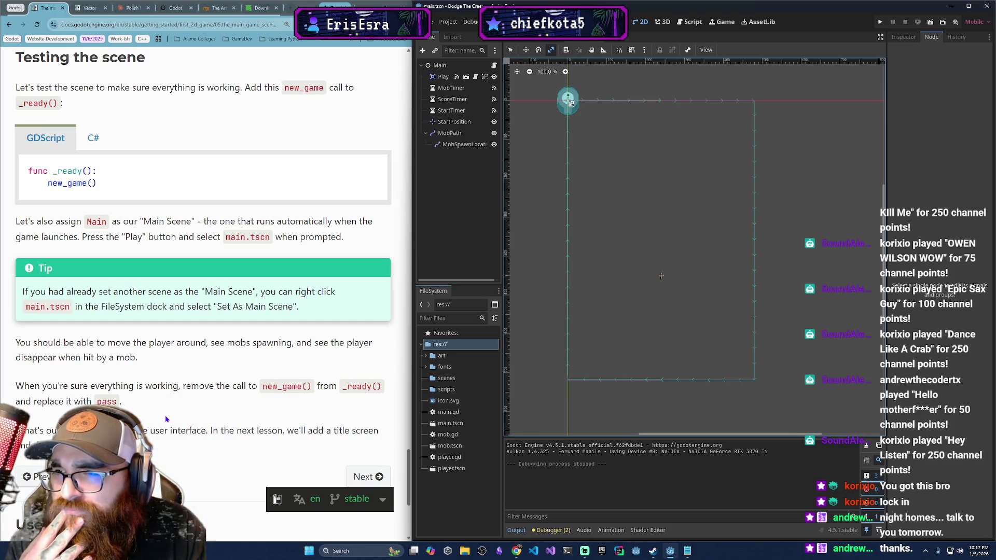
{"action": "scroll", "coordinate": [187, 402], "scroll_direction": "down", "scroll_amount": 2}
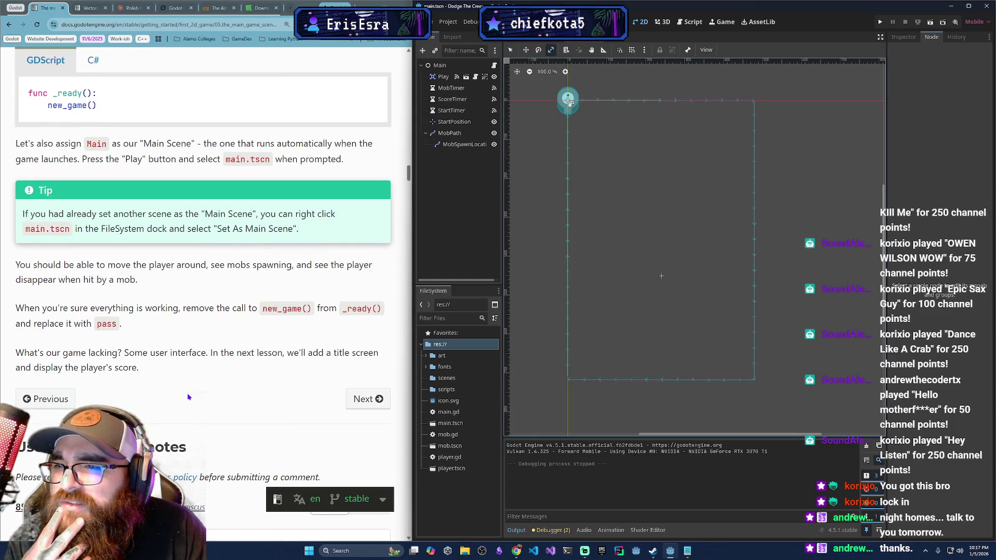
{"action": "scroll", "coordinate": [189, 398], "scroll_direction": "down", "scroll_amount": 2}
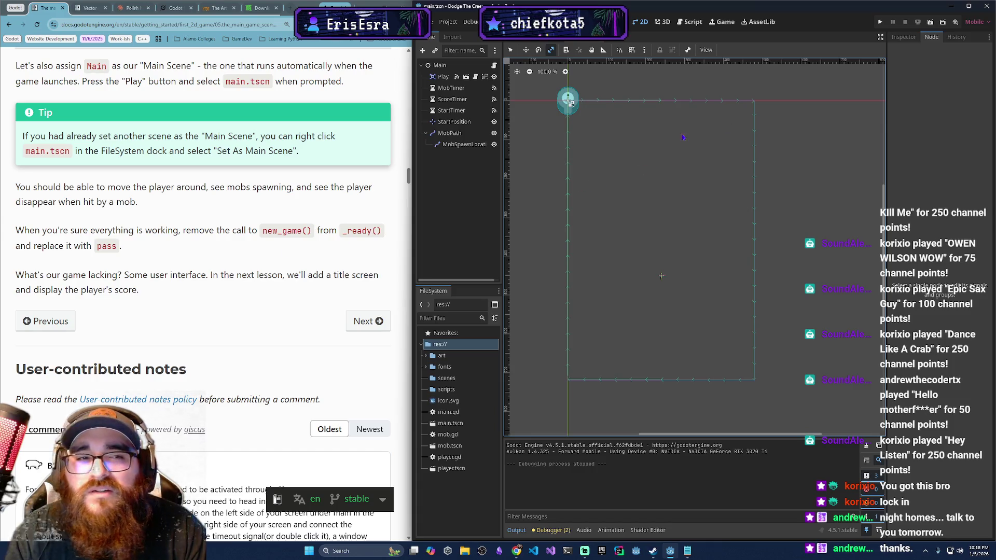
{"action": "left_click", "coordinate": [880, 22]}
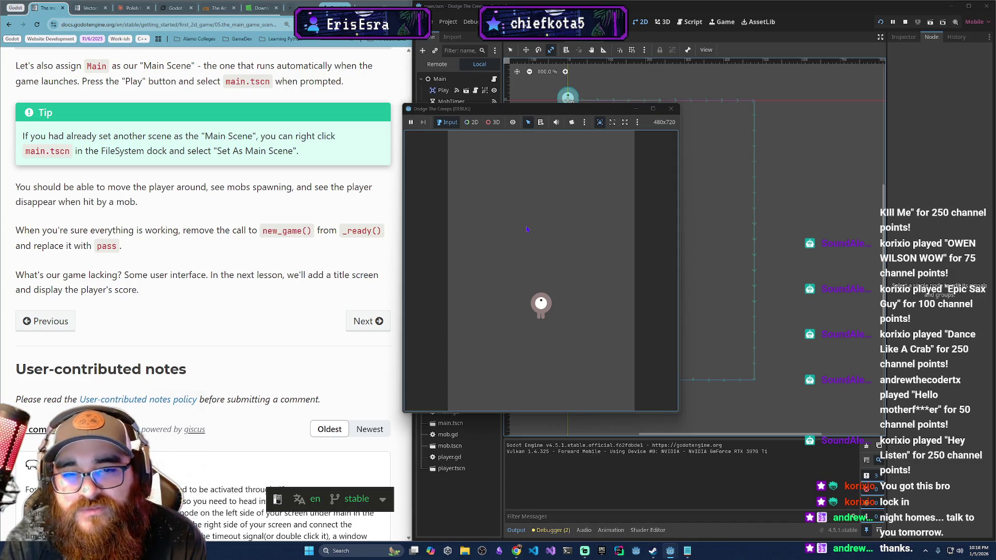
Move the player with the arrow keys, then stop the game with F8.
{"action": "key", "text": "Up"}
{"action": "key", "text": "Left"}
{"action": "key", "text": "Right"}
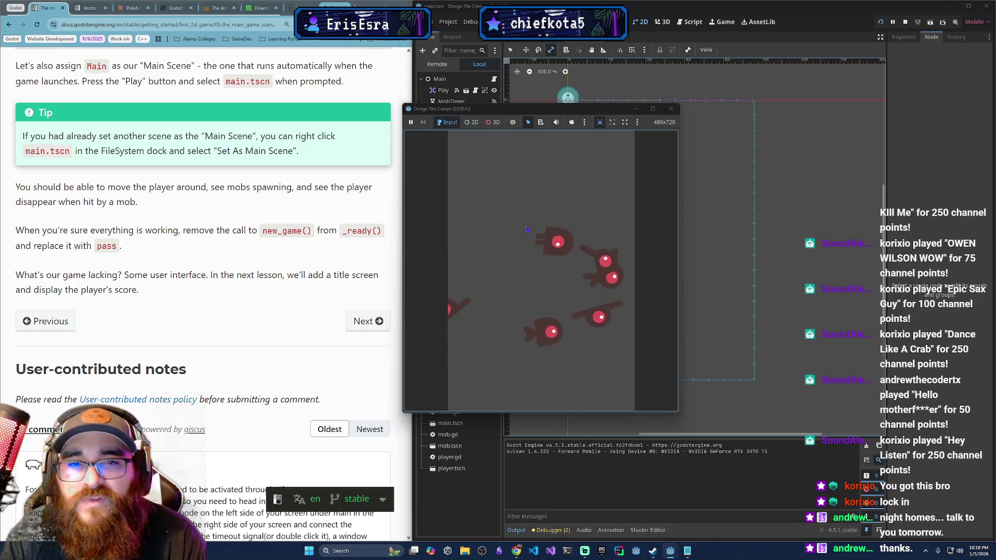
{"action": "key", "text": "F8"}
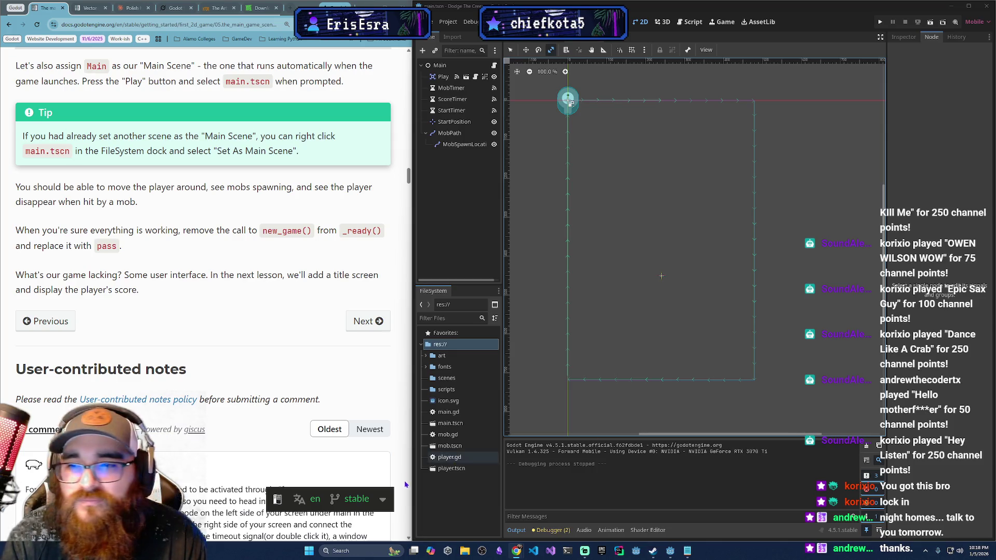
Widen the documentation pane and open the Heads up display tutorial page.
{"action": "mouse_move", "coordinate": [416, 243]}
{"action": "left_mouse_down"}
{"action": "mouse_move", "coordinate": [476, 248]}
{"action": "mouse_move", "coordinate": [465, 250]}
{"action": "left_mouse_up"}
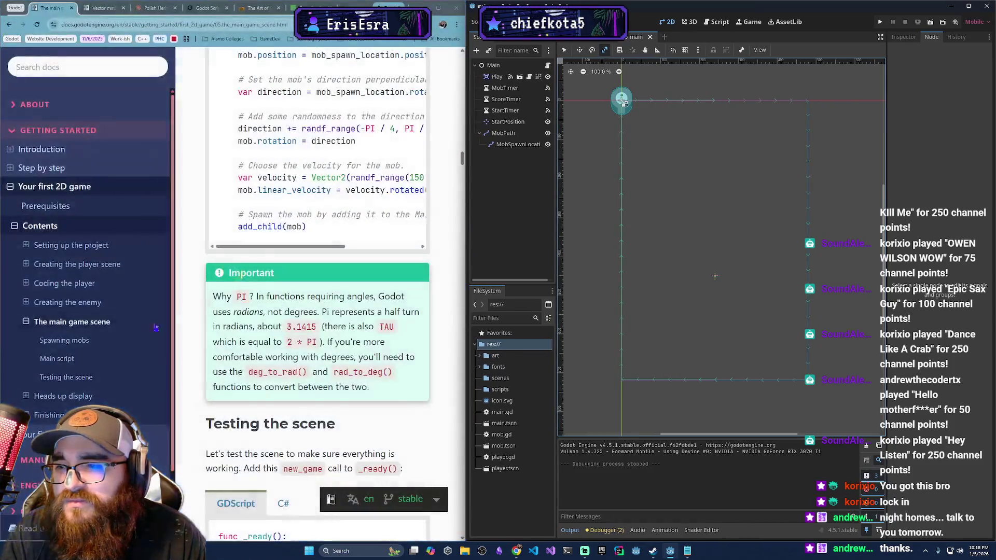
{"action": "scroll", "coordinate": [372, 405], "scroll_direction": "down", "scroll_amount": 5}
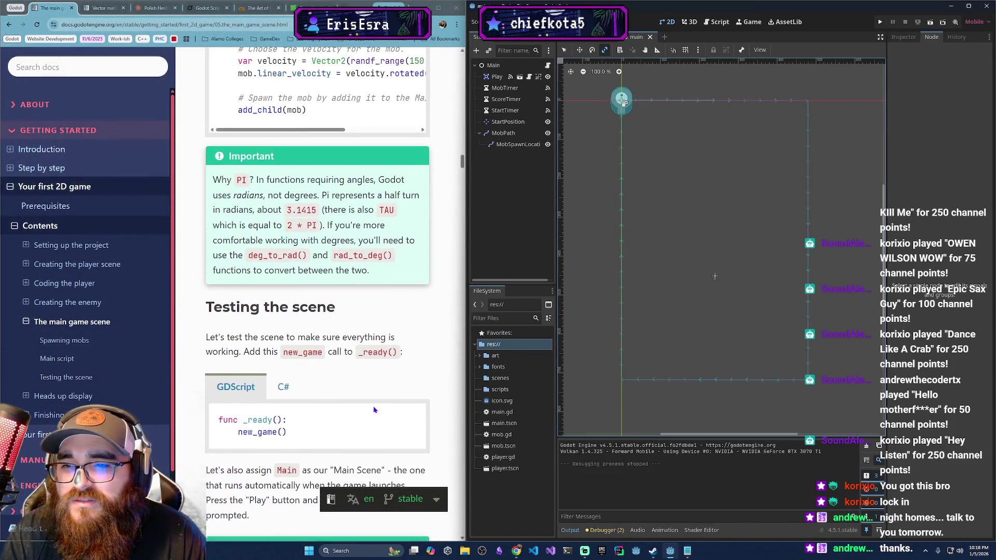
{"action": "scroll", "coordinate": [462, 173], "scroll_direction": "down", "scroll_amount": 9}
{"action": "scroll", "coordinate": [426, 286], "scroll_direction": "up", "scroll_amount": 3}
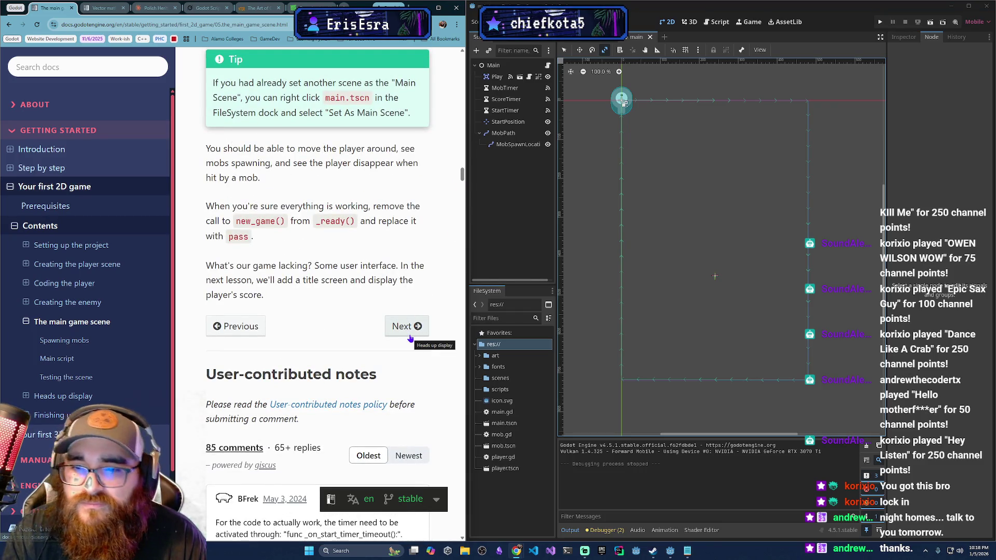
{"action": "scroll", "coordinate": [409, 340], "scroll_direction": "down", "scroll_amount": 2}
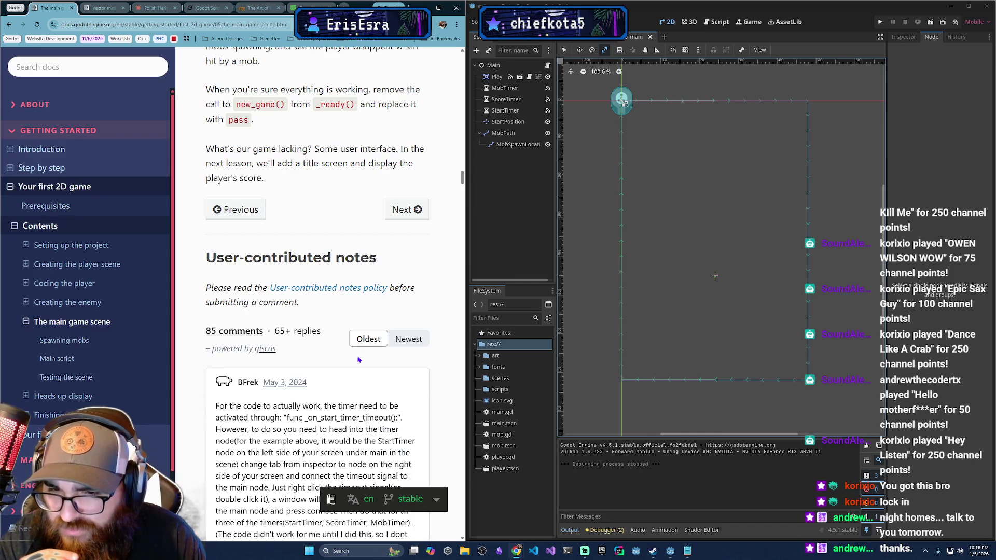
{"action": "left_click", "coordinate": [407, 209]}
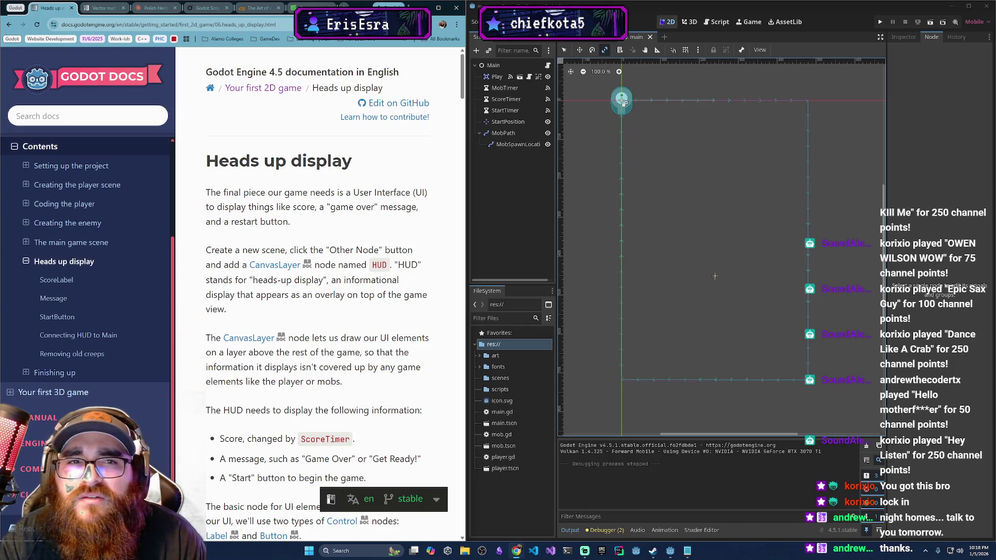
Replace the new_game() call on line 8 of main.gd with pass.
{"action": "left_click", "coordinate": [717, 22]}
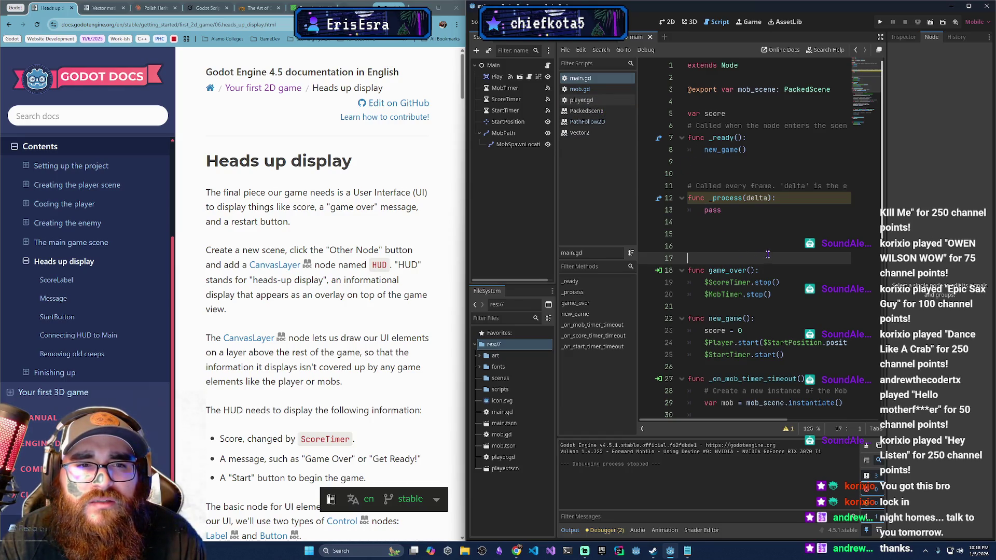
{"action": "left_click", "coordinate": [760, 149]}
{"action": "left_click_drag", "start_coordinate": [761, 149], "coordinate": [691, 149]}
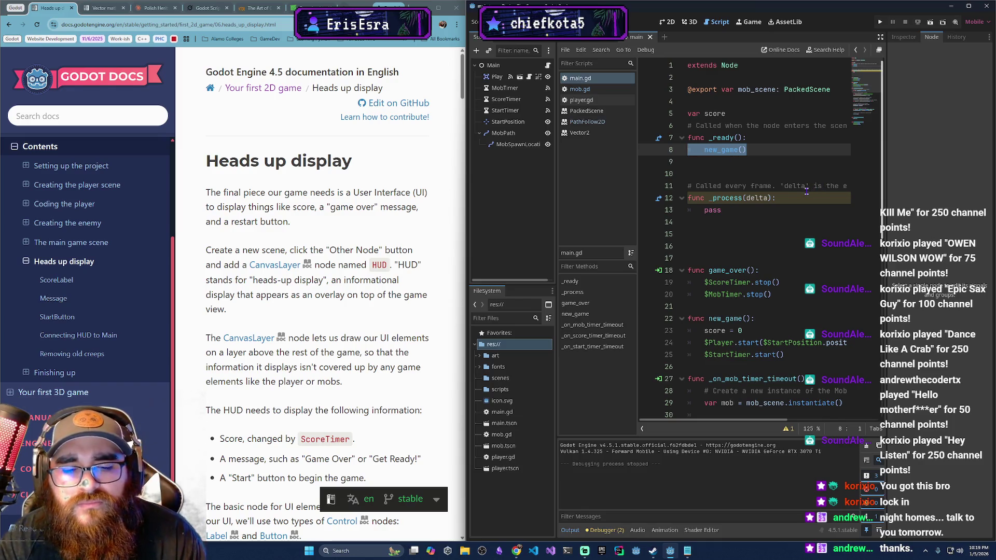
{"action": "key", "text": "BackSpace"}
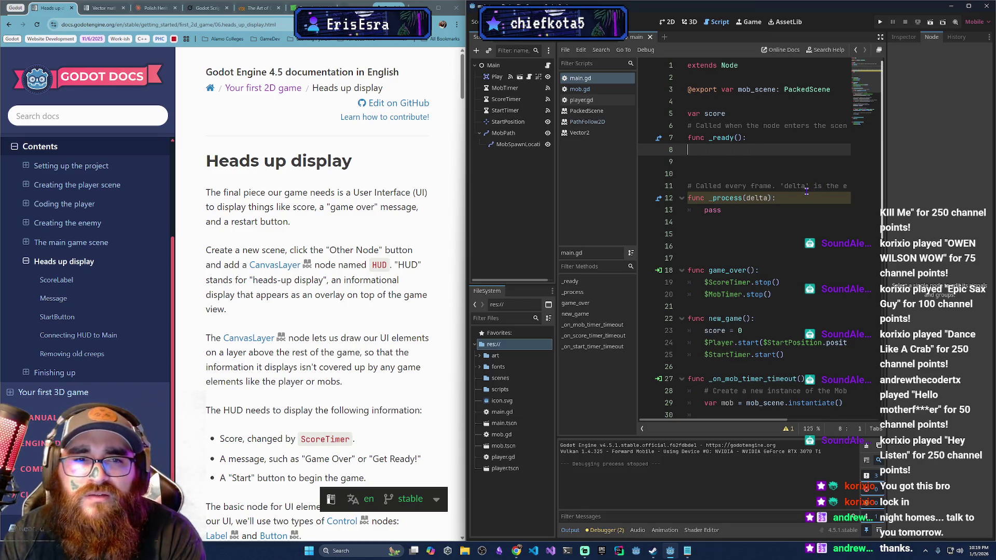
{"action": "key", "text": "BackSpace"}
{"action": "key", "text": "BackSpace"}
{"action": "type", "text": "pass"}
{"action": "key", "text": "Return"}
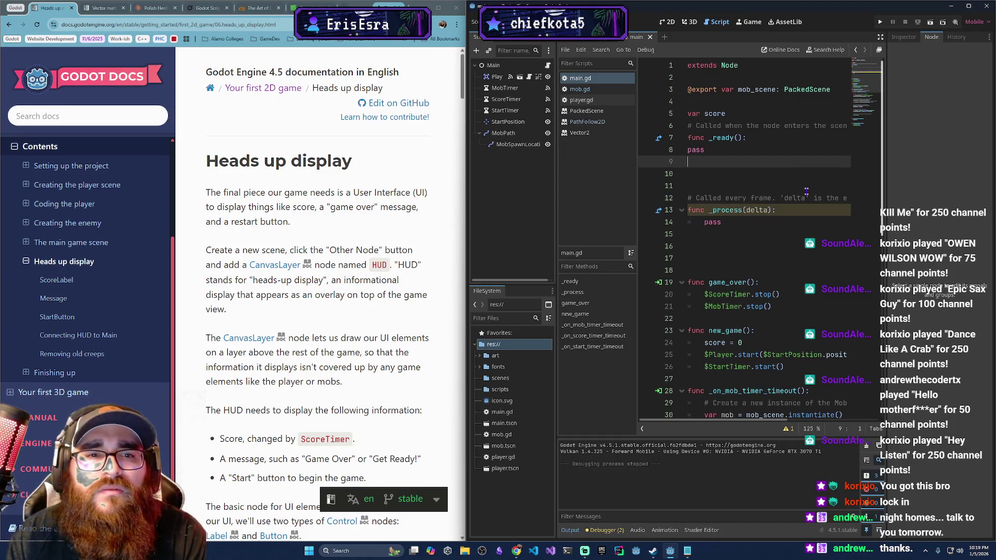
Indent pass inside _ready, tidy the lines below, and move main.gd into scripts.
{"action": "key", "text": "BackSpace"}
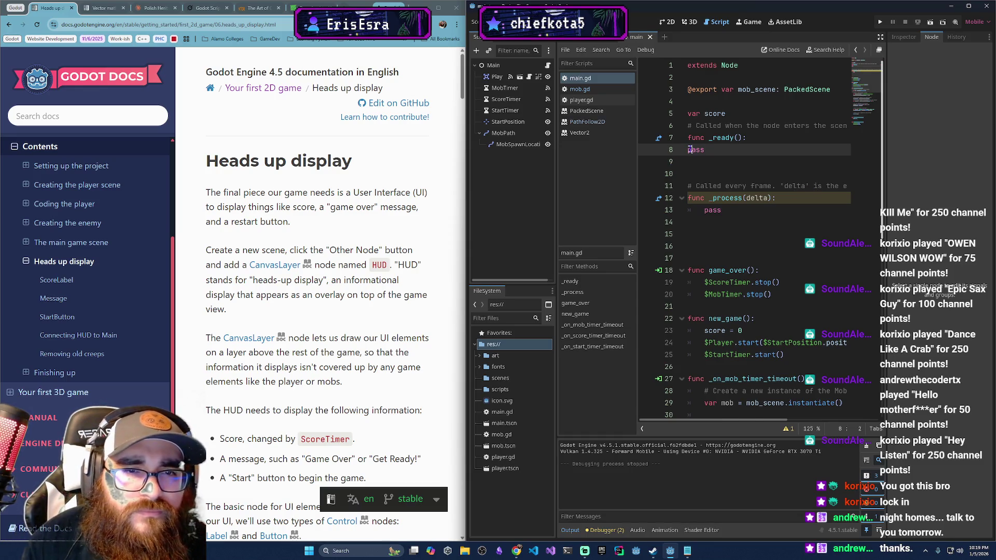
{"action": "left_click", "coordinate": [686, 145]}
{"action": "key", "text": "Tab"}
{"action": "key", "text": "Down"}
{"action": "key", "text": "Down"}
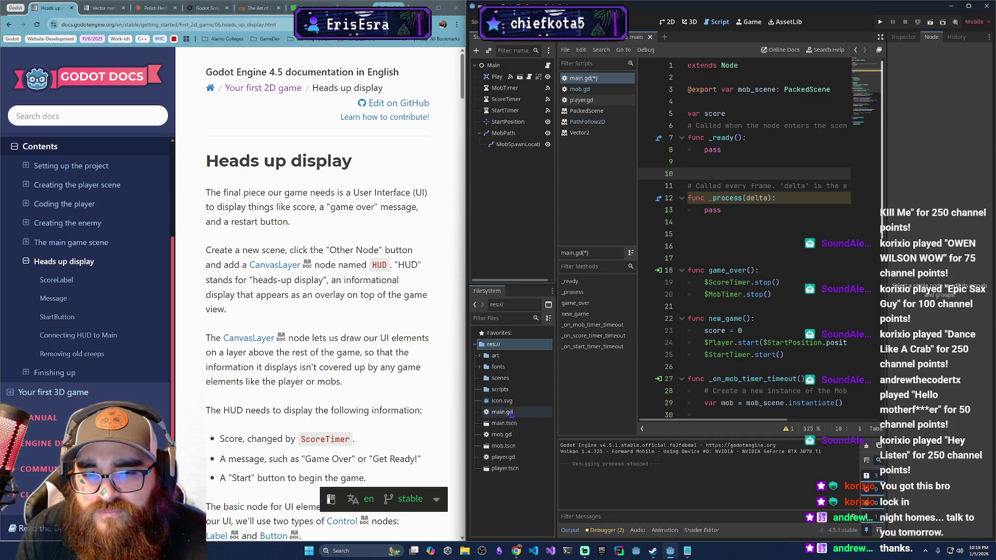
{"action": "left_click_drag", "start_coordinate": [514, 413], "coordinate": [509, 390]}
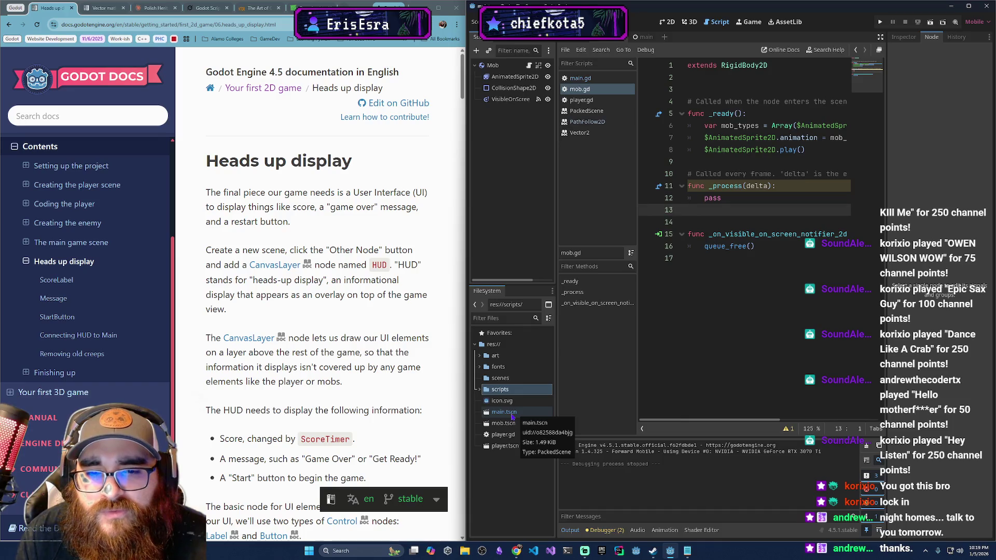
Move main.tscn, mob.tscn and player.tscn into scenes/ and player.gd into scripts/.
{"action": "left_click_drag", "start_coordinate": [512, 415], "coordinate": [500, 378]}
{"action": "left_click", "coordinate": [507, 415]}
{"action": "left_click_drag", "start_coordinate": [506, 415], "coordinate": [500, 378]}
{"action": "mouse_move", "coordinate": [506, 412]}
{"action": "left_mouse_down"}
{"action": "mouse_move", "coordinate": [510, 384]}
{"action": "mouse_move", "coordinate": [500, 378]}
{"action": "left_mouse_up"}
{"action": "left_click", "coordinate": [479, 389]}
{"action": "left_click", "coordinate": [479, 378]}
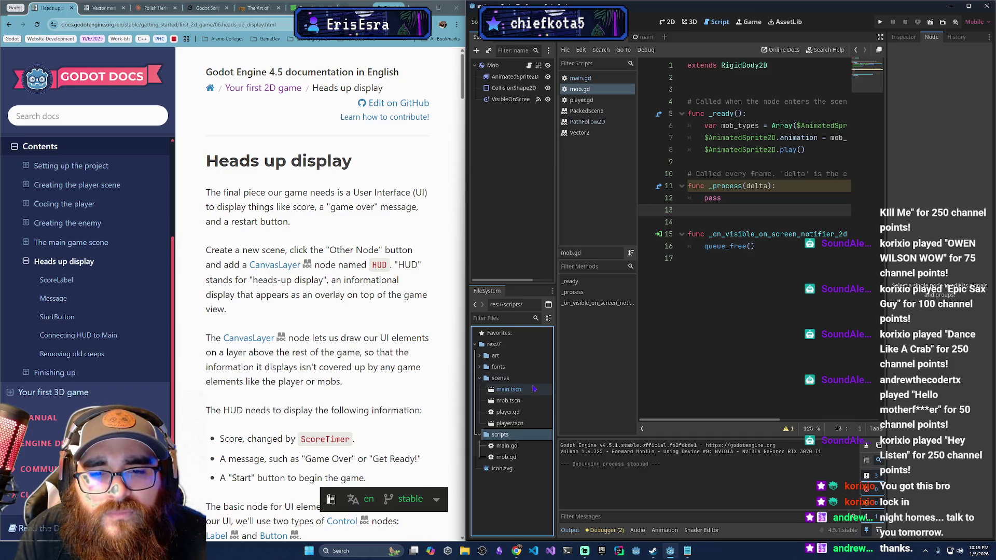
{"action": "left_click_drag", "start_coordinate": [513, 412], "coordinate": [517, 439]}
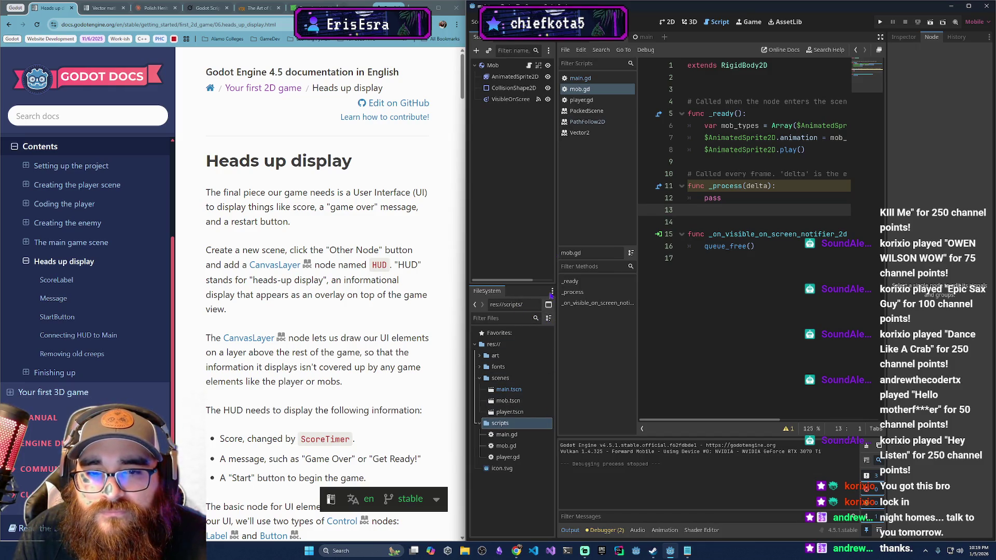
Reload the current project from the Project menu.
{"action": "left_click", "coordinate": [474, 22]}
{"action": "left_click", "coordinate": [474, 22]}
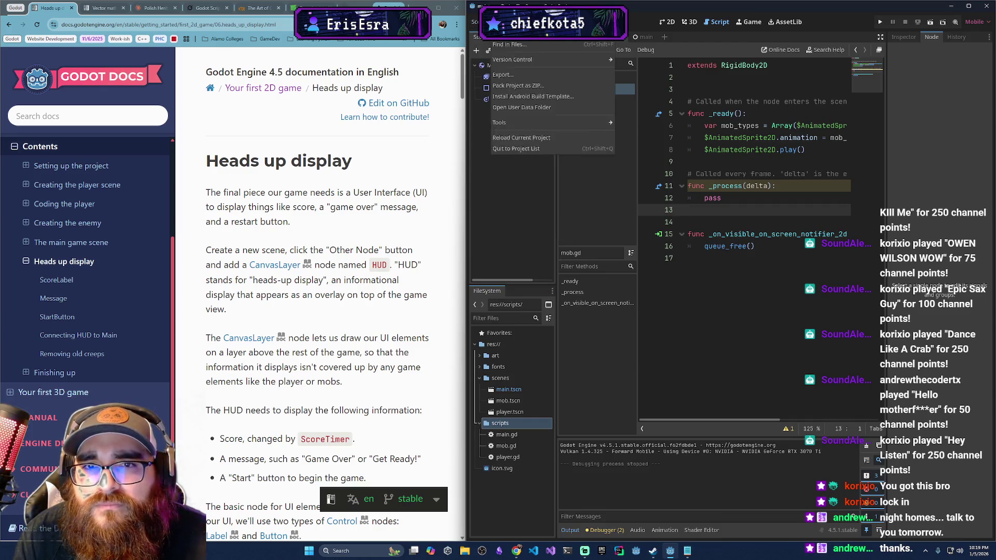
{"action": "left_click", "coordinate": [474, 22]}
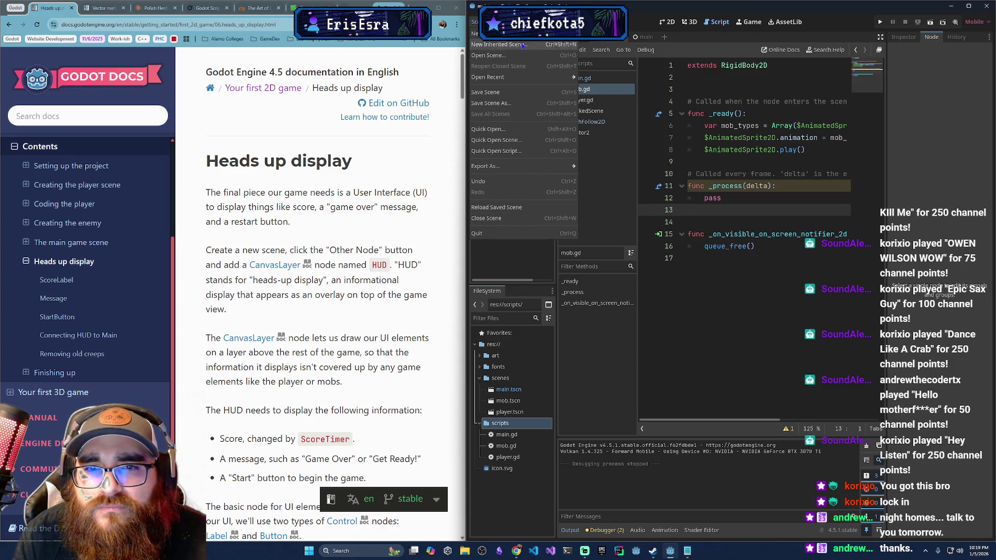
{"action": "left_click", "coordinate": [495, 21]}
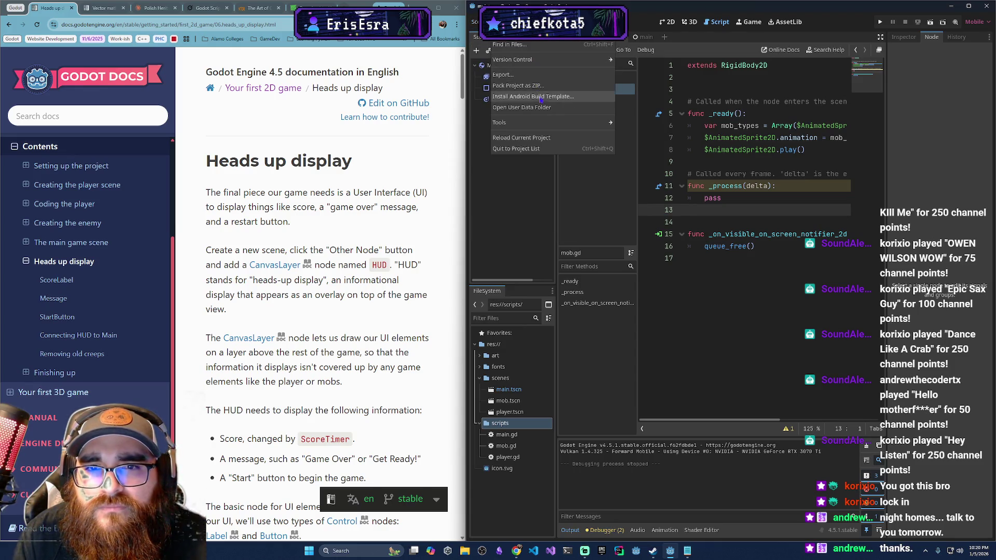
{"action": "left_click", "coordinate": [522, 138]}
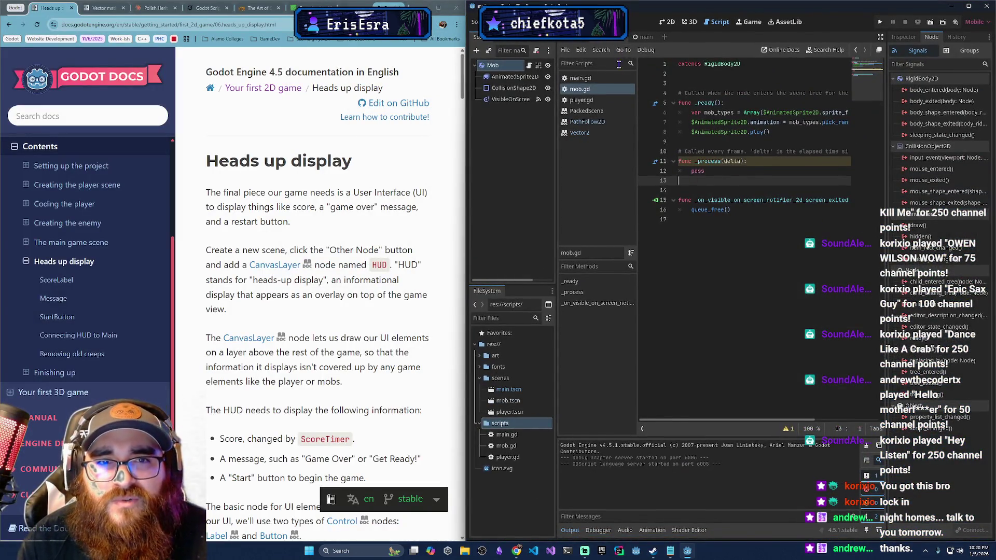
Replace pass in _ready with new_game() and run the game.
{"action": "double_click", "coordinate": [705, 150]}
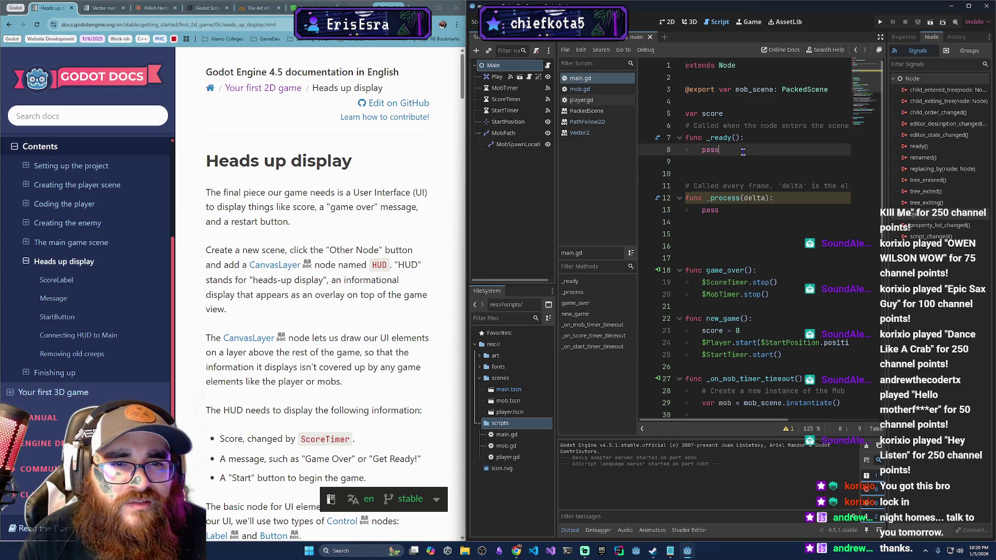
{"action": "type", "text": "new_game()"}
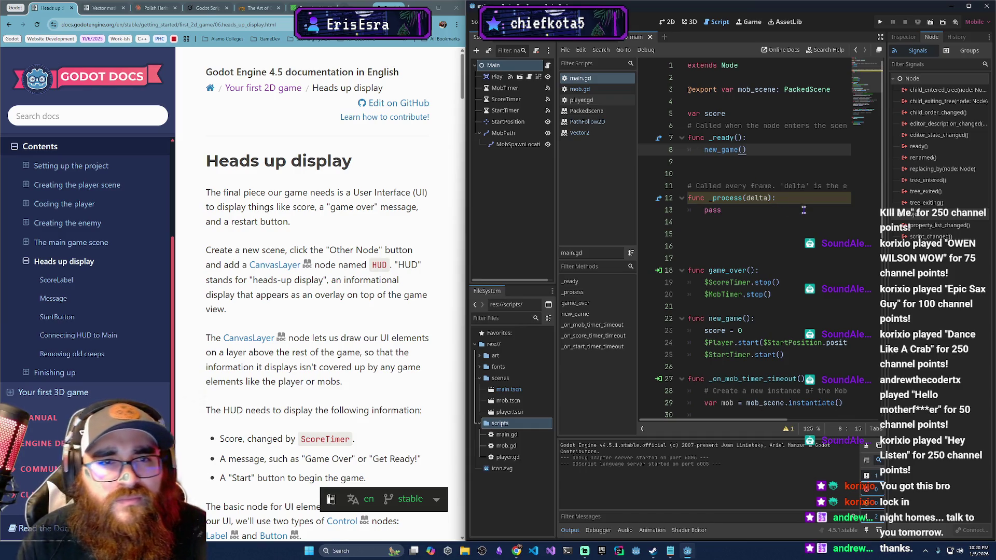
{"action": "left_click", "coordinate": [879, 21]}
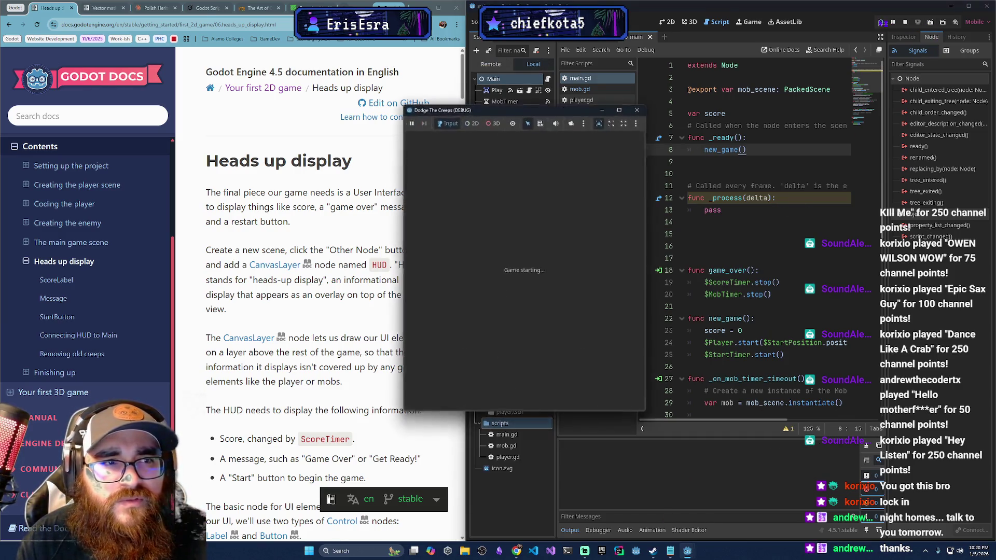
Steer the player around to dodge the spawning mobs, then stop the game.
{"action": "key", "text": "Up"}
{"action": "key", "text": "Left"}
{"action": "key", "text": "Right"}
{"action": "key", "text": "Down"}
{"action": "key", "text": "Up"}
{"action": "key", "text": "Left"}
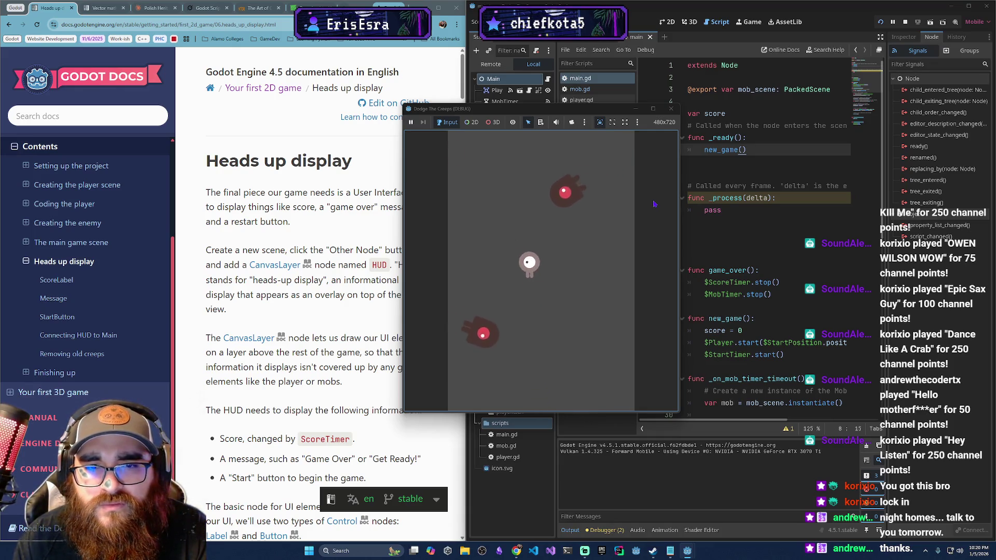
{"action": "key", "text": "Right"}
{"action": "key", "text": "Up"}
{"action": "key", "text": "Left"}
{"action": "key", "text": "Up"}
{"action": "key", "text": "Right"}
{"action": "key", "text": "Left"}
{"action": "key", "text": "Down"}
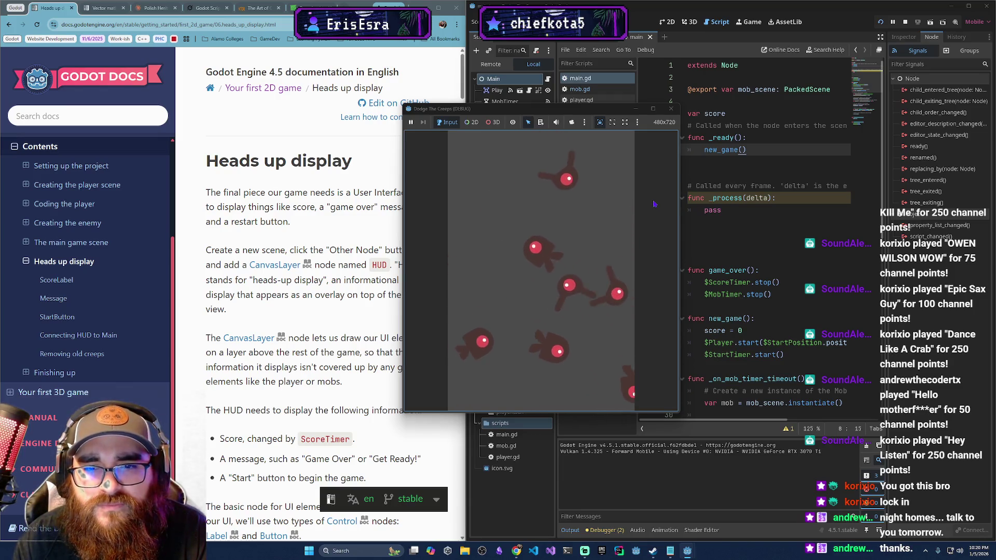
{"action": "left_click", "coordinate": [672, 109]}
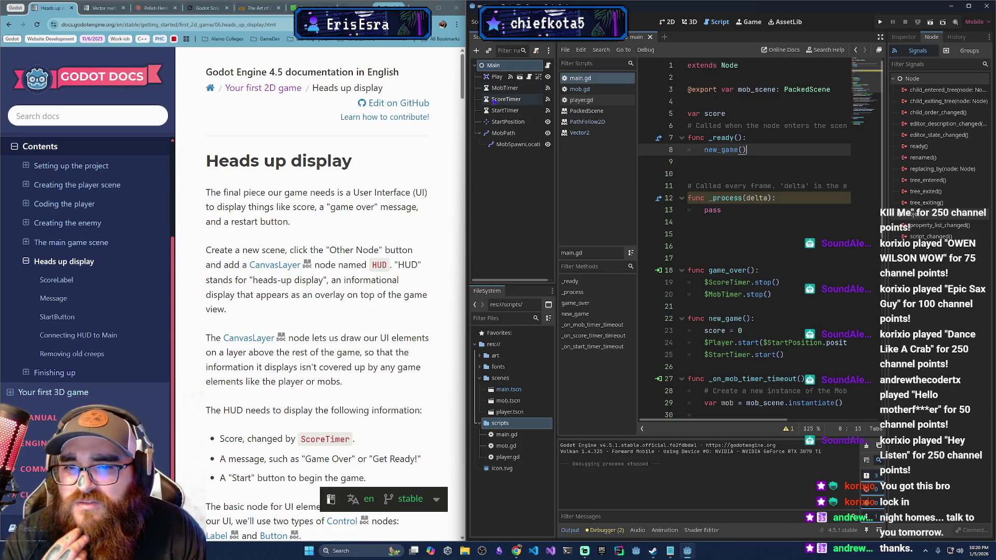
{"action": "left_click_drag", "start_coordinate": [466, 151], "coordinate": [433, 152]}
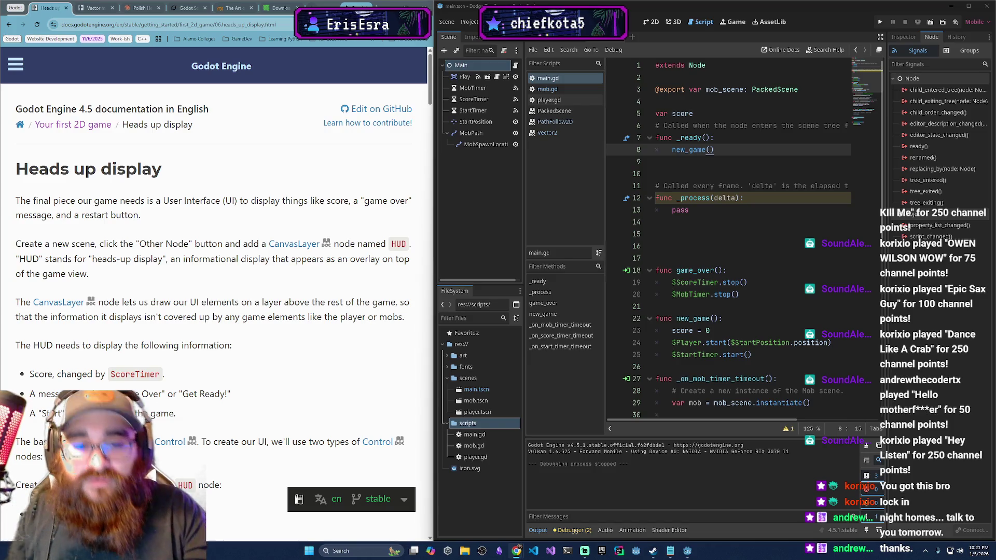
Check the script warning details, then select the new_game() call in _ready.
{"action": "left_click", "coordinate": [791, 429]}
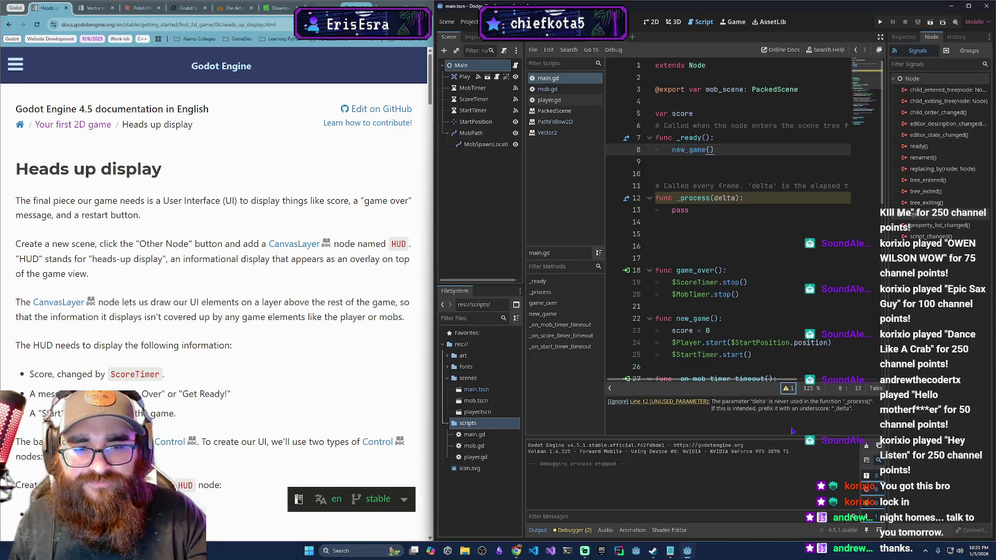
{"action": "left_click", "coordinate": [788, 390]}
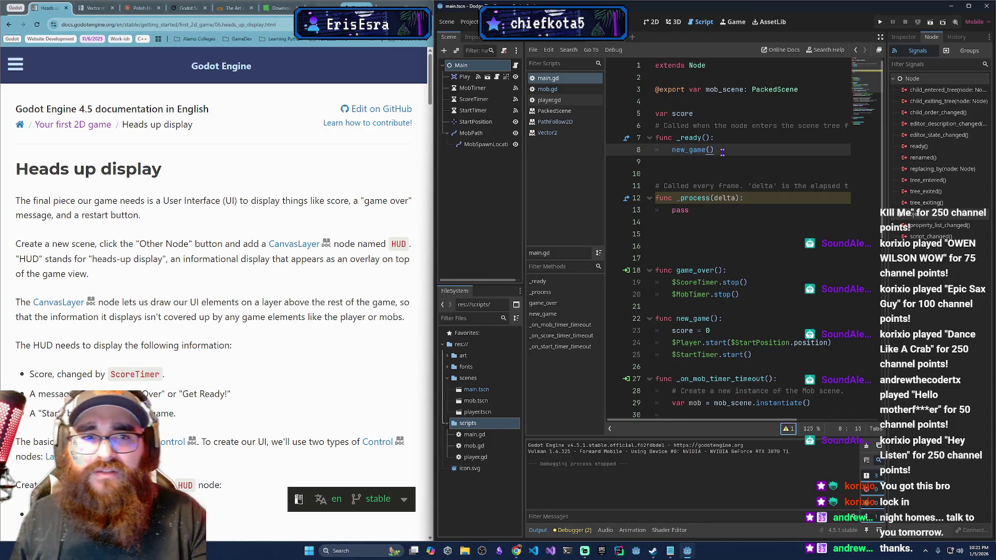
{"action": "left_click_drag", "start_coordinate": [722, 151], "coordinate": [669, 149]}
Replace it with pass and collapse the scenes and scripts folders.
{"action": "type", "text": "pass"}
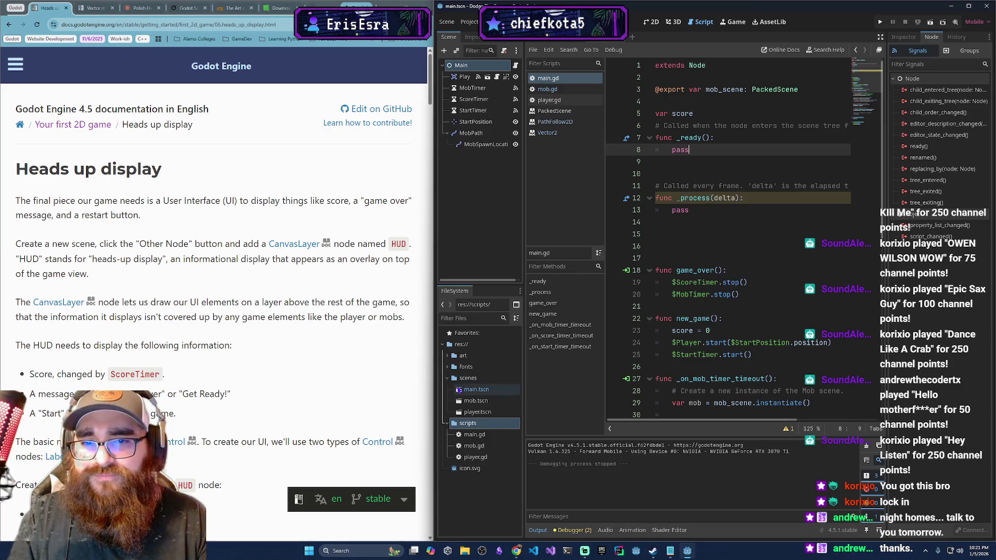
{"action": "left_click", "coordinate": [448, 379]}
{"action": "left_click", "coordinate": [445, 390]}
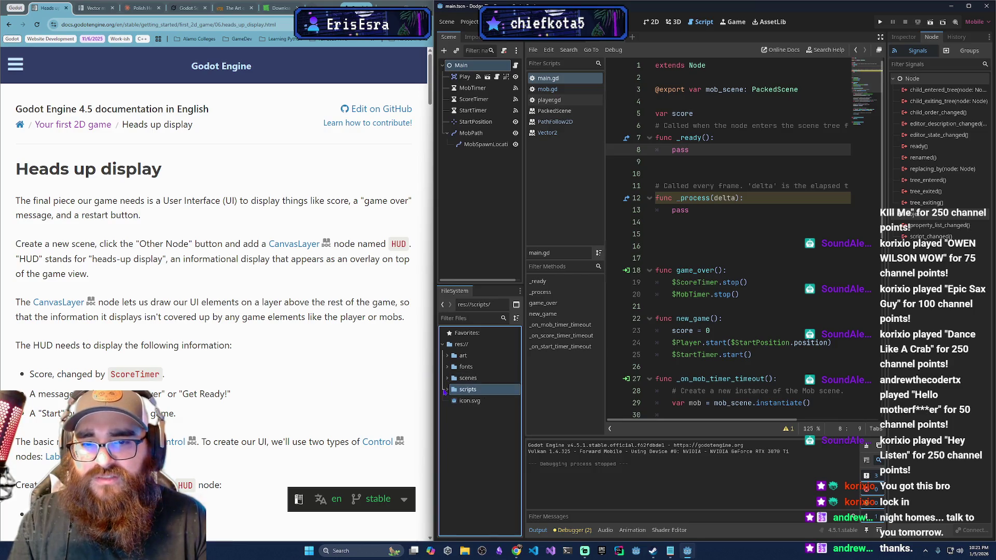
Expand and then collapse the scenes and scripts folders in the FileSystem dock.
{"action": "left_click", "coordinate": [447, 379]}
{"action": "left_click", "coordinate": [448, 423]}
{"action": "left_click", "coordinate": [448, 424]}
{"action": "left_click", "coordinate": [447, 378]}
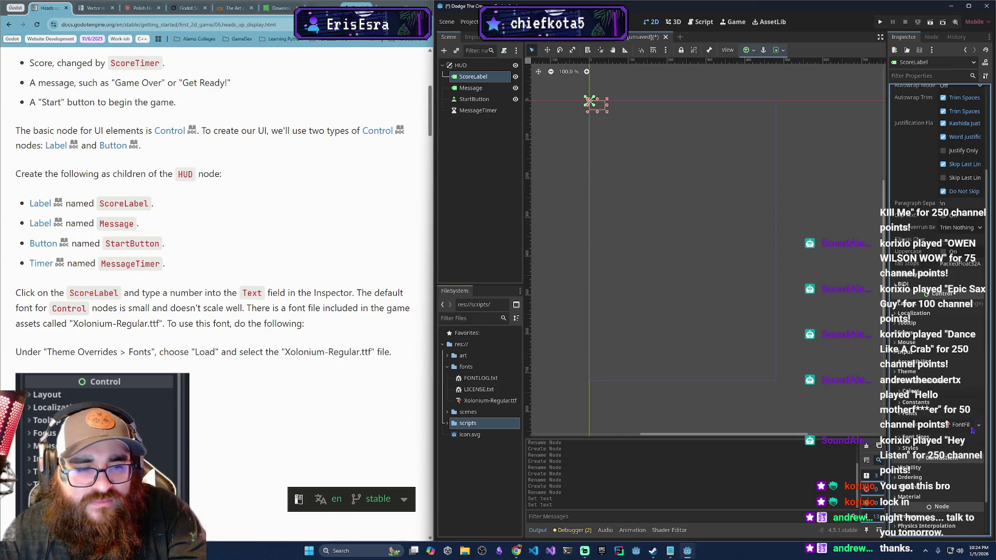
Assign Xolonium-Regular.ttf as ScoreLabel's Theme Overrides font.
{"action": "left_click", "coordinate": [969, 426]}
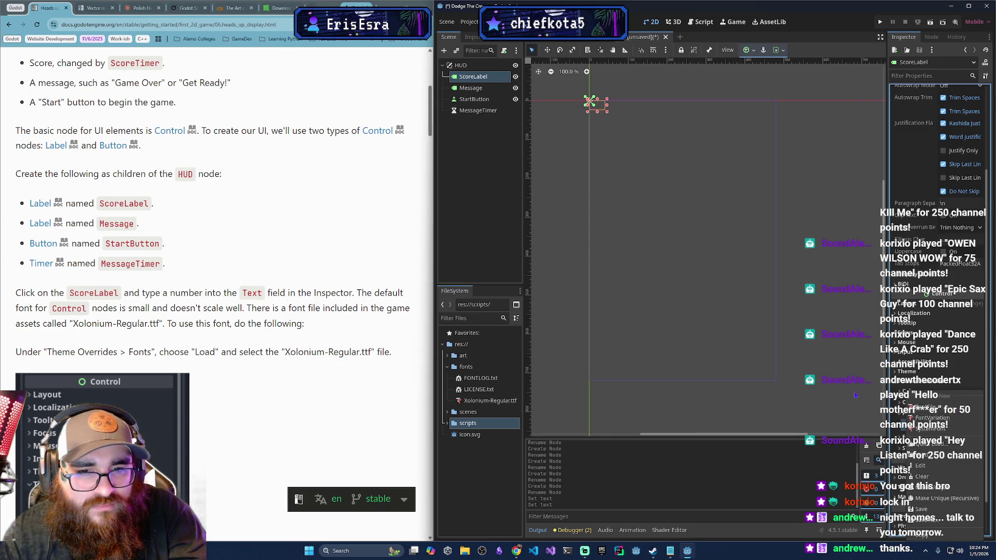
{"action": "key", "text": "Escape"}
{"action": "left_click", "coordinate": [480, 401]}
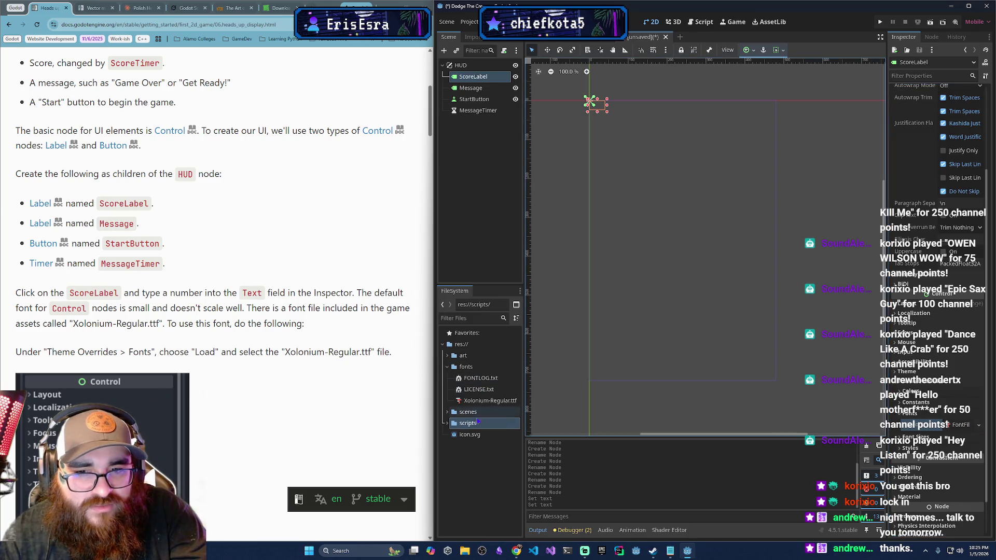
{"action": "mouse_move", "coordinate": [480, 401]}
{"action": "left_mouse_down"}
{"action": "mouse_move", "coordinate": [912, 363]}
{"action": "mouse_move", "coordinate": [960, 425]}
{"action": "left_mouse_up"}
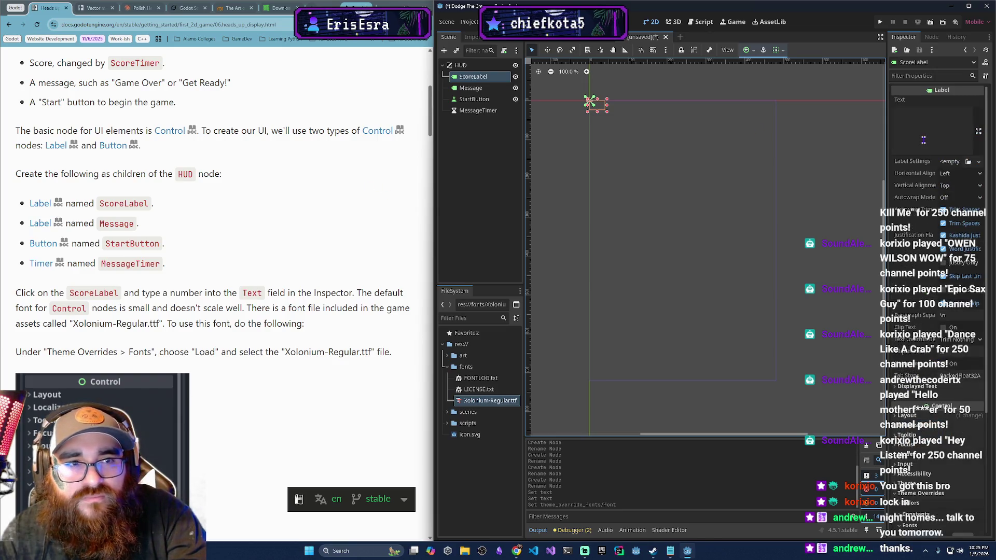
{"action": "scroll", "coordinate": [977, 318], "scroll_direction": "up", "scroll_amount": 15}
Try sample digits in ScoreLabel's Text field, undo the resize, then clear them.
{"action": "left_click", "coordinate": [923, 140]}
{"action": "type", "text": "4"}
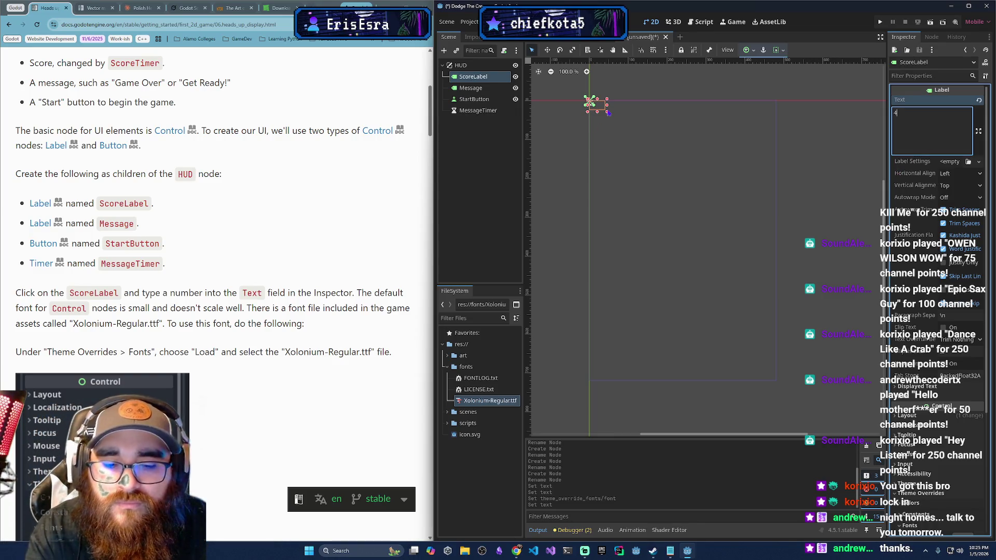
{"action": "left_click", "coordinate": [608, 112]}
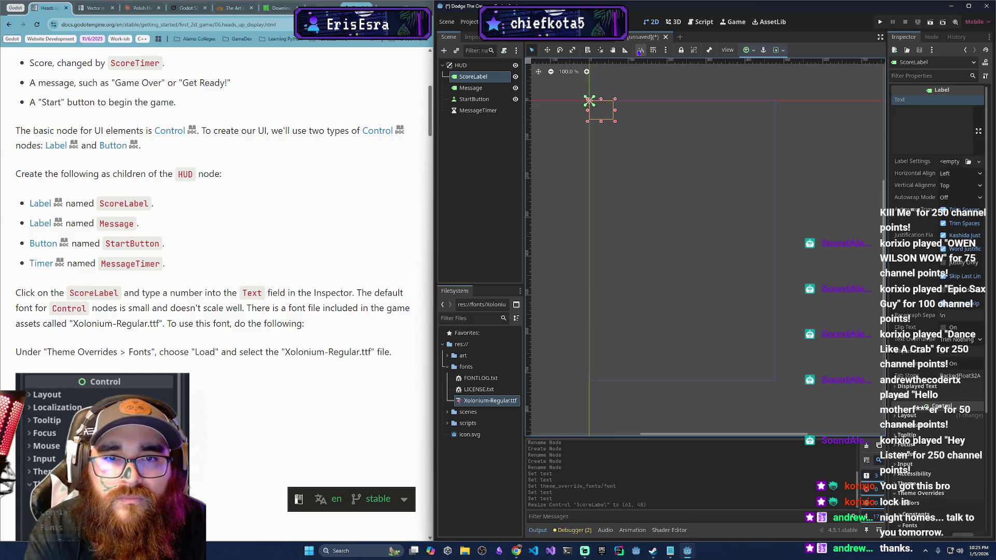
{"action": "key", "text": "ctrl+z"}
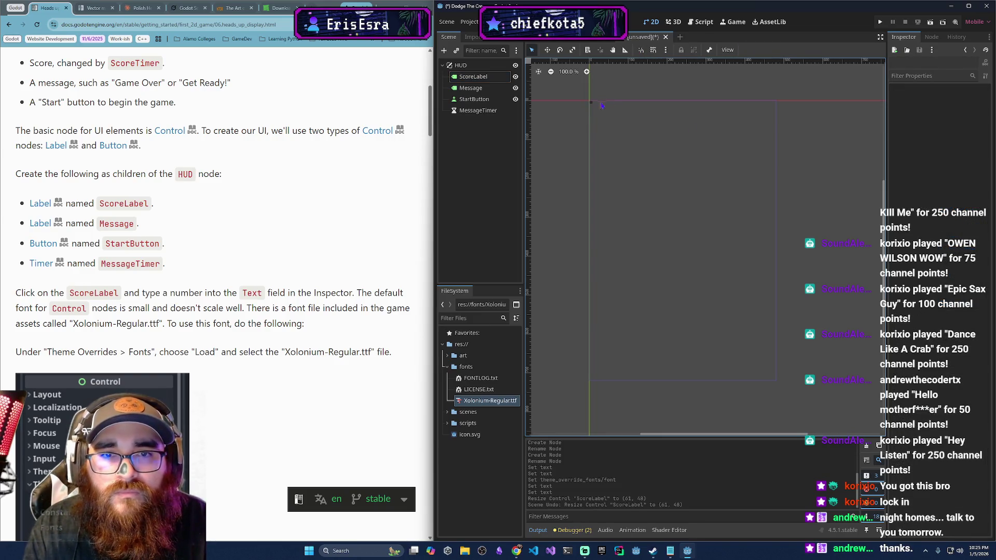
{"action": "left_click", "coordinate": [474, 76]}
{"action": "left_click", "coordinate": [918, 123]}
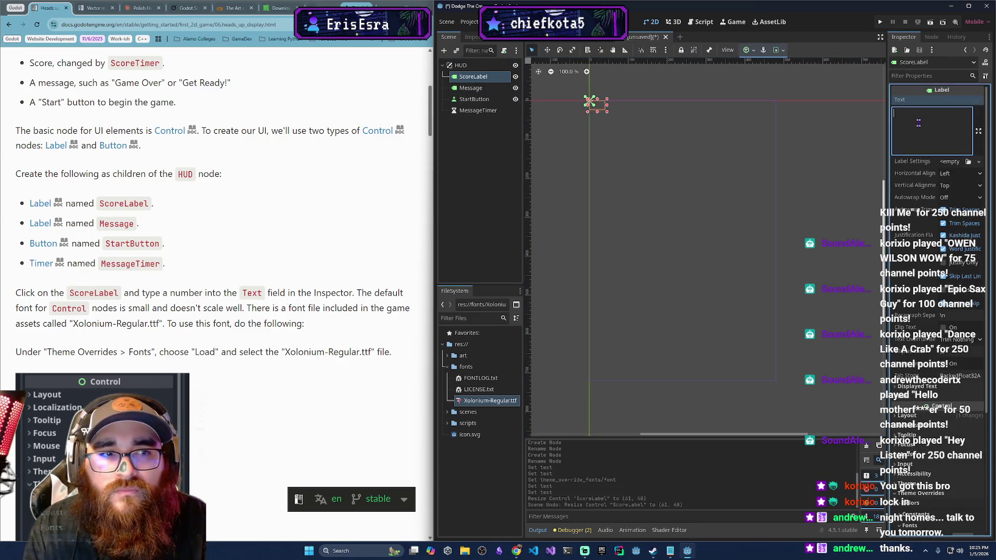
{"action": "type", "text": "1236546987954"}
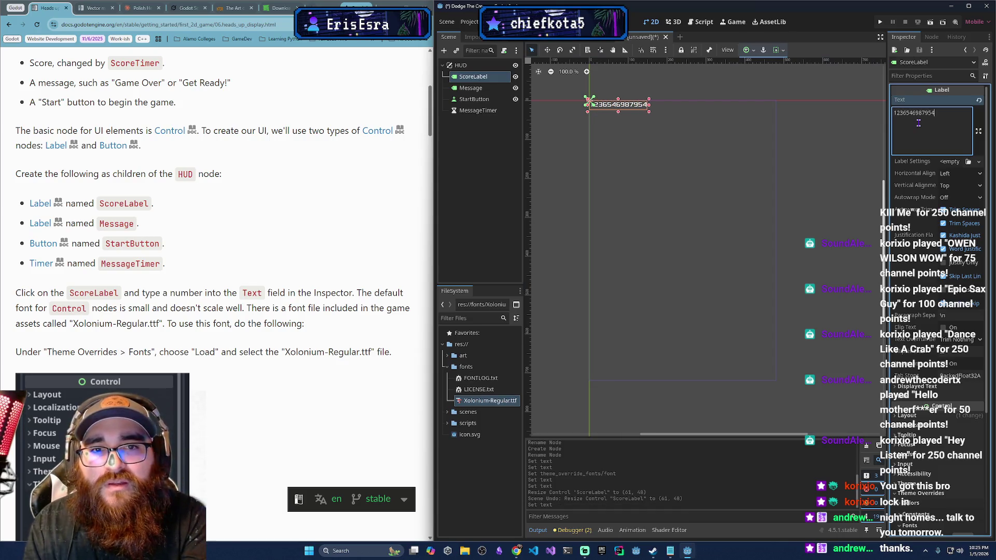
{"action": "key", "text": "ctrl+a"}
{"action": "key", "text": "BackSpace"}
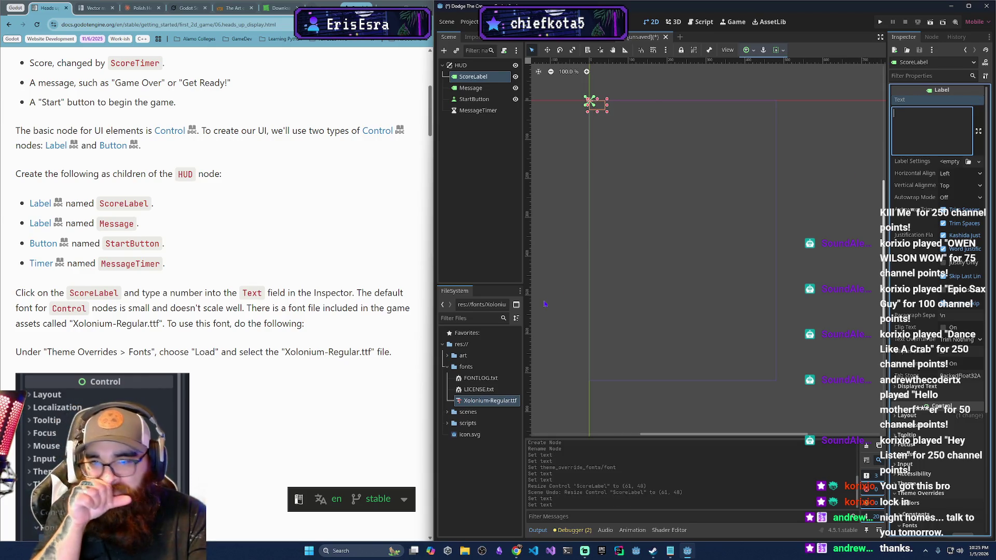
Set ScoreLabel's Theme Overrides font size to 64.
{"action": "scroll", "coordinate": [254, 267], "scroll_direction": "down", "scroll_amount": 5}
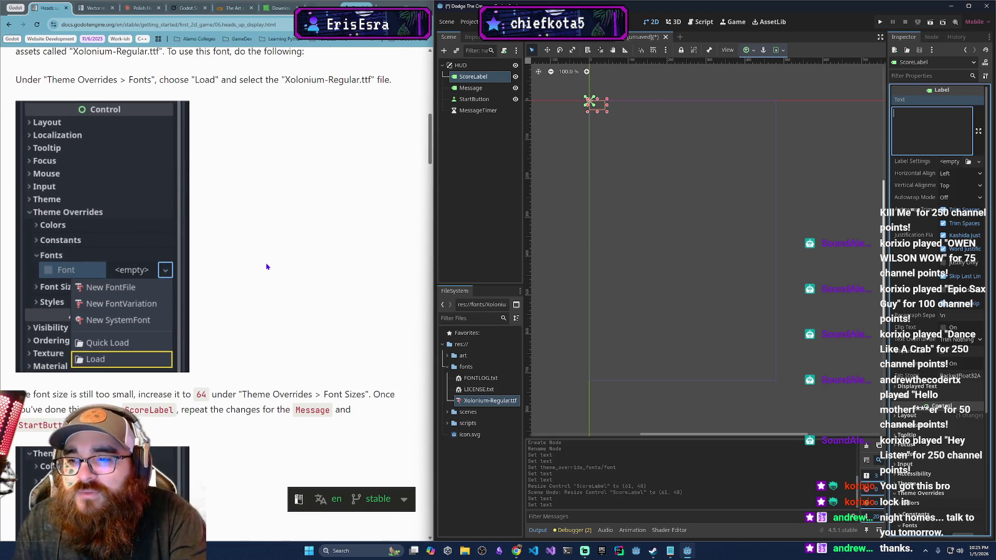
{"action": "scroll", "coordinate": [278, 263], "scroll_direction": "down", "scroll_amount": 4}
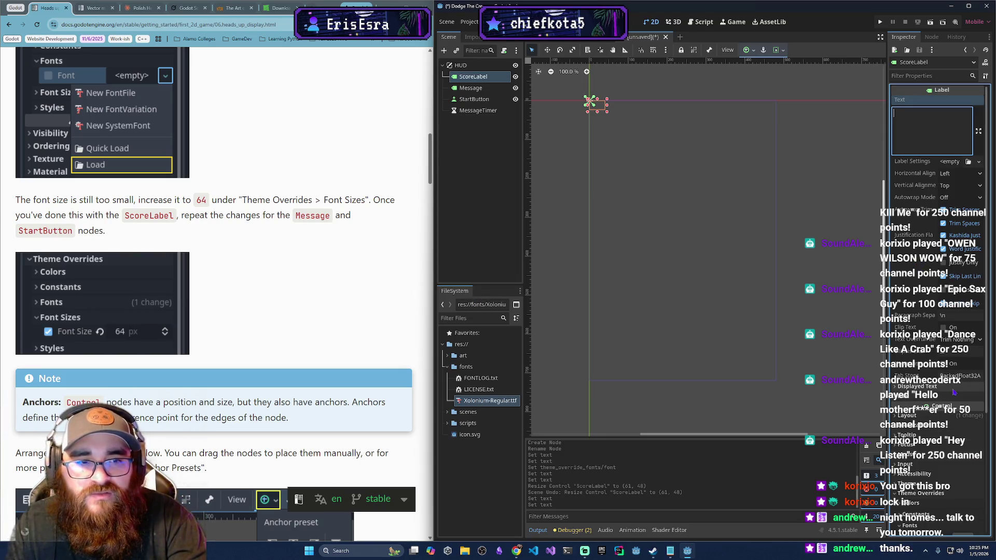
{"action": "scroll", "coordinate": [921, 400], "scroll_direction": "down", "scroll_amount": 5}
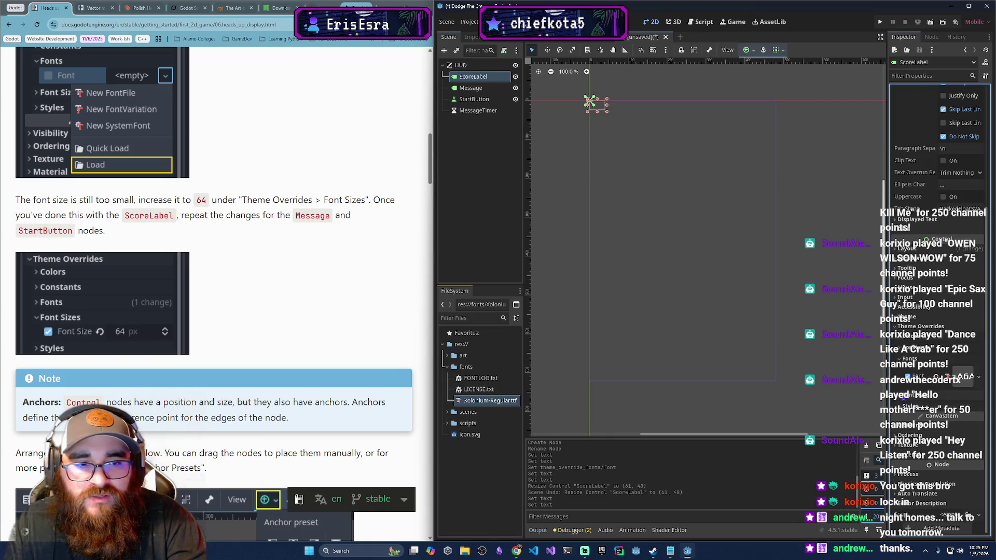
{"action": "left_click", "coordinate": [921, 397]}
{"action": "left_click", "coordinate": [953, 406]}
{"action": "type", "text": "64"}
{"action": "key", "text": "Return"}
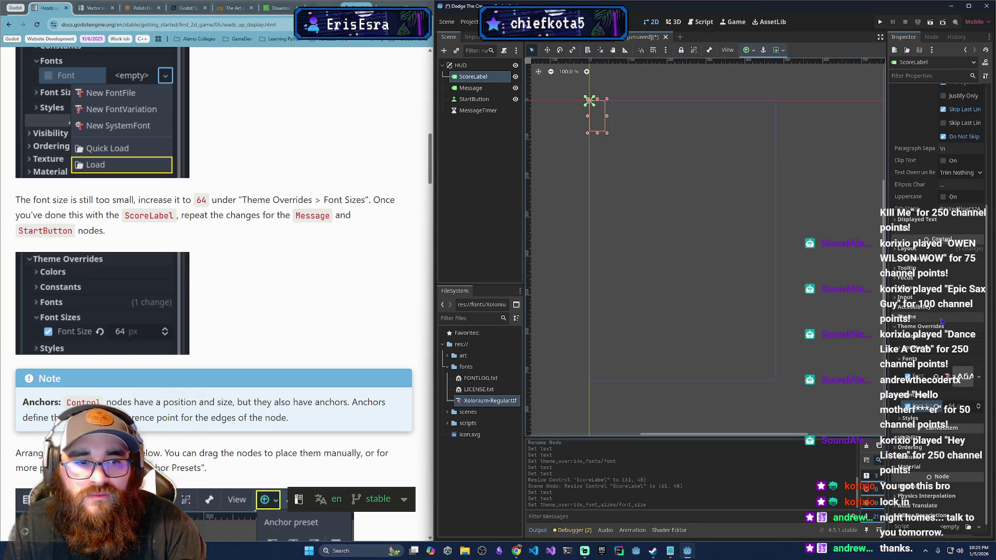
Test the digits 1 and 2 in ScoreLabel's text, leaving it empty.
{"action": "scroll", "coordinate": [953, 275], "scroll_direction": "up", "scroll_amount": 10}
{"action": "left_click", "coordinate": [919, 133]}
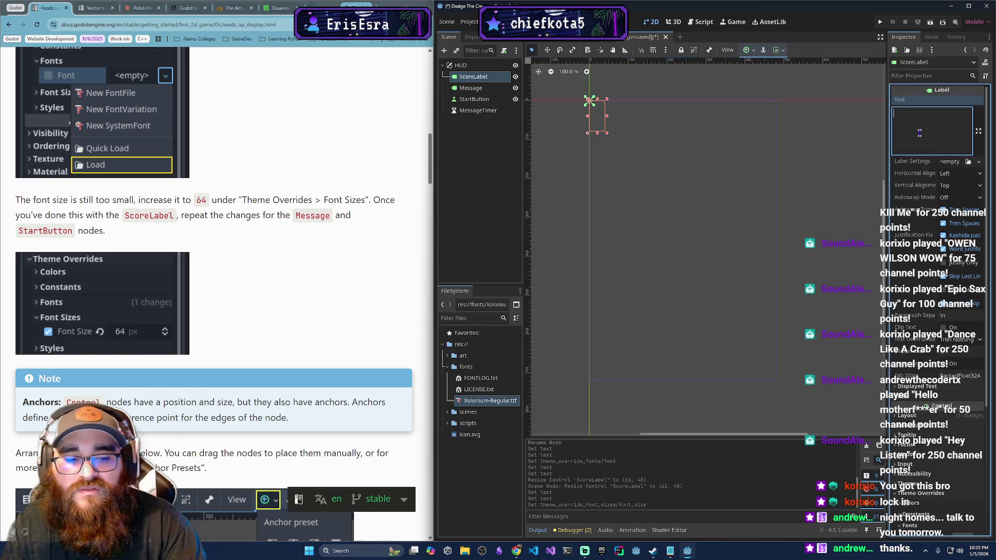
{"action": "type", "text": "1"}
{"action": "key", "text": "BackSpace"}
{"action": "type", "text": "2"}
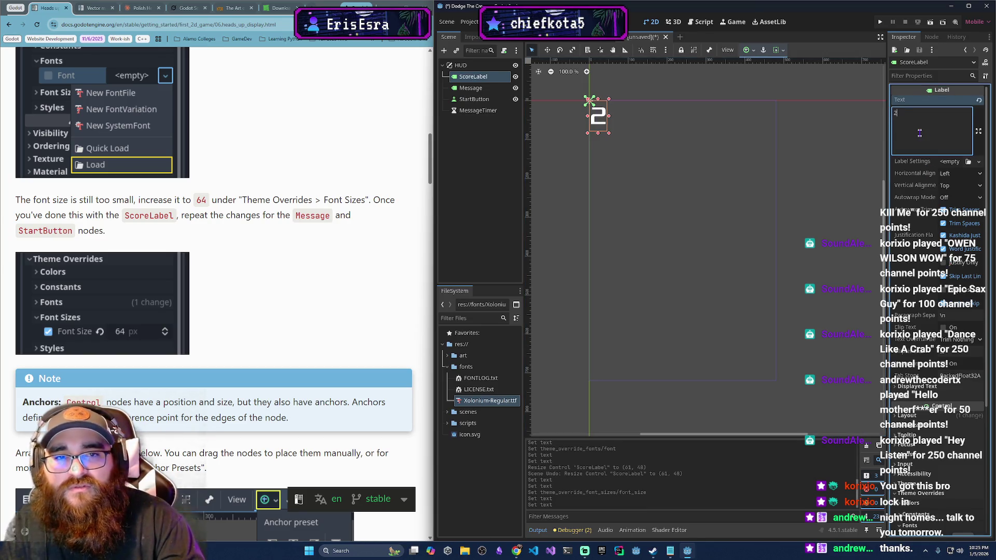
{"action": "key", "text": "BackSpace"}
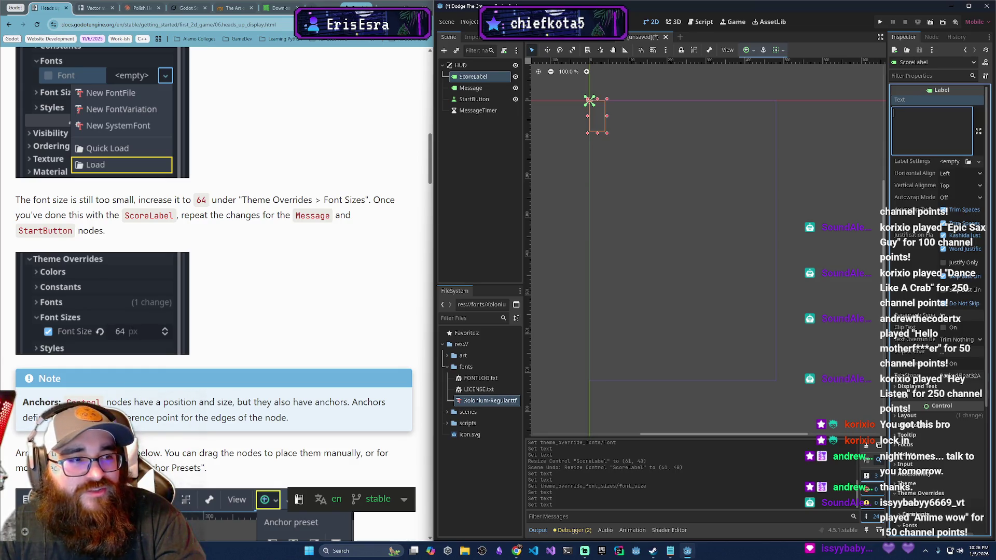
{"action": "key", "text": "alt+Tab"}
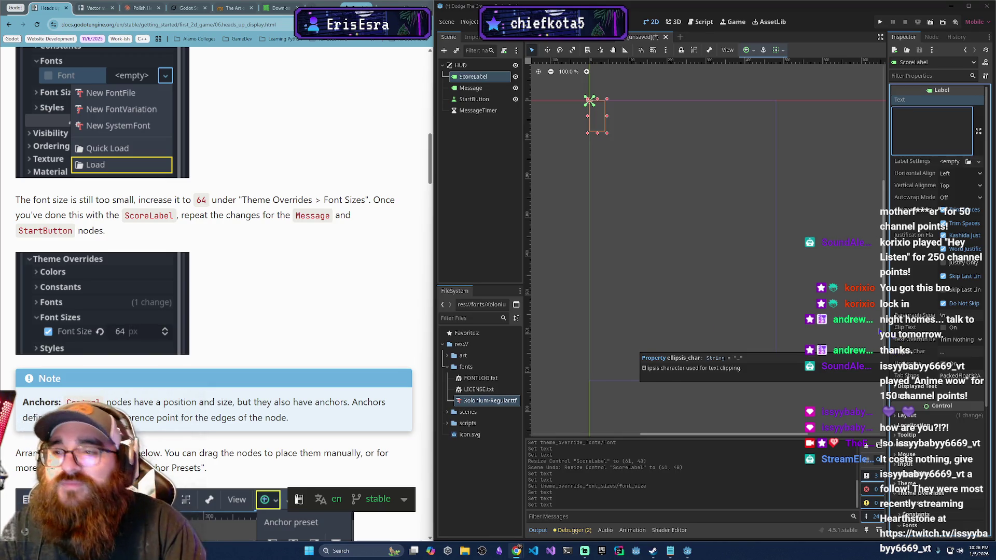
Run the project with F5, which prompts to save the new HUD scene as hud.tscn.
{"action": "scroll", "coordinate": [285, 413], "scroll_direction": "down", "scroll_amount": 3}
{"action": "scroll", "coordinate": [303, 425], "scroll_direction": "down", "scroll_amount": 1}
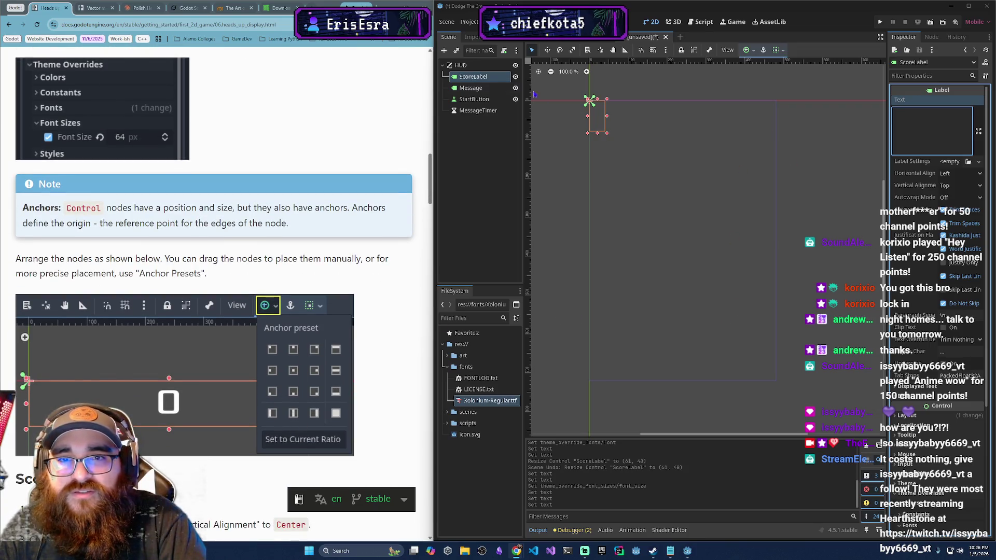
{"action": "key", "text": "F5"}
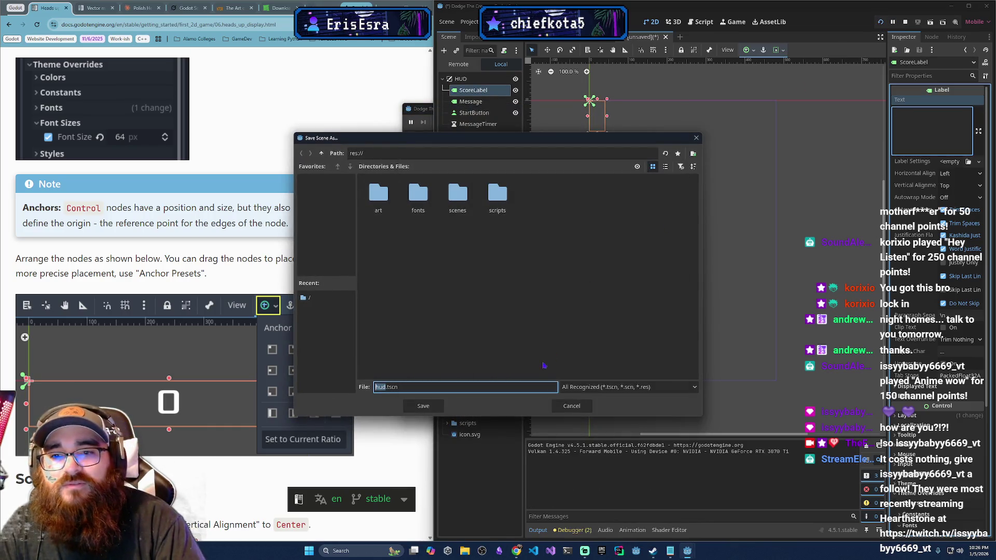
Save the HUD scene as hud.tscn and close the running game window.
{"action": "left_click", "coordinate": [418, 412]}
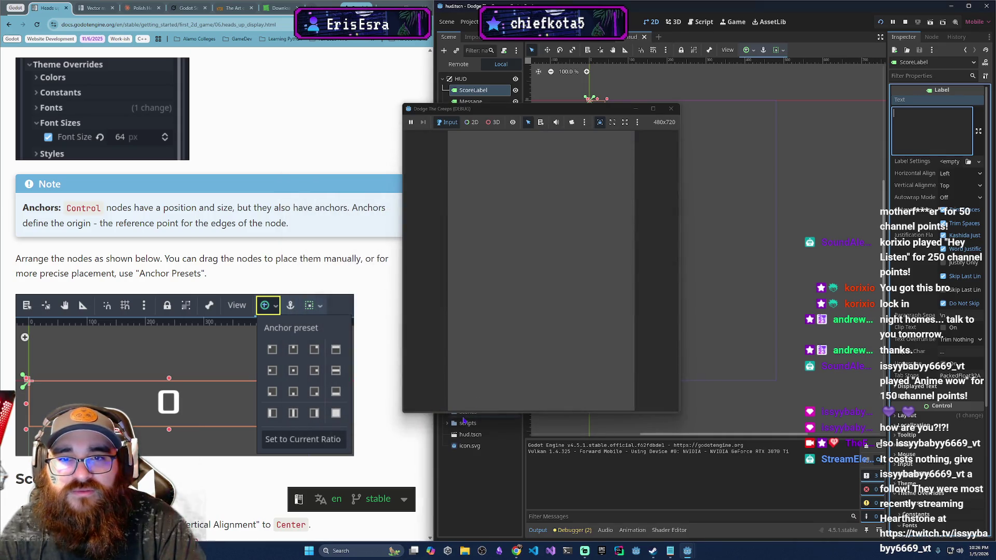
{"action": "left_click", "coordinate": [671, 108]}
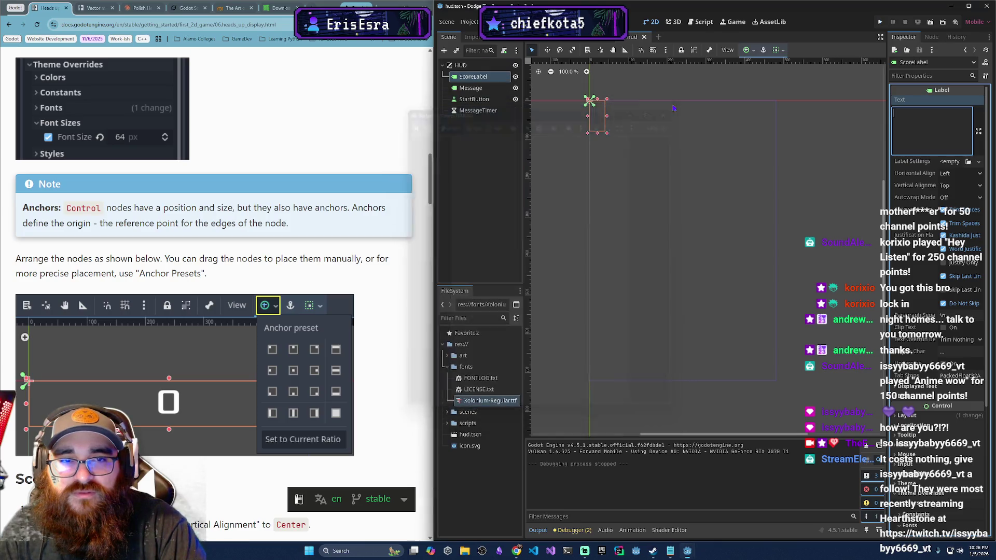
{"action": "left_click", "coordinate": [604, 37]}
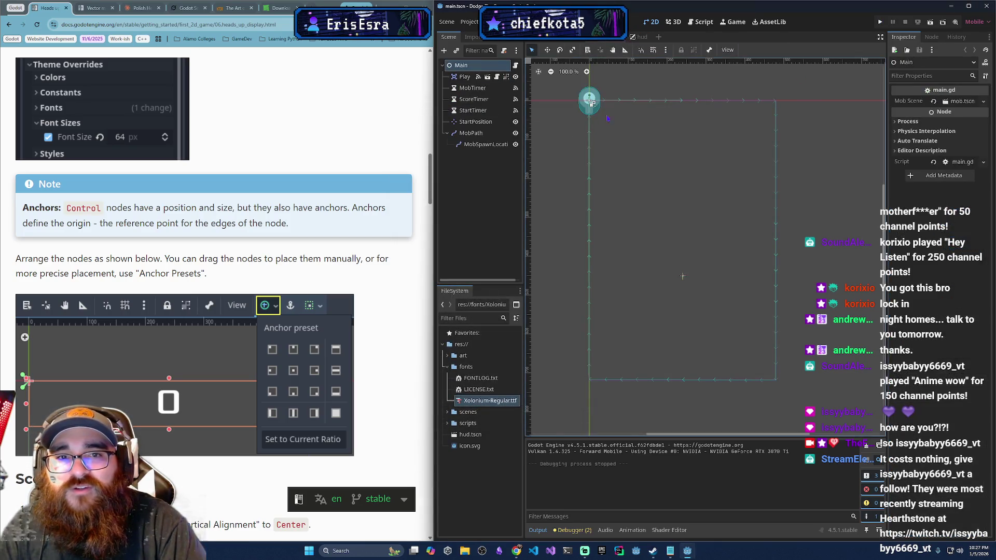
In main.gd, replace pass in _ready() with new_game().
{"action": "left_click", "coordinate": [701, 22]}
{"action": "double_click", "coordinate": [674, 150]}
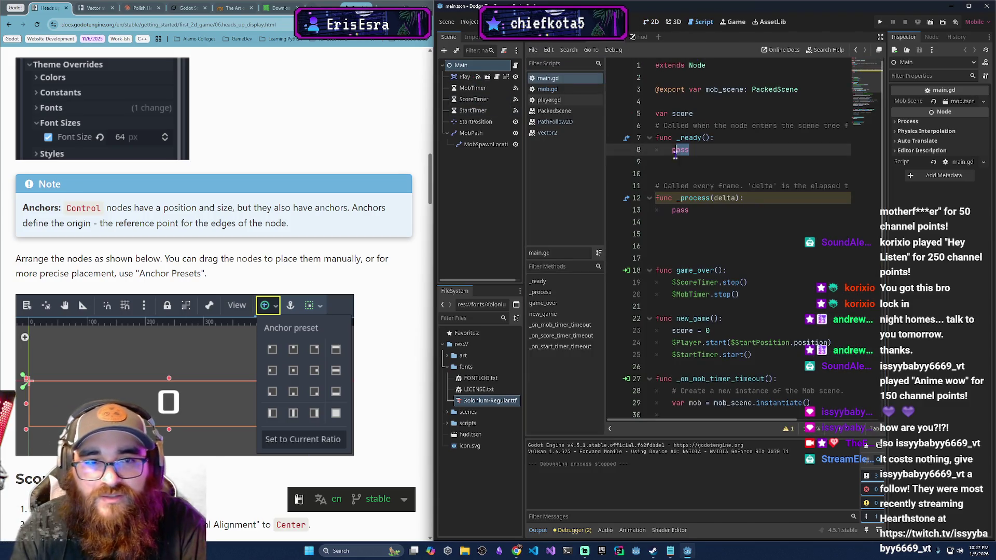
{"action": "type", "text": "new_ga"}
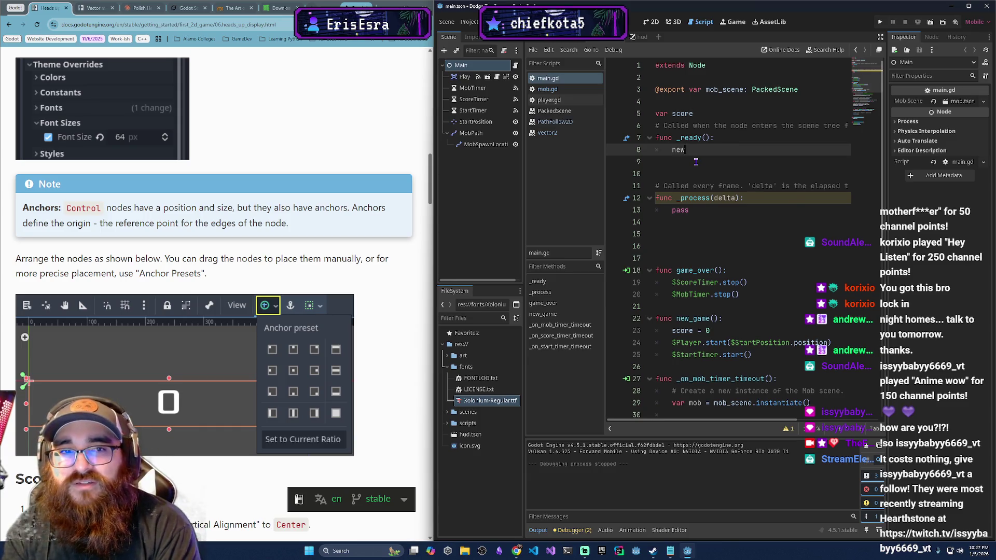
{"action": "key", "text": "Return"}
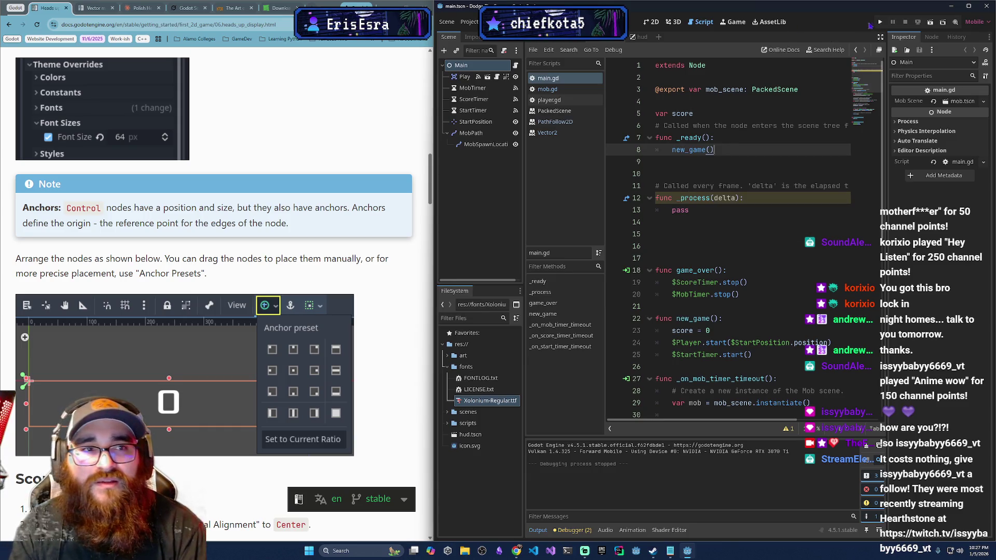
Play the game, steering the player away from mobs with the arrow keys, then close it.
{"action": "left_click", "coordinate": [879, 22]}
{"action": "key", "text": "Up"}
{"action": "key", "text": "Left"}
{"action": "key", "text": "Down"}
{"action": "key", "text": "Up"}
{"action": "key", "text": "Left"}
{"action": "key", "text": "Down"}
{"action": "key", "text": "Right"}
{"action": "key", "text": "Up"}
{"action": "key", "text": "Down"}
{"action": "key", "text": "Up"}
{"action": "key", "text": "Down"}
{"action": "key", "text": "Right"}
{"action": "key", "text": "Left"}
{"action": "key", "text": "Up"}
{"action": "key", "text": "Left"}
{"action": "key", "text": "Left"}
{"action": "key", "text": "Up"}
{"action": "key", "text": "Right"}
{"action": "key", "text": "Right"}
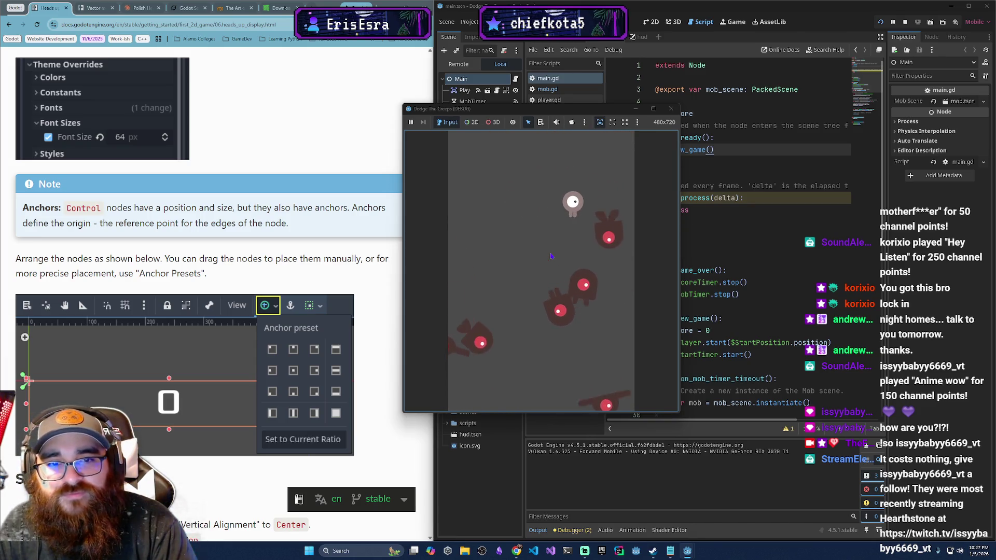
{"action": "key", "text": "Left"}
{"action": "key", "text": "Up"}
{"action": "key", "text": "Left"}
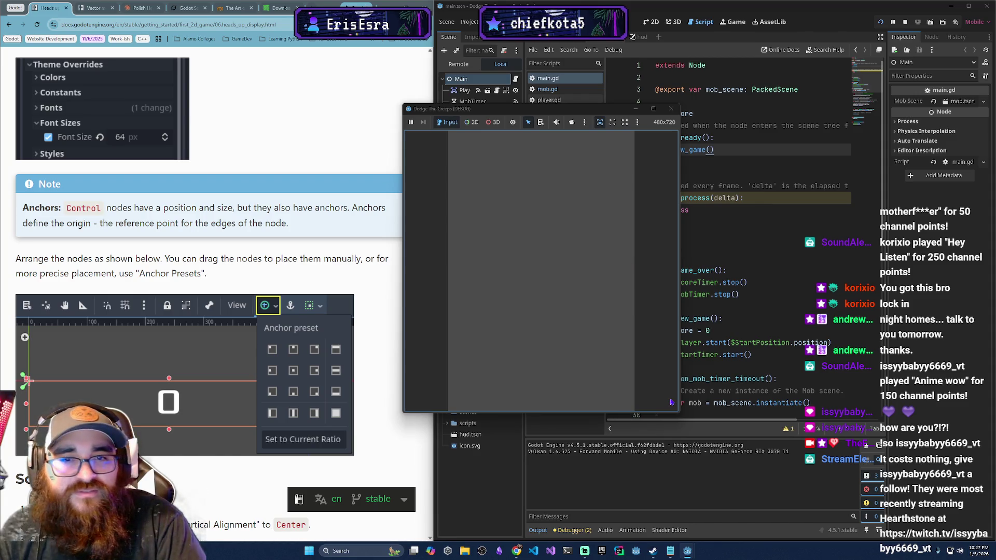
{"action": "left_click", "coordinate": [671, 108]}
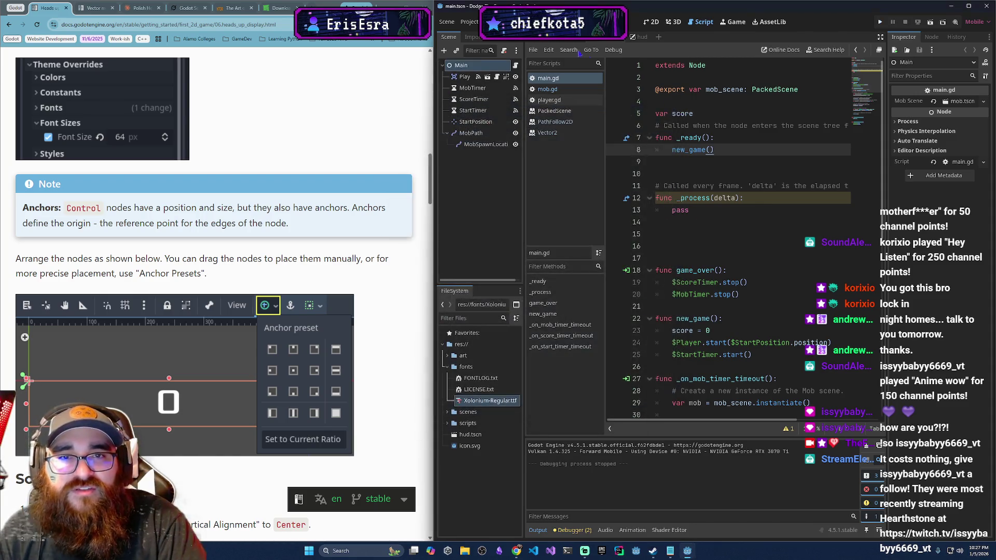
Enlarge the Player's collision capsule with the Scale tool, undoing an accidental scale of the whole Player.
{"action": "left_click", "coordinate": [586, 37]}
{"action": "left_click", "coordinate": [651, 21]}
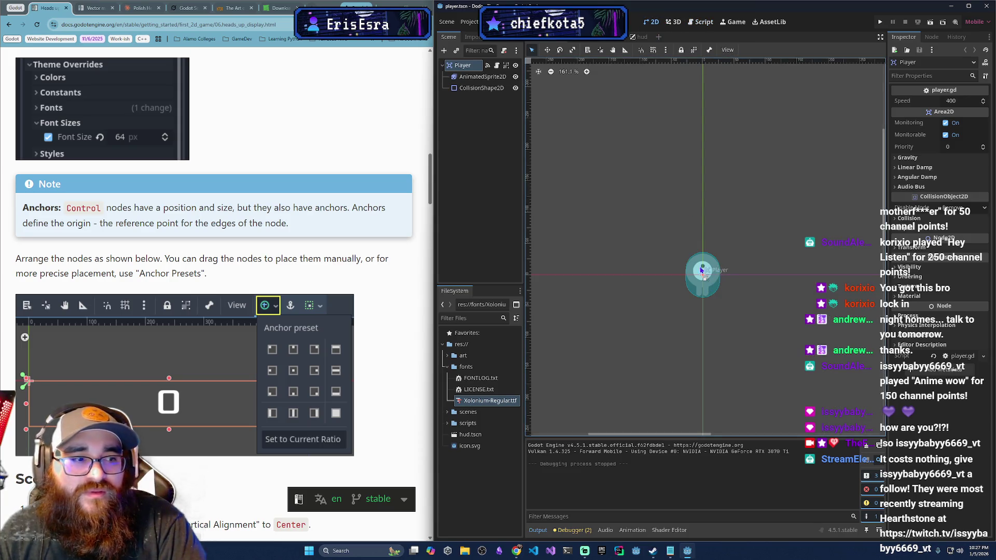
{"action": "left_click", "coordinate": [719, 271]}
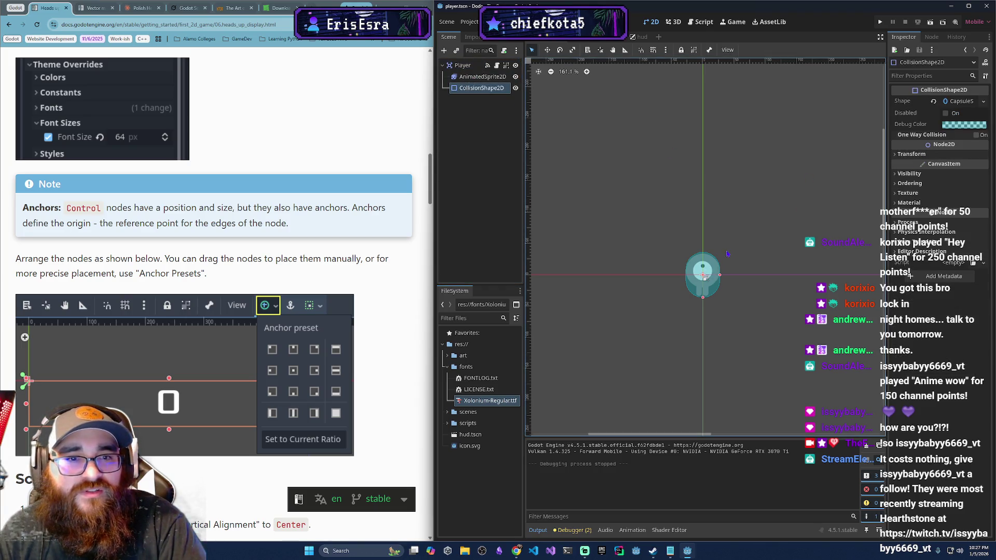
{"action": "left_click", "coordinate": [711, 271]}
{"action": "left_click", "coordinate": [573, 51]}
{"action": "left_click_drag", "start_coordinate": [705, 280], "coordinate": [711, 286]}
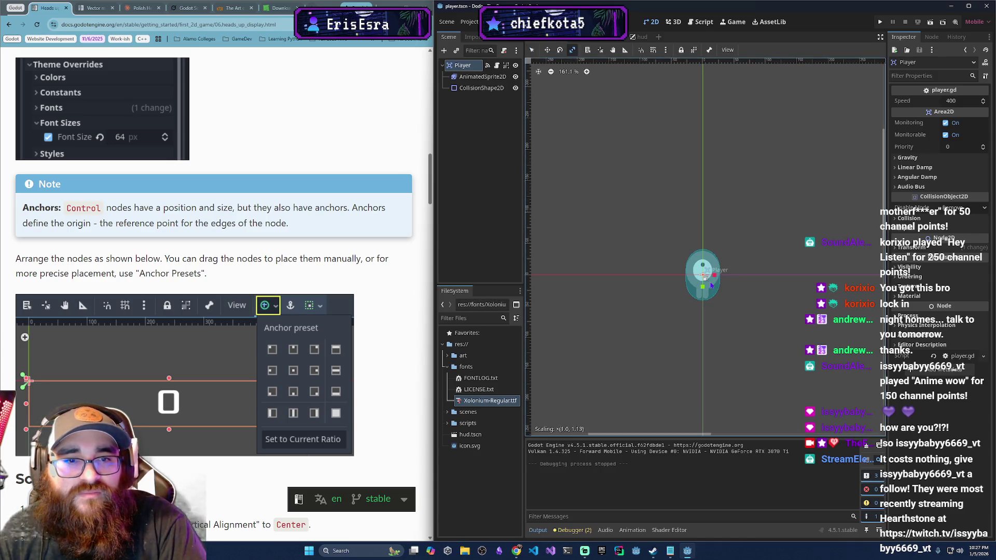
{"action": "key", "text": "ctrl+z"}
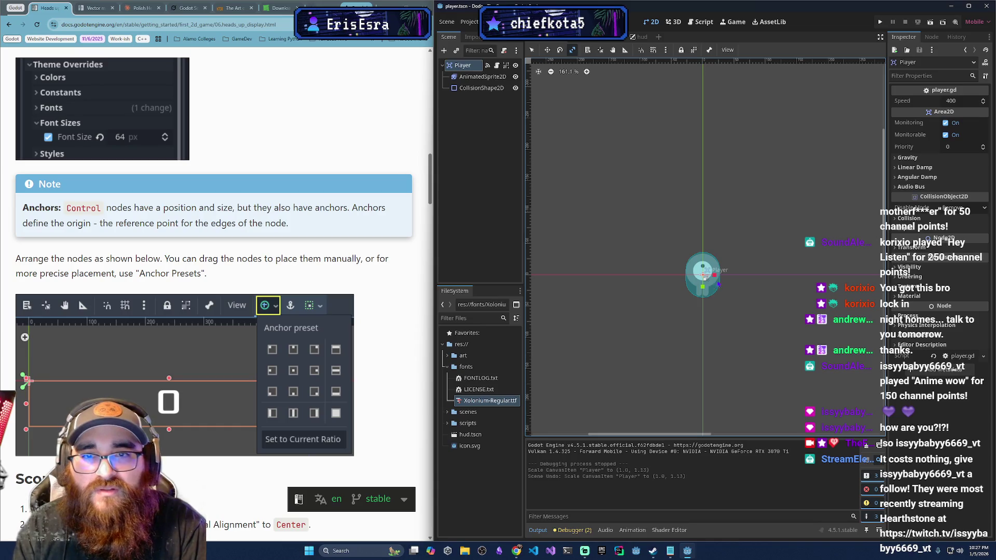
{"action": "left_click", "coordinate": [481, 87]}
{"action": "left_click_drag", "start_coordinate": [705, 276], "coordinate": [710, 284]}
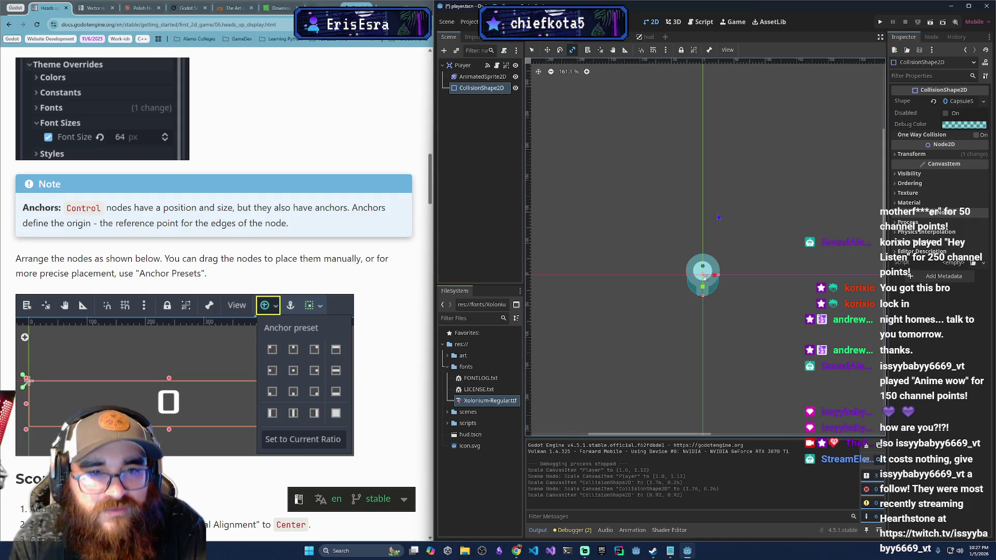
Resize the Mob's collision capsule to fit its sprite and save mob.tscn.
{"action": "left_click", "coordinate": [592, 37]}
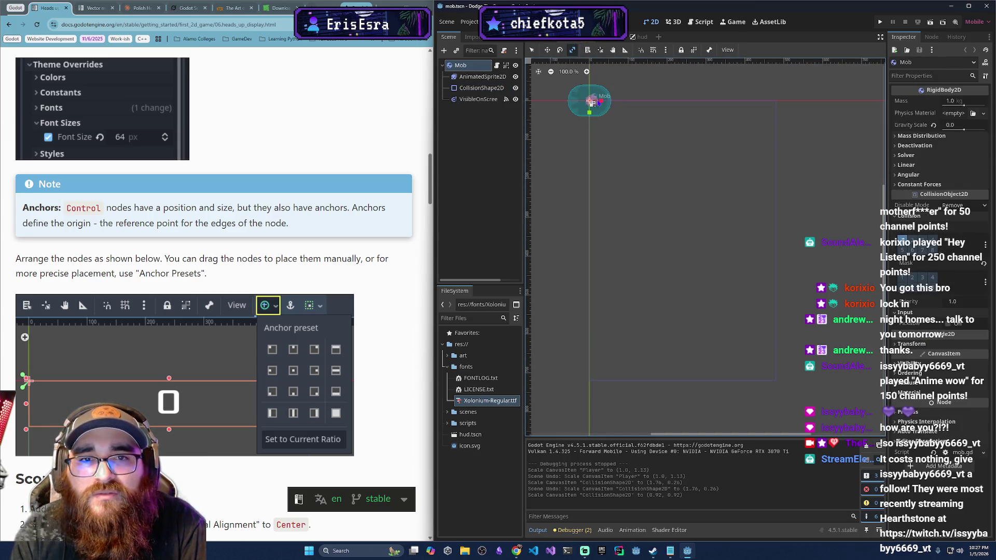
{"action": "left_click_drag", "start_coordinate": [592, 102], "coordinate": [590, 102]}
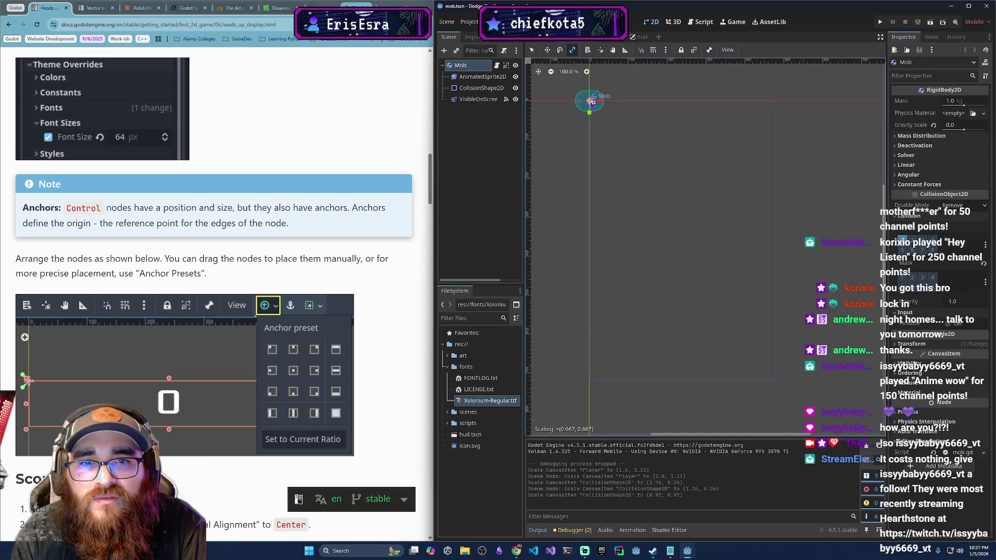
{"action": "left_click", "coordinate": [478, 89]}
{"action": "left_click_drag", "start_coordinate": [592, 104], "coordinate": [594, 106]}
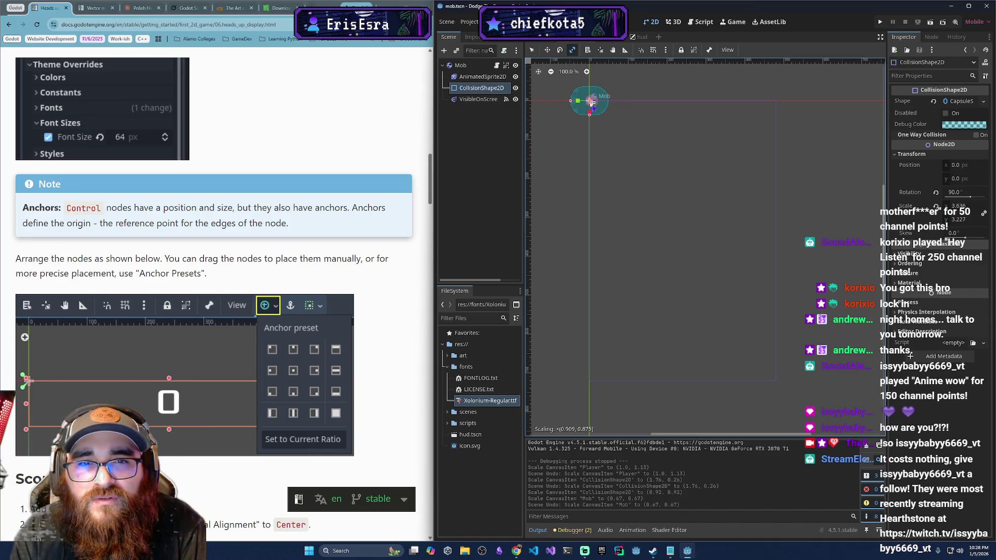
{"action": "left_click_drag", "start_coordinate": [593, 103], "coordinate": [592, 103]}
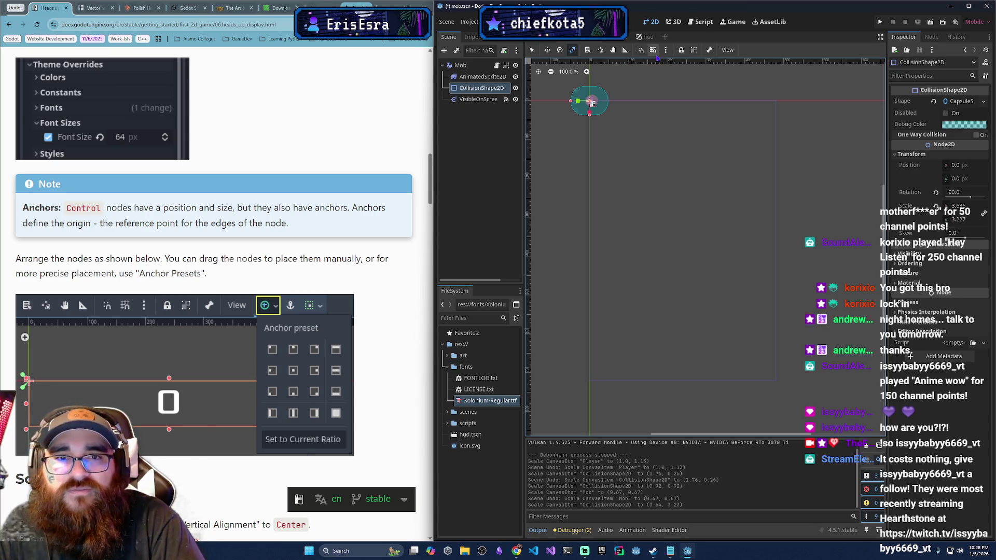
{"action": "key", "text": "ctrl+s"}
{"action": "left_click", "coordinate": [615, 36]}
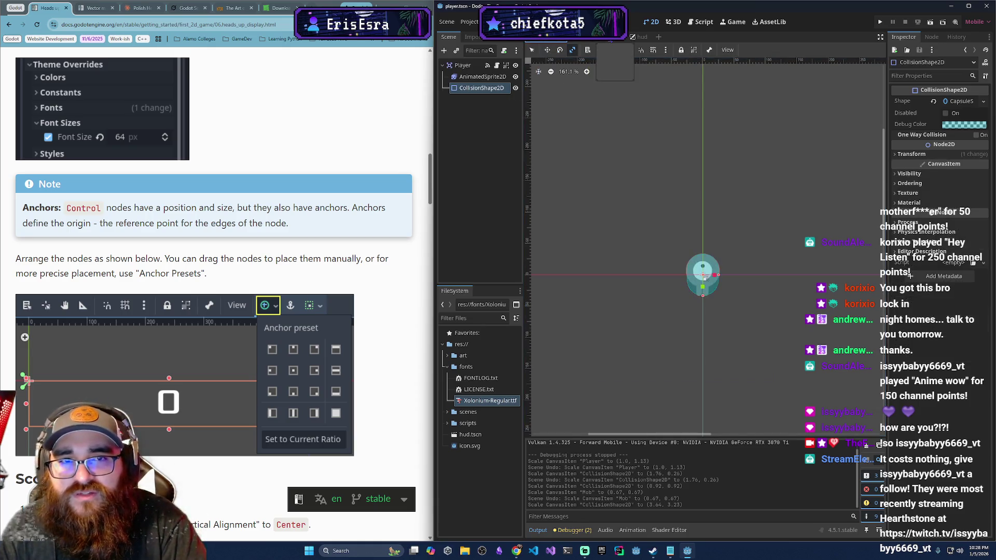
Run the main scene, dodge the red mobs with the arrow keys, then stop and return to hud.tscn.
{"action": "left_click", "coordinate": [581, 36]}
{"action": "left_click", "coordinate": [880, 22]}
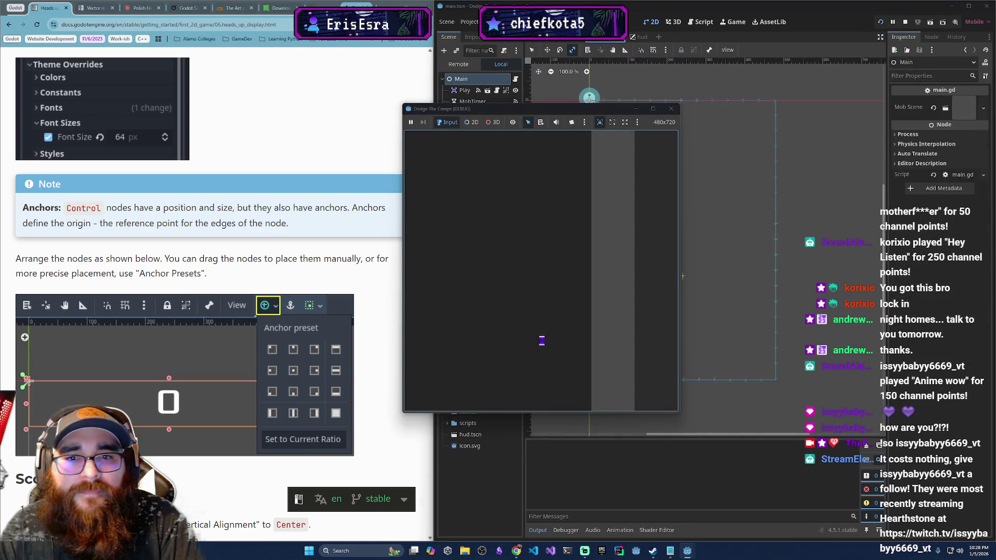
{"action": "key", "text": "Down"}
{"action": "key", "text": "Left"}
{"action": "key", "text": "Up"}
{"action": "key", "text": "Right"}
{"action": "key", "text": "Left"}
{"action": "key", "text": "Up"}
{"action": "key", "text": "Down"}
{"action": "key", "text": "Right"}
{"action": "key", "text": "Left"}
{"action": "key", "text": "Up"}
{"action": "key", "text": "Right"}
{"action": "key", "text": "Left"}
{"action": "key", "text": "Left"}
{"action": "key", "text": "Down"}
{"action": "key", "text": "Up"}
{"action": "key", "text": "Right"}
{"action": "key", "text": "Left"}
{"action": "key", "text": "Up"}
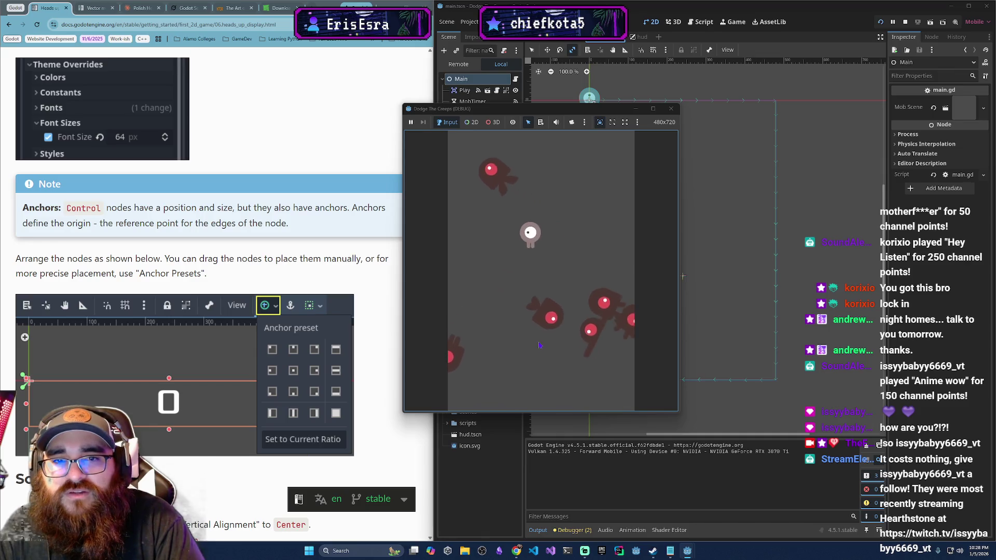
{"action": "key", "text": "Right"}
{"action": "key", "text": "Left"}
{"action": "key", "text": "Up"}
{"action": "key", "text": "Right"}
{"action": "key", "text": "Left"}
{"action": "key", "text": "Up"}
{"action": "key", "text": "Down"}
{"action": "key", "text": "Right"}
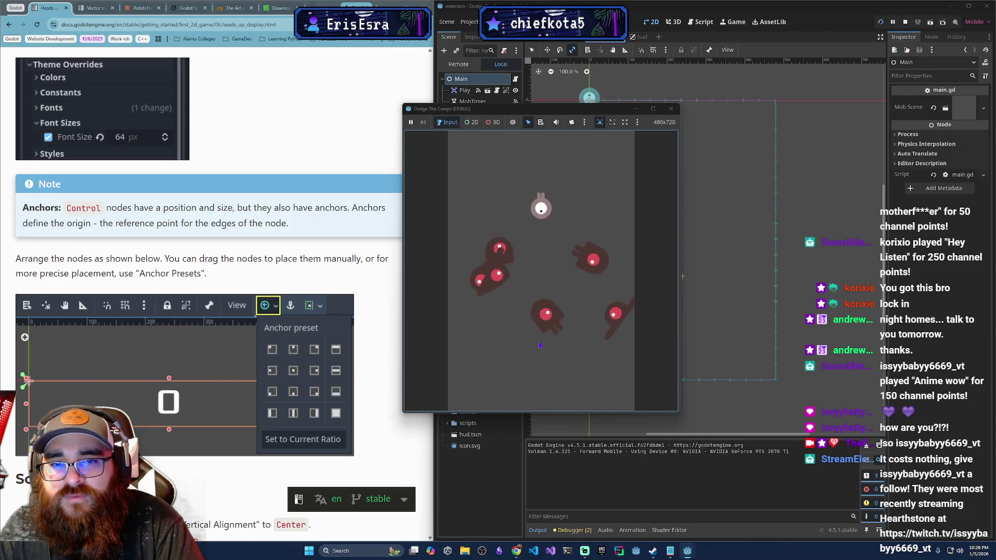
{"action": "key", "text": "Left"}
{"action": "key", "text": "Right"}
{"action": "key", "text": "Down"}
{"action": "key", "text": "Left"}
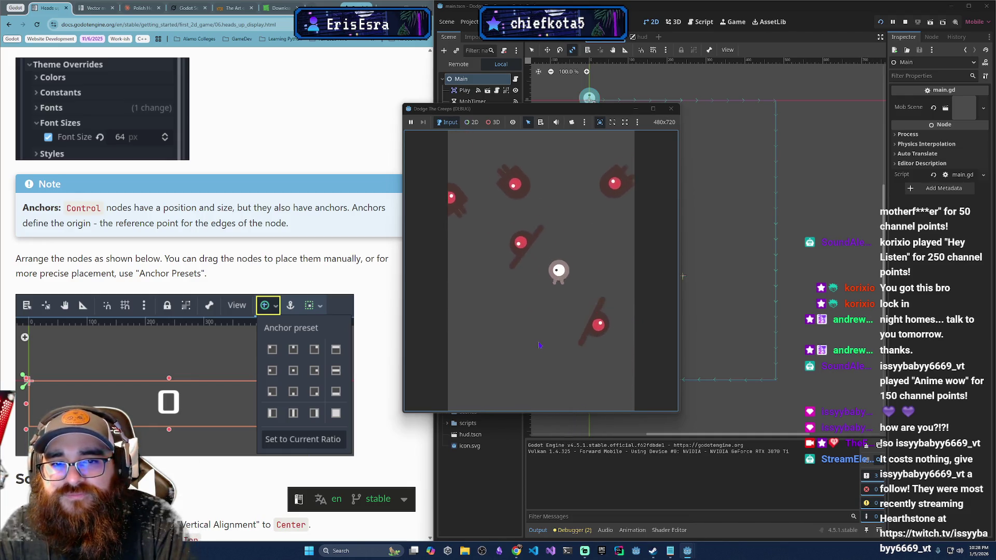
{"action": "key", "text": "Up"}
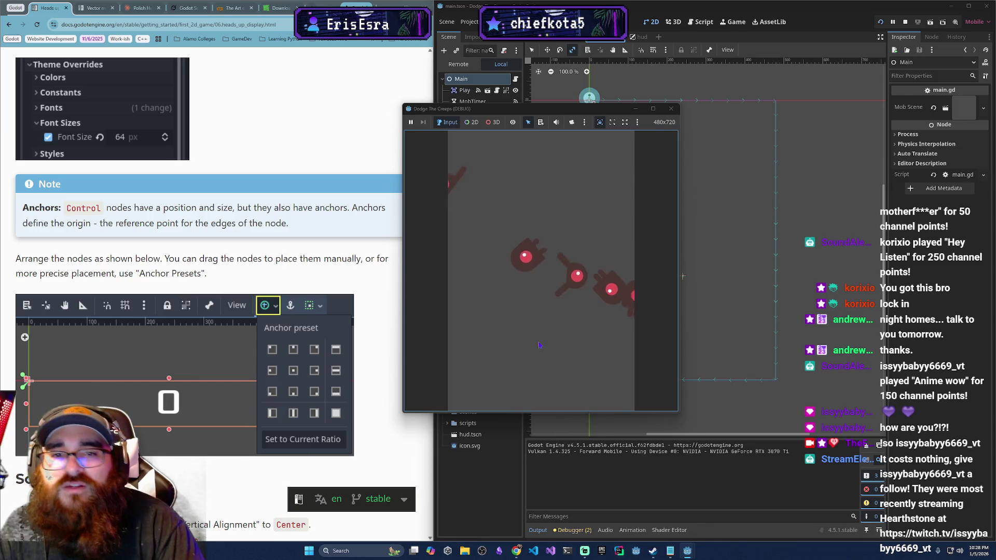
{"action": "left_click", "coordinate": [671, 109]}
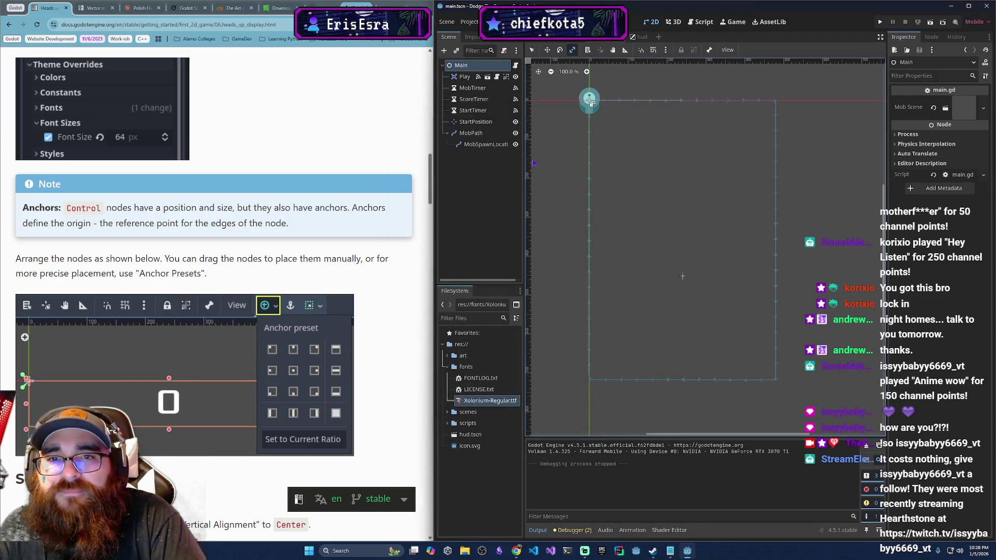
{"action": "left_click", "coordinate": [642, 37]}
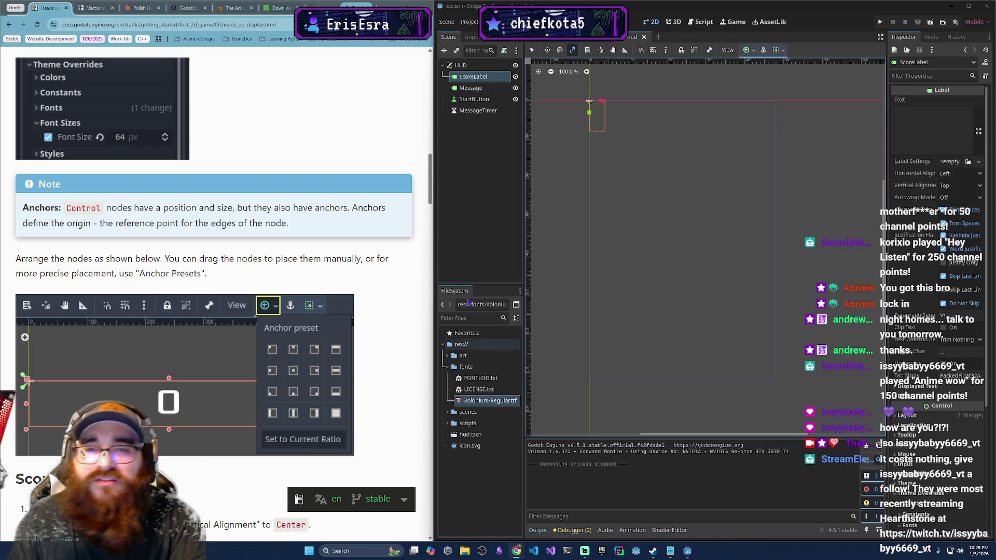
Read the tutorial's anchor section, then open ScoreLabel's Anchor preset list.
{"action": "left_click", "coordinate": [336, 110]}
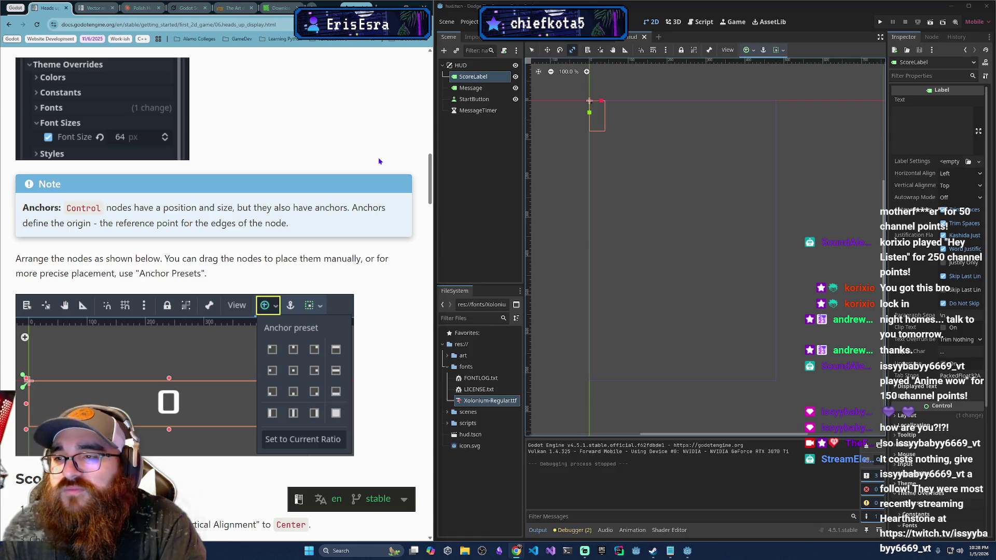
{"action": "scroll", "coordinate": [374, 159], "scroll_direction": "down", "scroll_amount": 1}
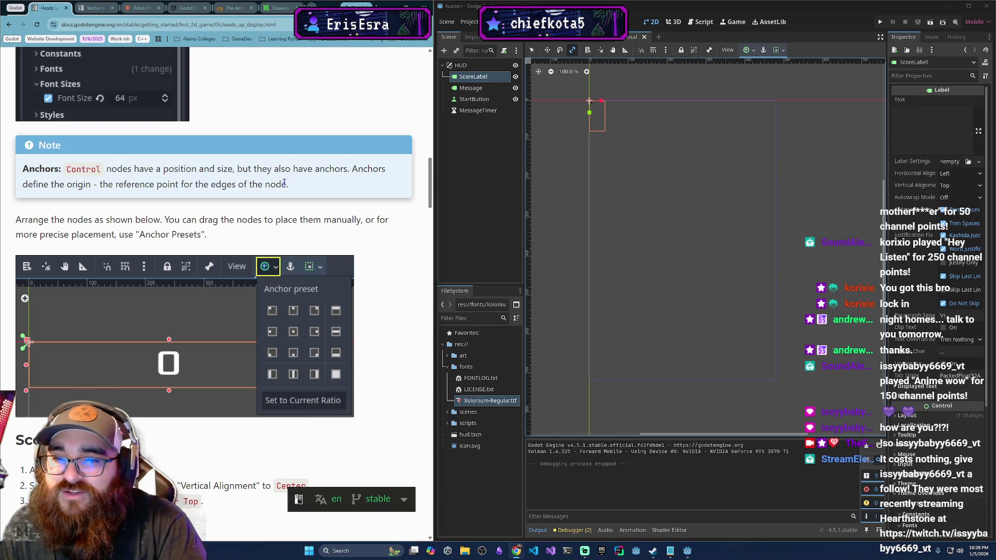
{"action": "scroll", "coordinate": [77, 207], "scroll_direction": "up", "scroll_amount": 3}
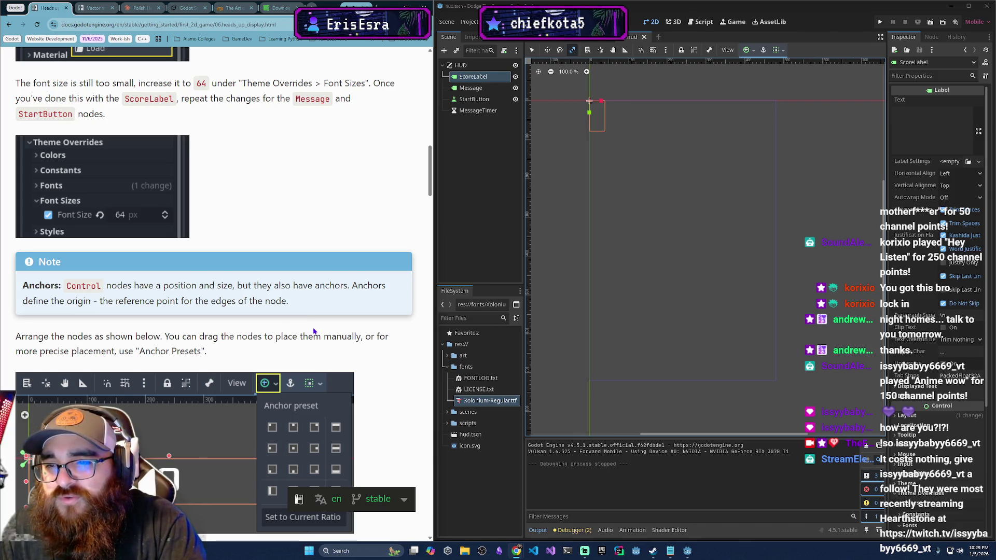
{"action": "scroll", "coordinate": [314, 331], "scroll_direction": "up", "scroll_amount": 1}
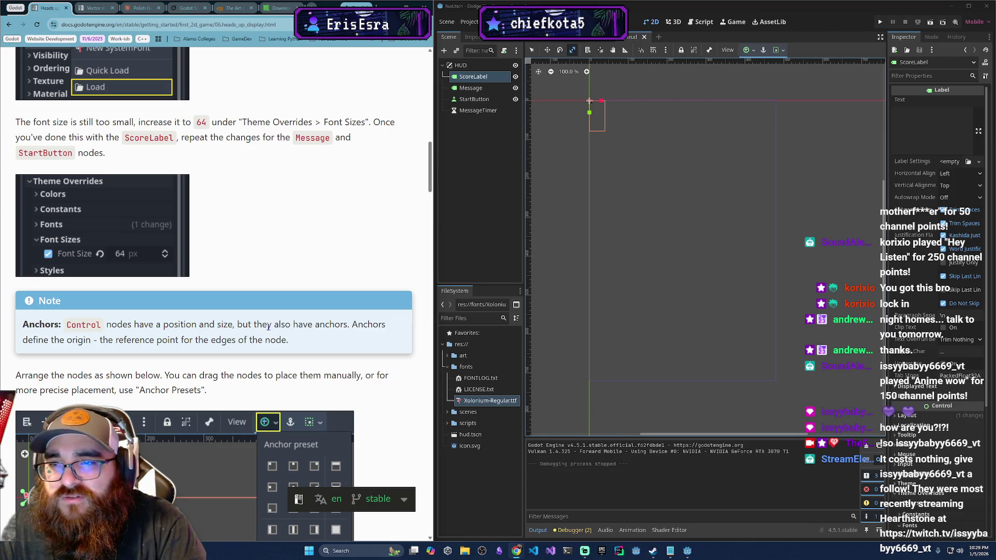
{"action": "scroll", "coordinate": [281, 298], "scroll_direction": "up", "scroll_amount": 6}
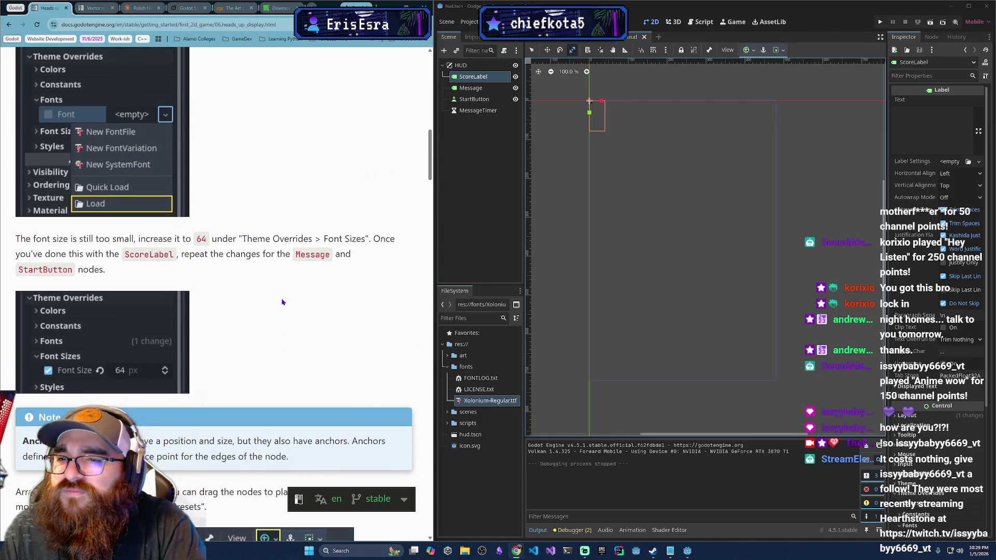
{"action": "scroll", "coordinate": [282, 302], "scroll_direction": "up", "scroll_amount": 1}
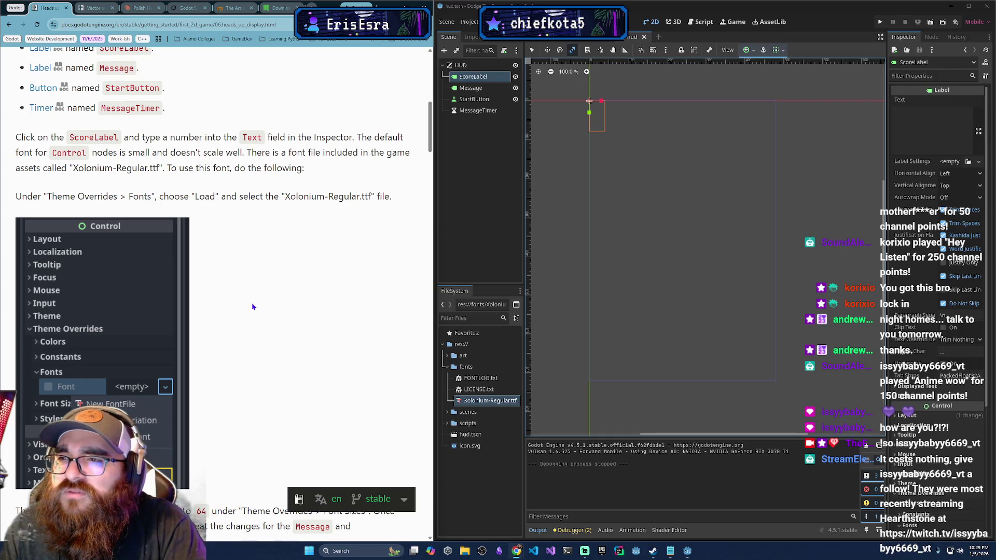
{"action": "scroll", "coordinate": [267, 303], "scroll_direction": "down", "scroll_amount": 5}
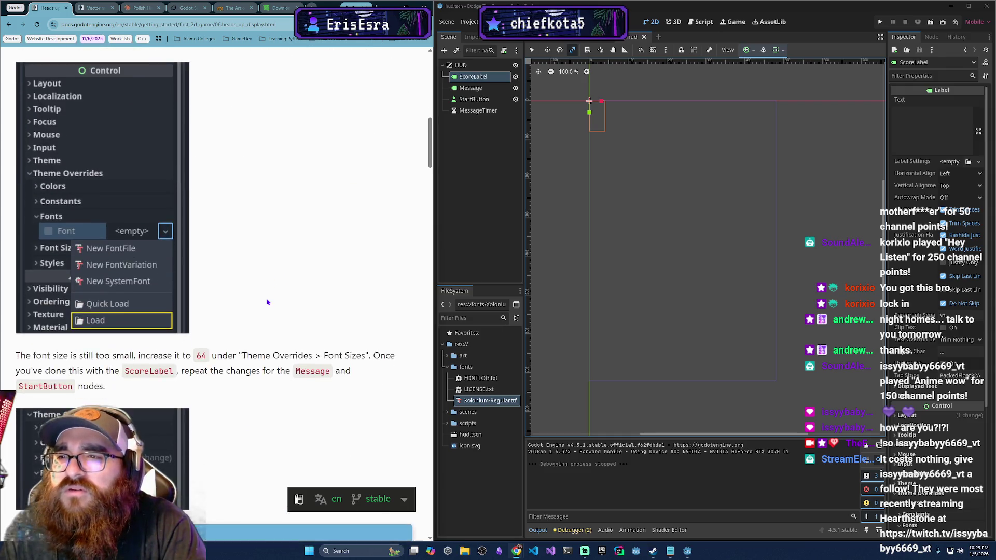
{"action": "scroll", "coordinate": [267, 303], "scroll_direction": "down", "scroll_amount": 2}
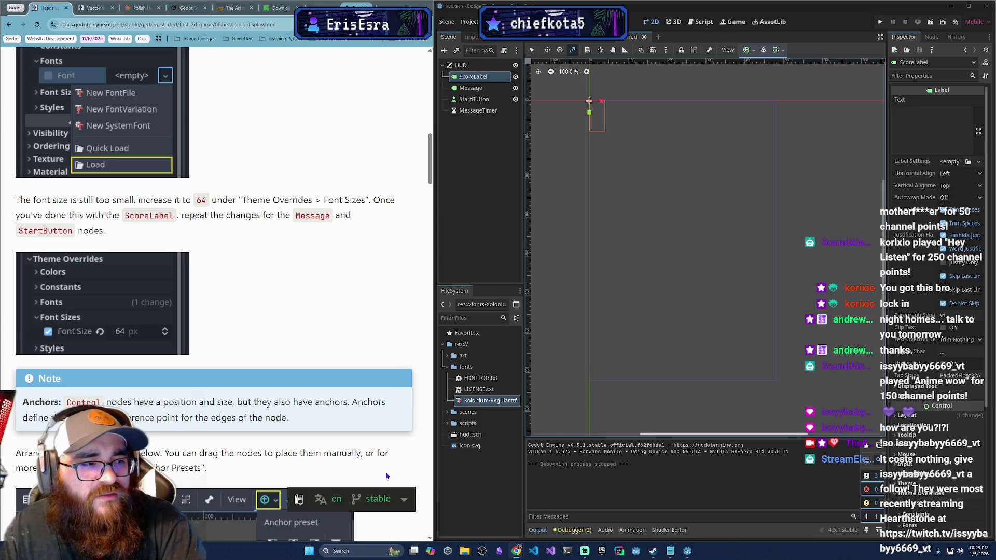
{"action": "scroll", "coordinate": [312, 347], "scroll_direction": "down", "scroll_amount": 4}
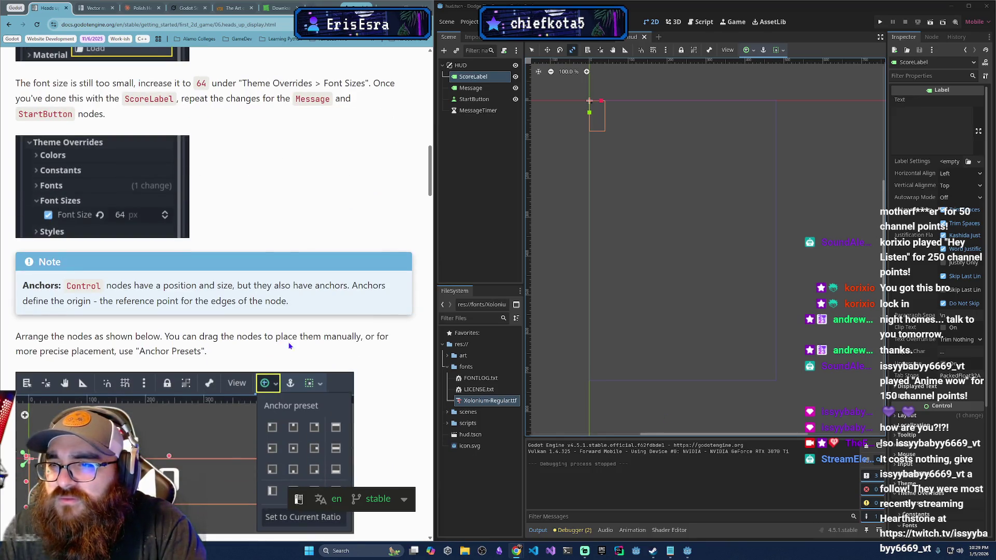
{"action": "scroll", "coordinate": [140, 317], "scroll_direction": "down", "scroll_amount": 1}
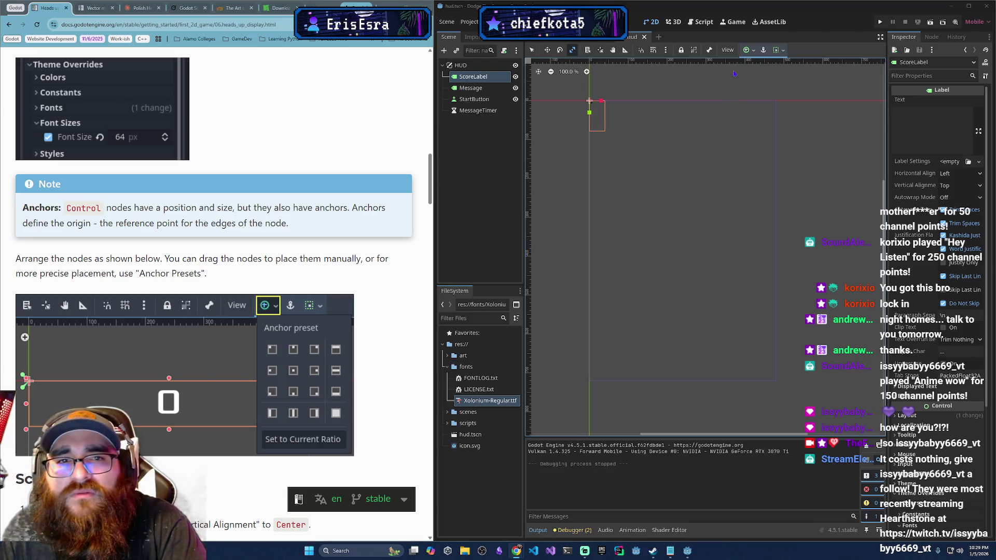
{"action": "left_click", "coordinate": [749, 50]}
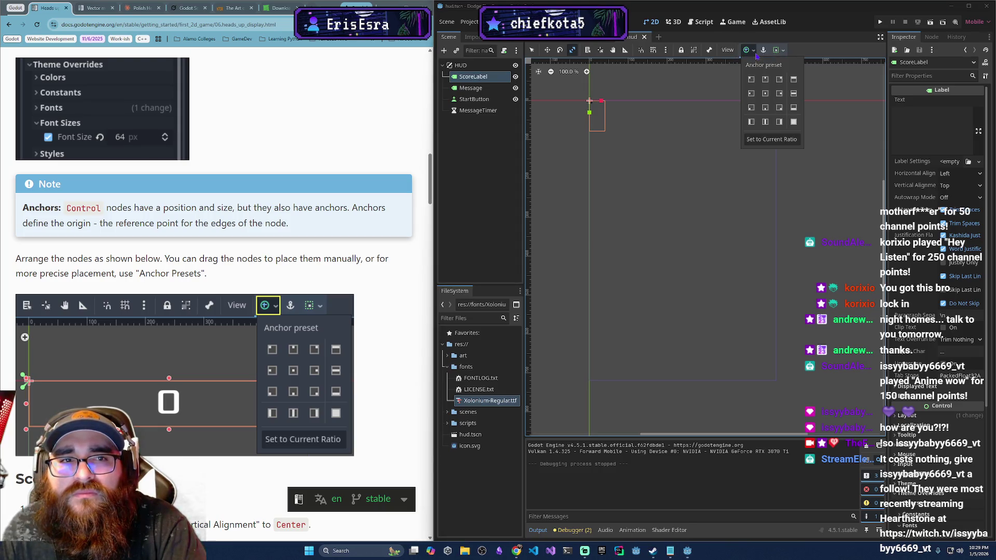
Try the Center and another anchor preset on ScoreLabel, returning it to Top Left each time.
{"action": "scroll", "coordinate": [311, 264], "scroll_direction": "down", "scroll_amount": 4}
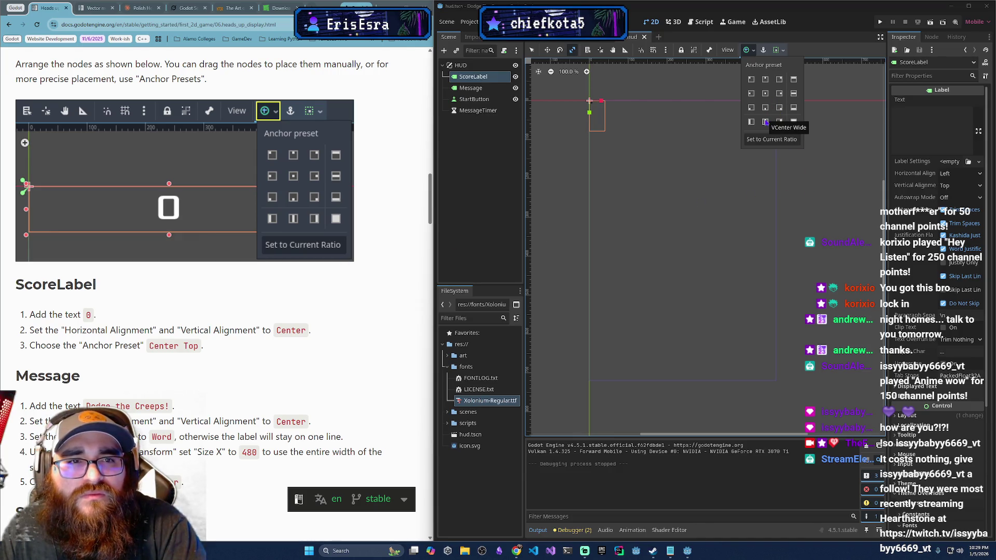
{"action": "left_click", "coordinate": [765, 94]}
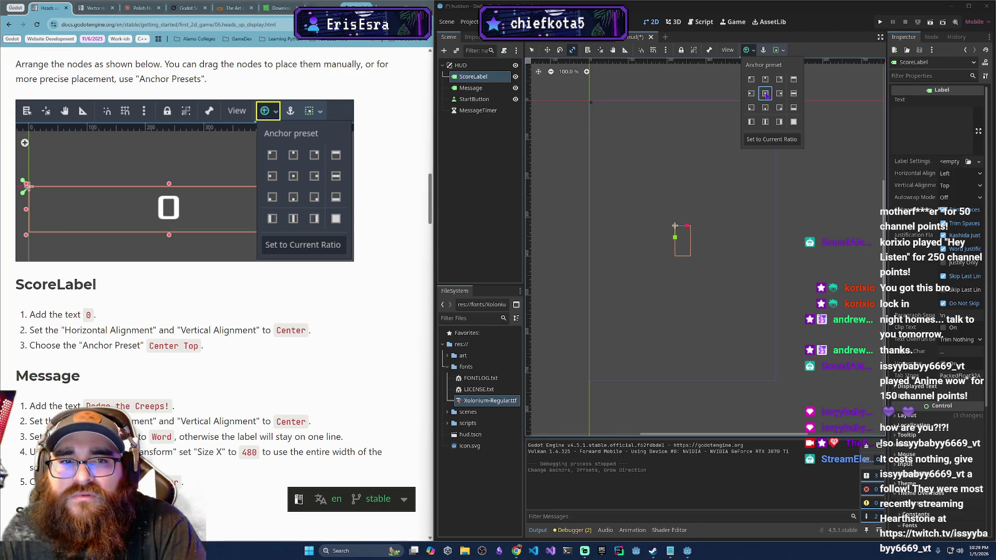
{"action": "left_click", "coordinate": [751, 79]}
{"action": "left_click", "coordinate": [764, 122]}
{"action": "left_click", "coordinate": [751, 79]}
{"action": "scroll", "coordinate": [247, 292], "scroll_direction": "up", "scroll_amount": 2}
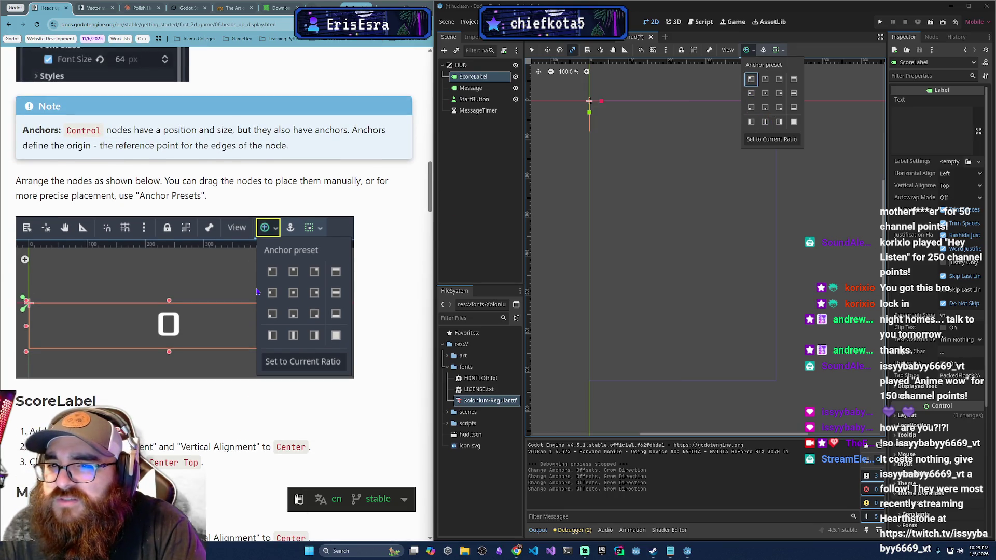
{"action": "scroll", "coordinate": [258, 292], "scroll_direction": "down", "scroll_amount": 2}
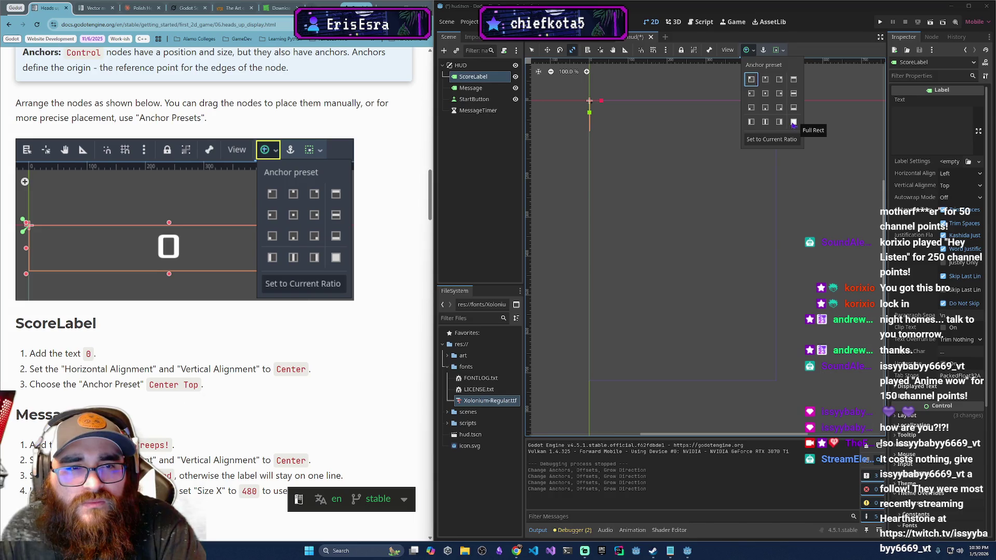
Apply Center, then Top Left again, and undo that last anchor change.
{"action": "left_click", "coordinate": [766, 95]}
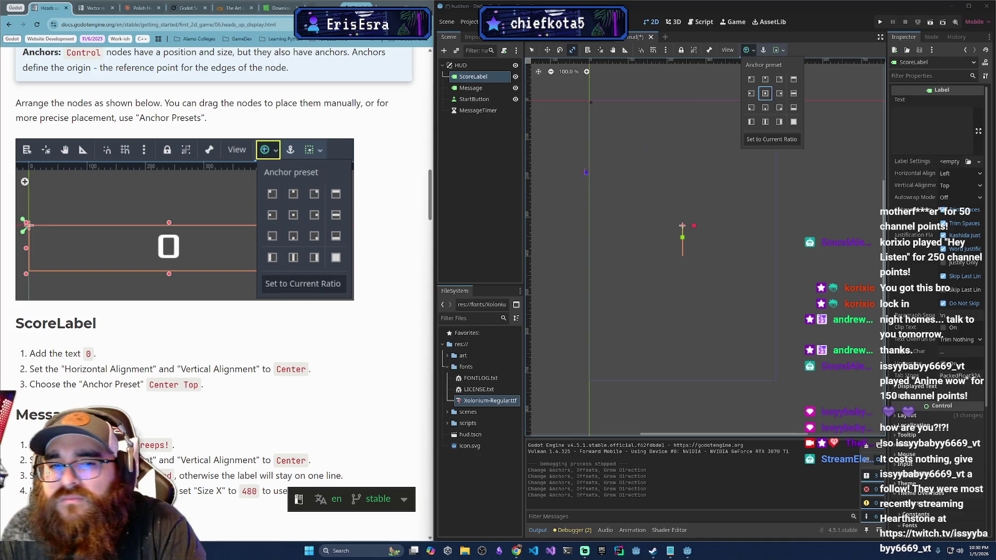
{"action": "scroll", "coordinate": [373, 260], "scroll_direction": "down", "scroll_amount": 1}
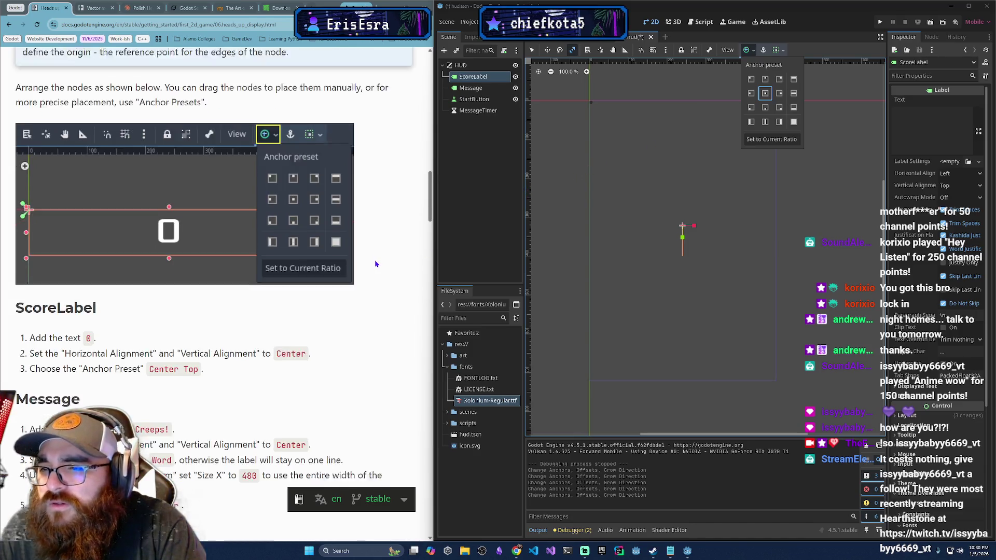
{"action": "scroll", "coordinate": [368, 253], "scroll_direction": "down", "scroll_amount": 2}
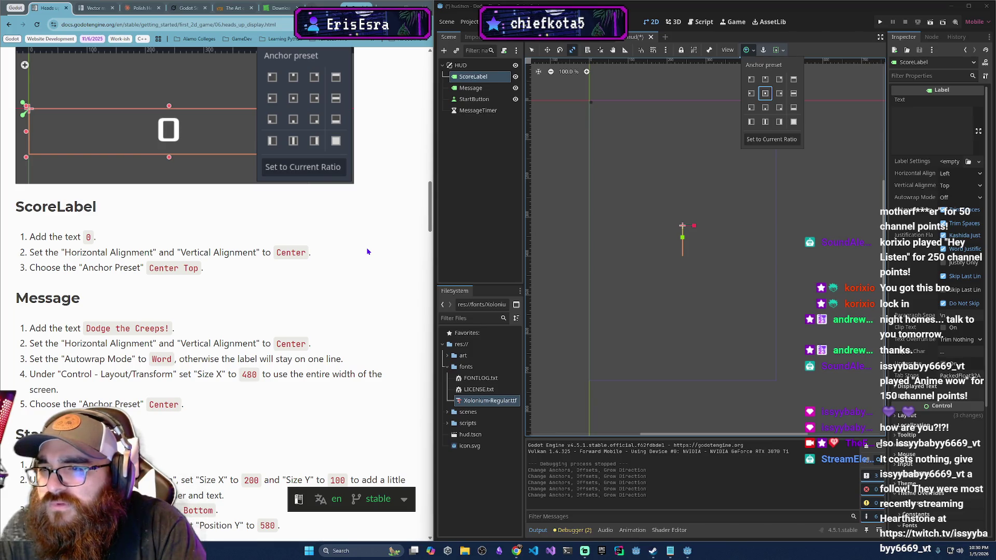
{"action": "scroll", "coordinate": [367, 252], "scroll_direction": "up", "scroll_amount": 2}
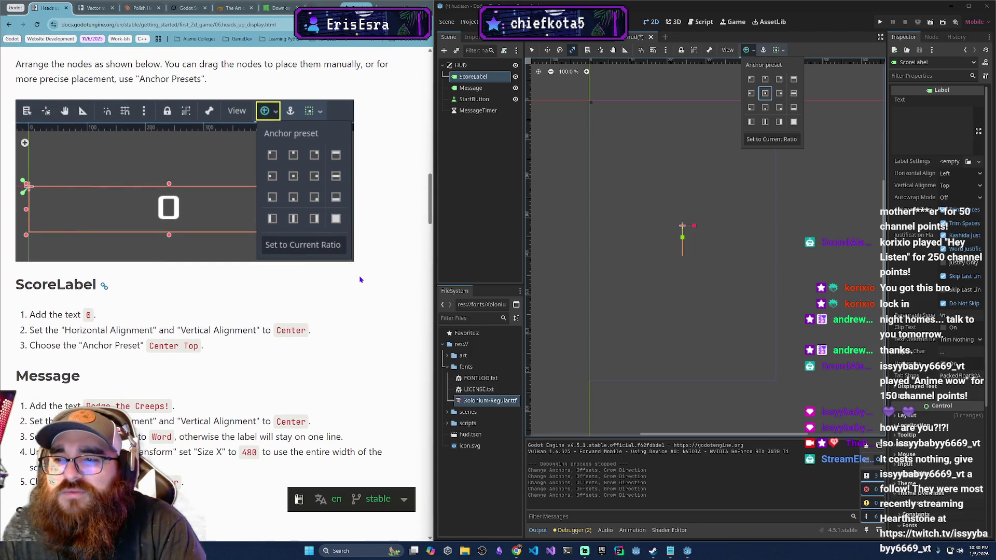
{"action": "left_click", "coordinate": [751, 79]}
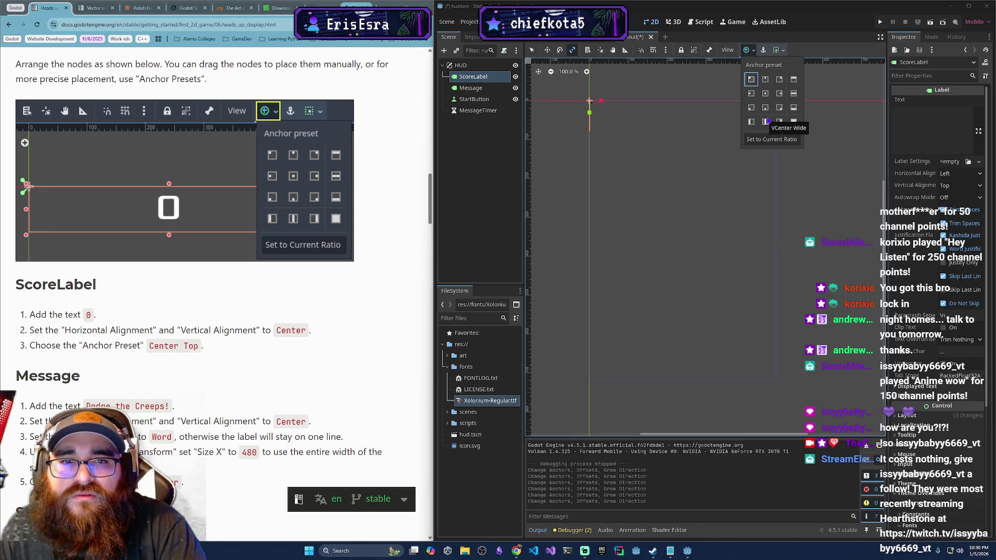
{"action": "left_click", "coordinate": [721, 154]}
{"action": "key", "text": "ctrl+z"}
{"action": "key", "text": "ctrl+z"}
{"action": "key", "text": "ctrl+z"}
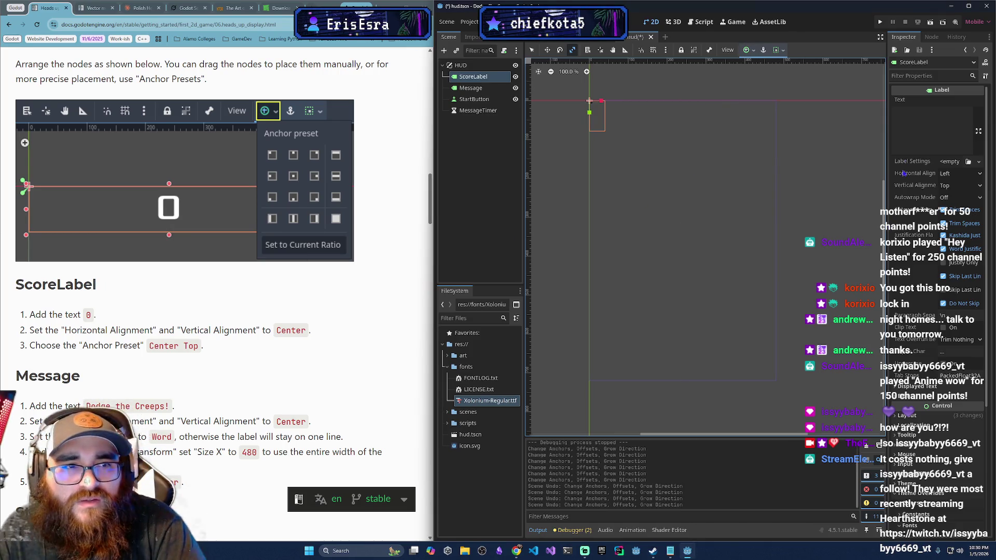
Set ScoreLabel's Text to 0.
{"action": "left_click", "coordinate": [924, 127]}
{"action": "type", "text": "0"}
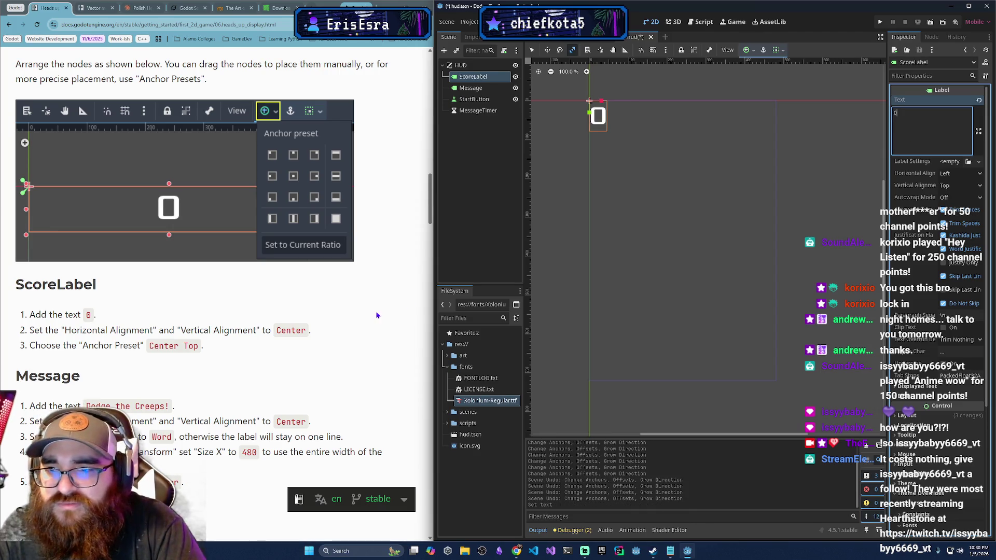
{"action": "scroll", "coordinate": [336, 327], "scroll_direction": "up", "scroll_amount": 1}
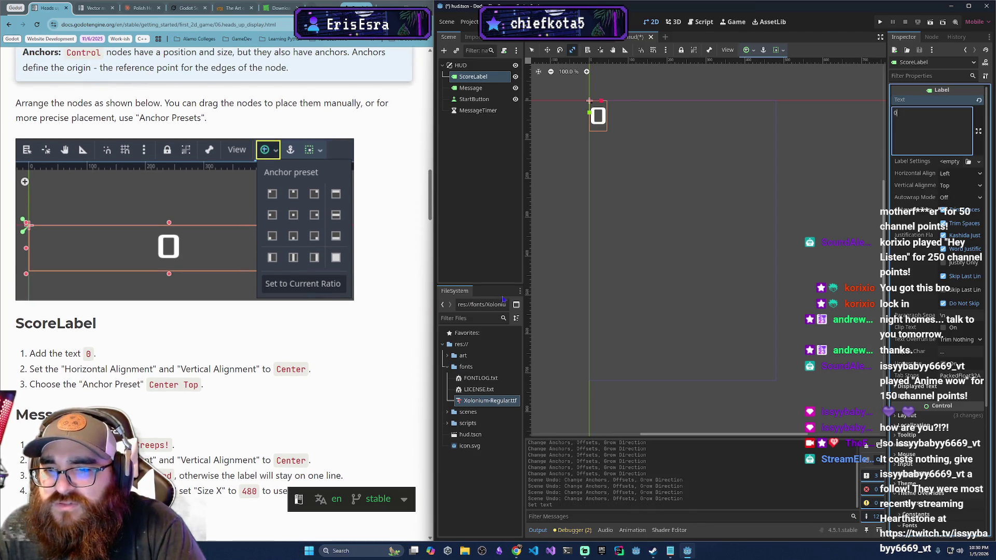
{"action": "left_click", "coordinate": [753, 51]}
{"action": "left_click", "coordinate": [754, 51]}
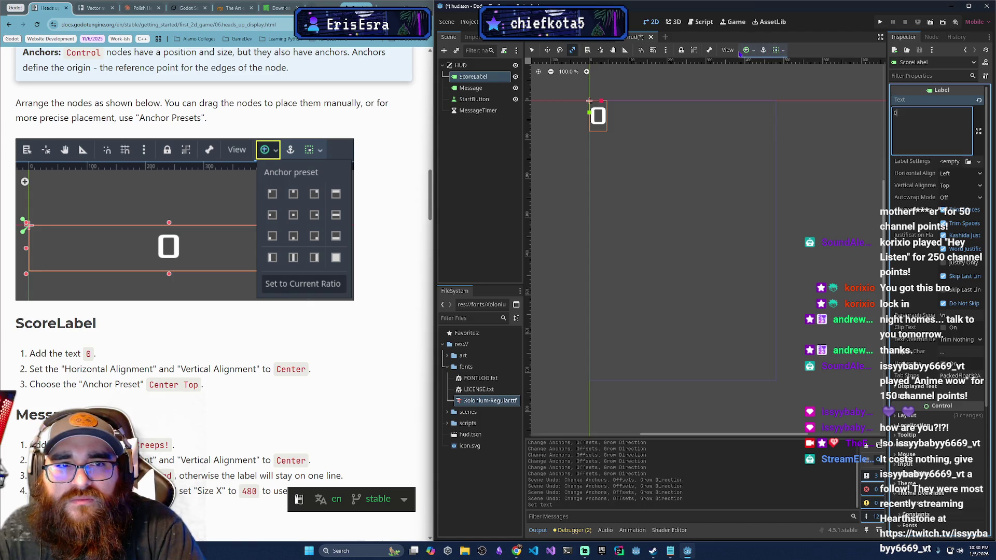
{"action": "left_click", "coordinate": [761, 51]}
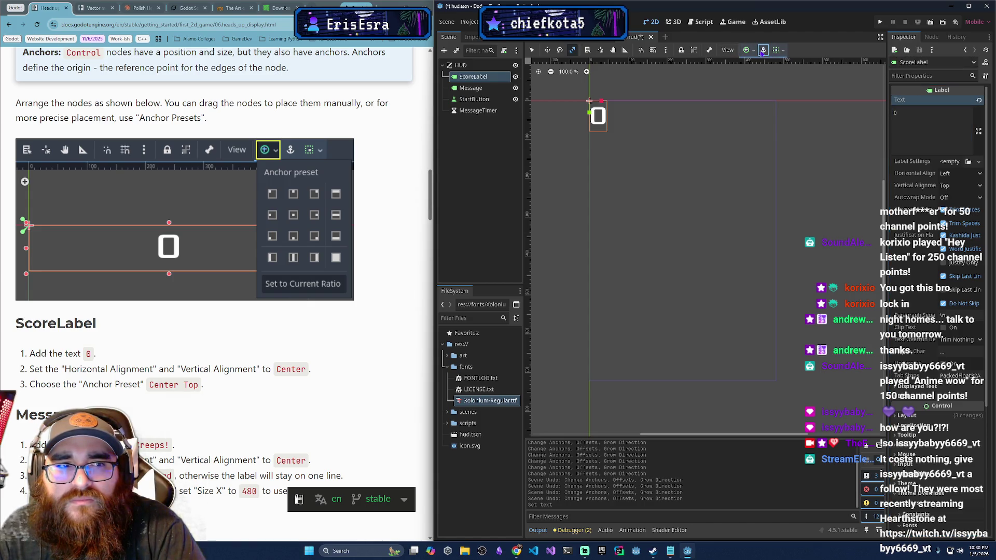
Center ScoreLabel's text horizontally and vertically, undoing an accidental widening.
{"action": "left_click", "coordinate": [962, 178]}
{"action": "left_click", "coordinate": [963, 188]}
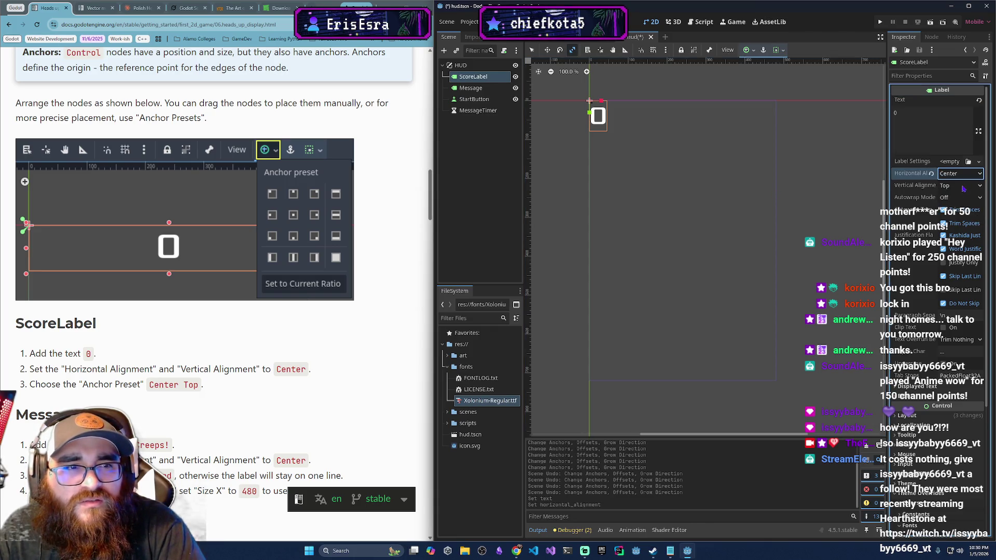
{"action": "left_click", "coordinate": [963, 188]}
{"action": "left_click", "coordinate": [959, 209]}
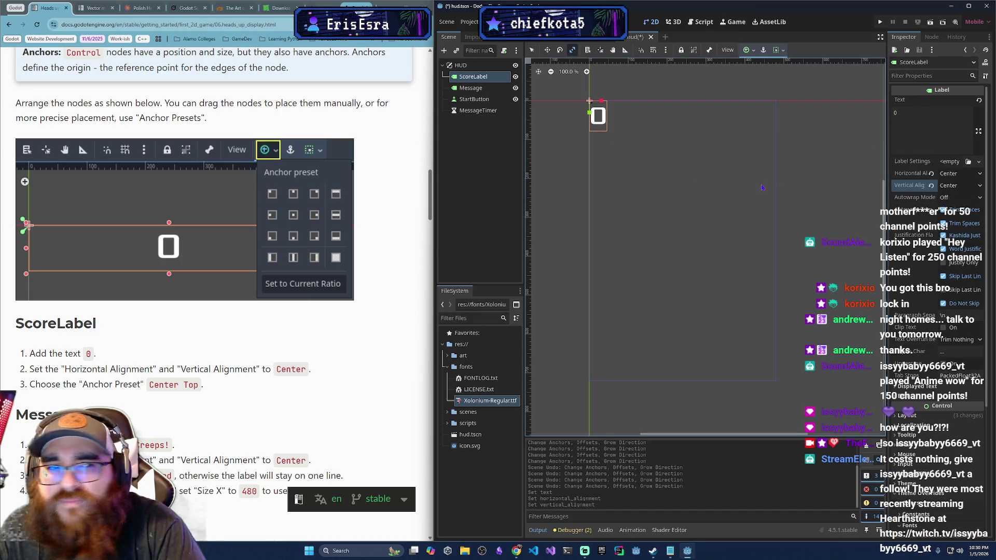
{"action": "left_click_drag", "start_coordinate": [607, 122], "coordinate": [625, 123]}
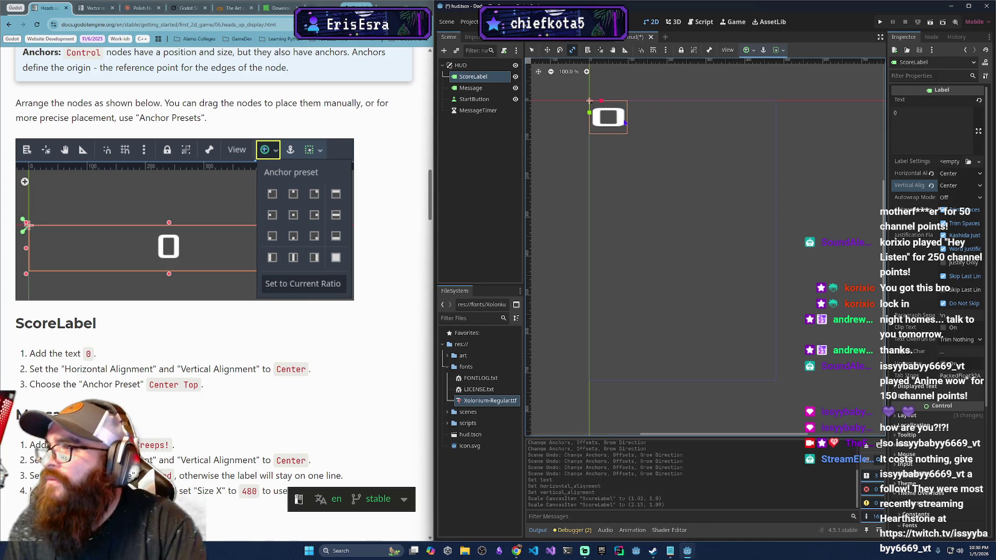
{"action": "key", "text": "ctrl+z"}
{"action": "key", "text": "ctrl+z"}
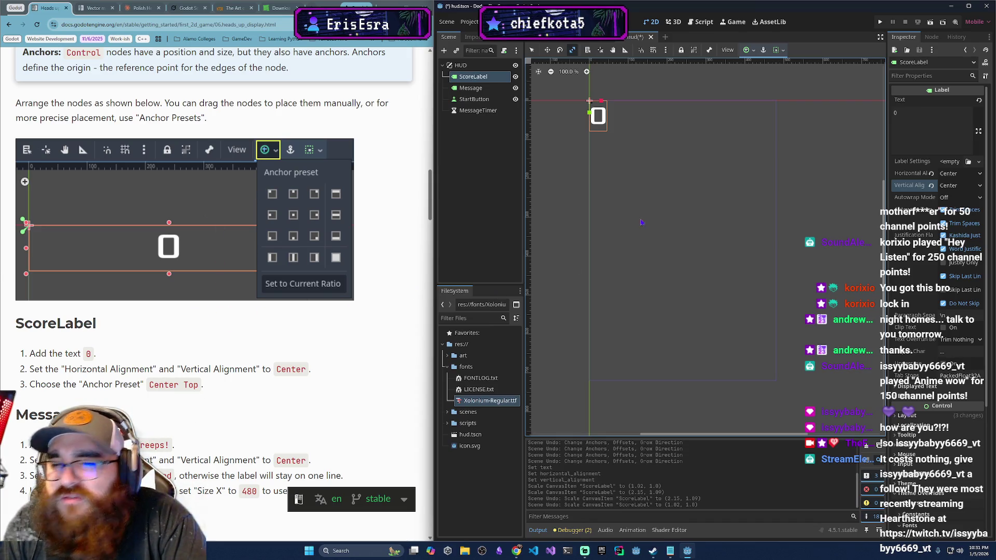
Apply the Center Top anchor preset to ScoreLabel, undoing a stray nudge afterwards.
{"action": "left_click", "coordinate": [751, 51]}
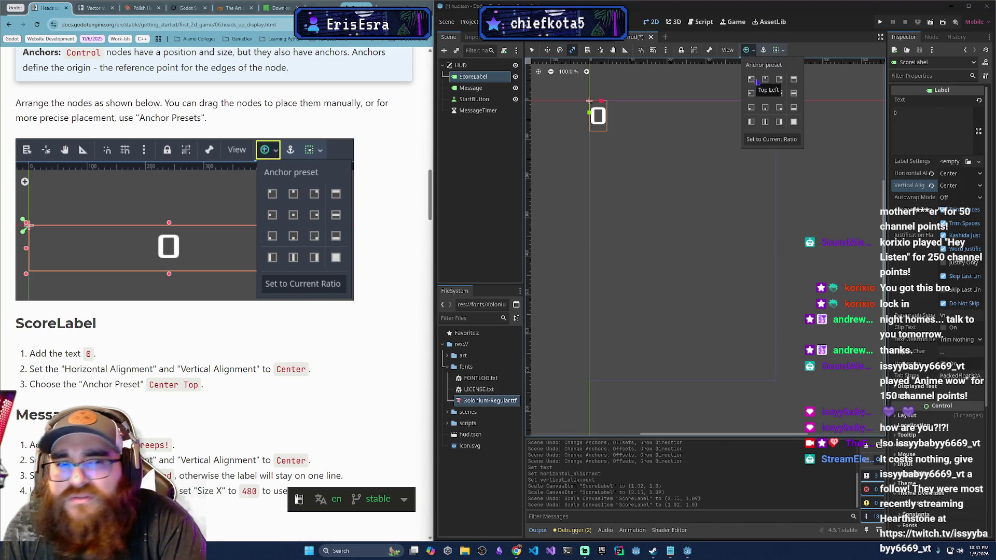
{"action": "left_click", "coordinate": [765, 78]}
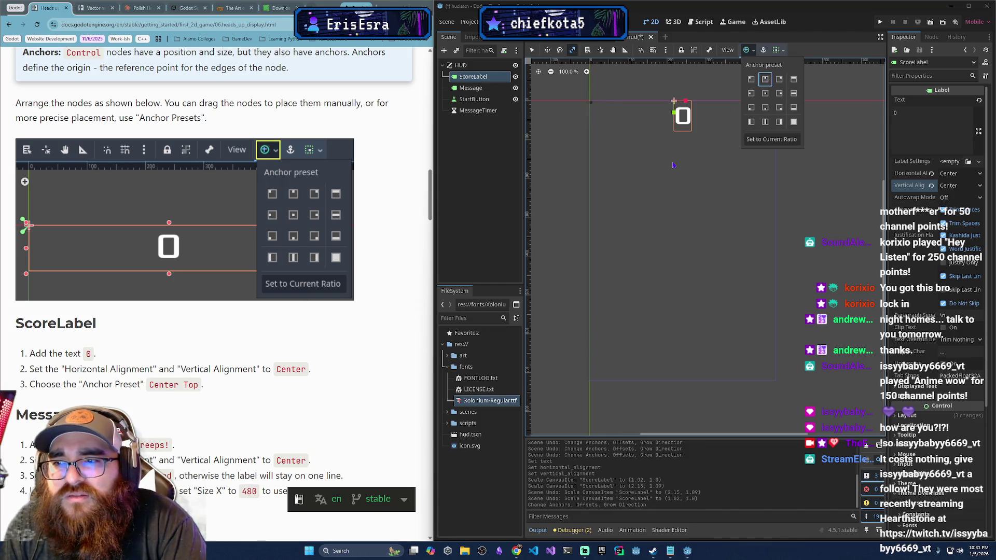
{"action": "left_click", "coordinate": [673, 165]}
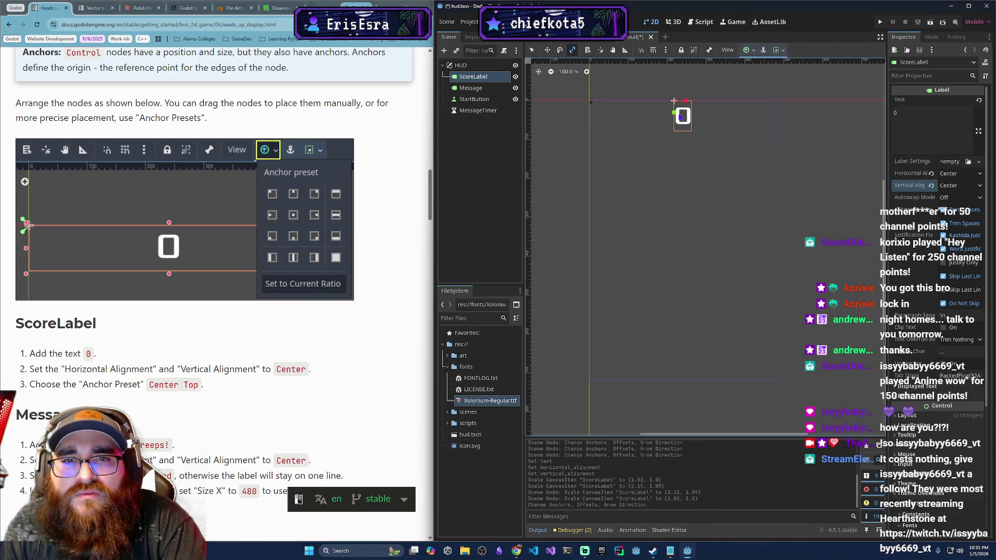
{"action": "key", "text": "w"}
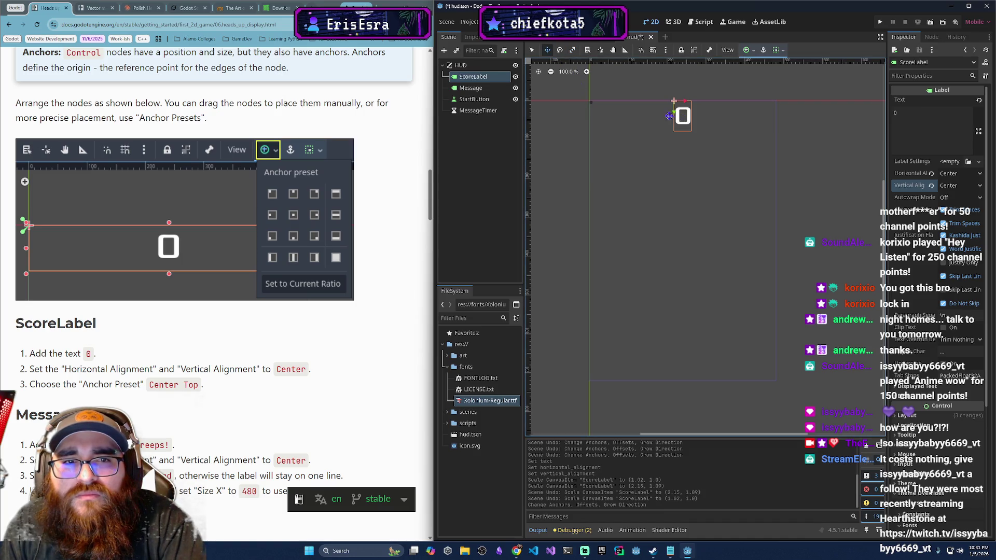
{"action": "left_click_drag", "start_coordinate": [677, 112], "coordinate": [677, 114]}
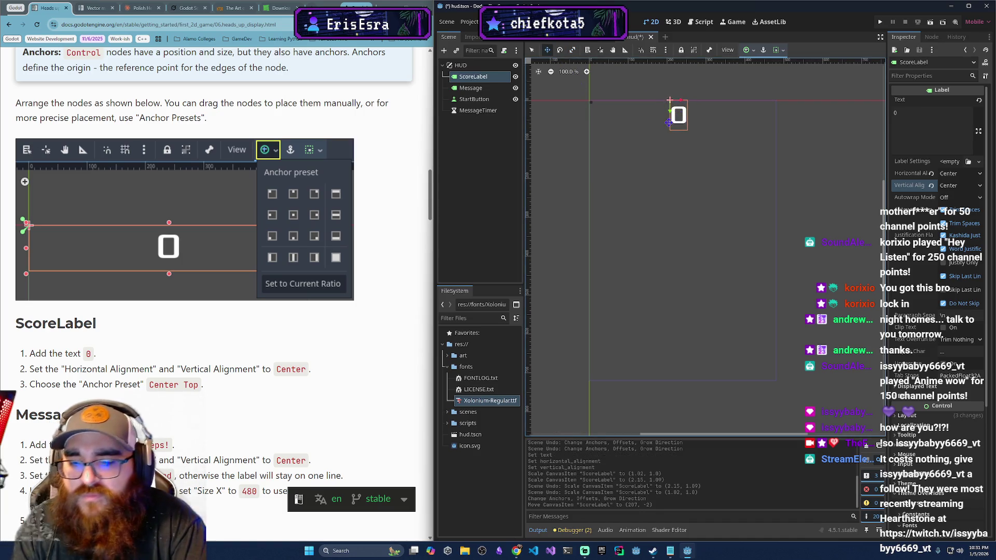
{"action": "key", "text": "ctrl+z"}
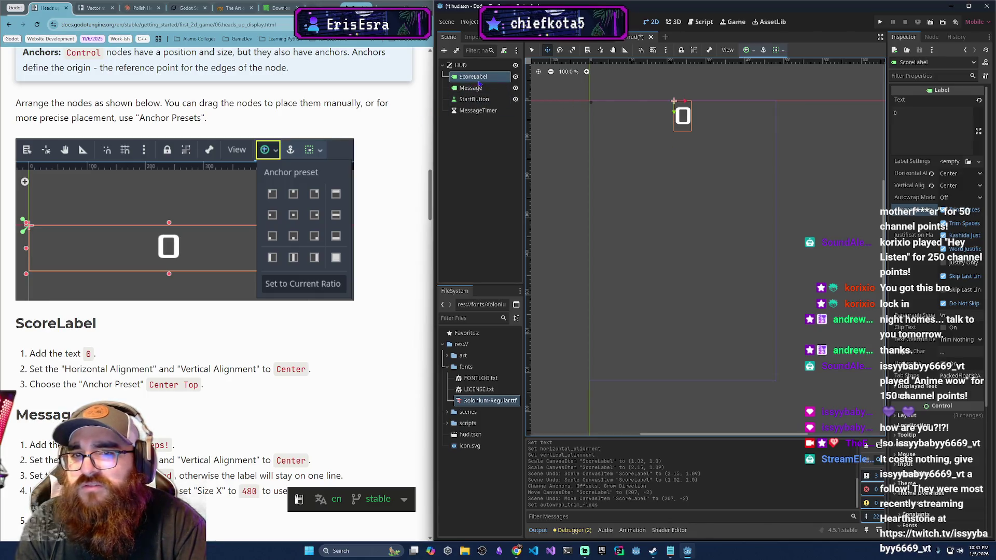
{"action": "left_click", "coordinate": [471, 88]}
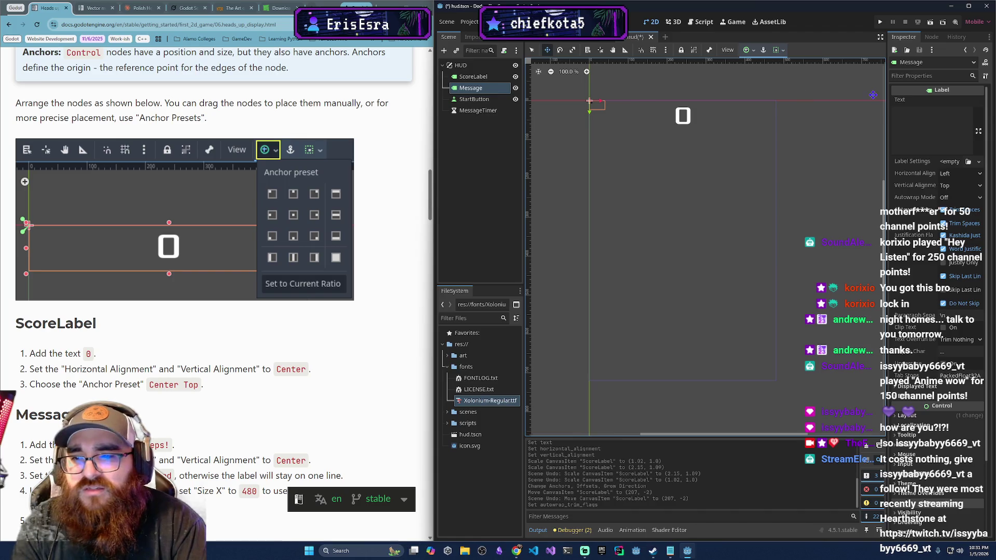
Set the Message text to 'Dodge the Creeps', centered horizontally and vertically.
{"action": "left_click", "coordinate": [947, 121]}
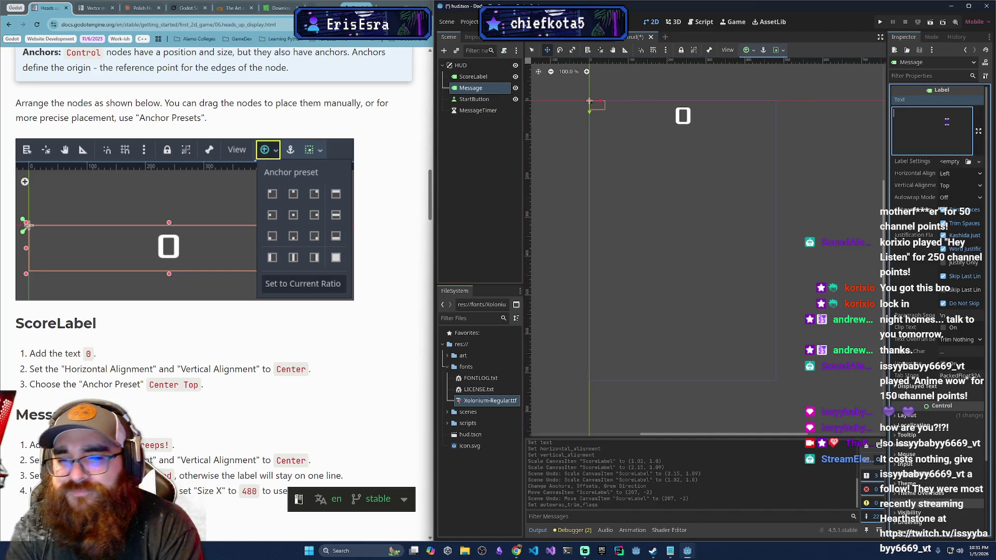
{"action": "type", "text": "Dodge"}
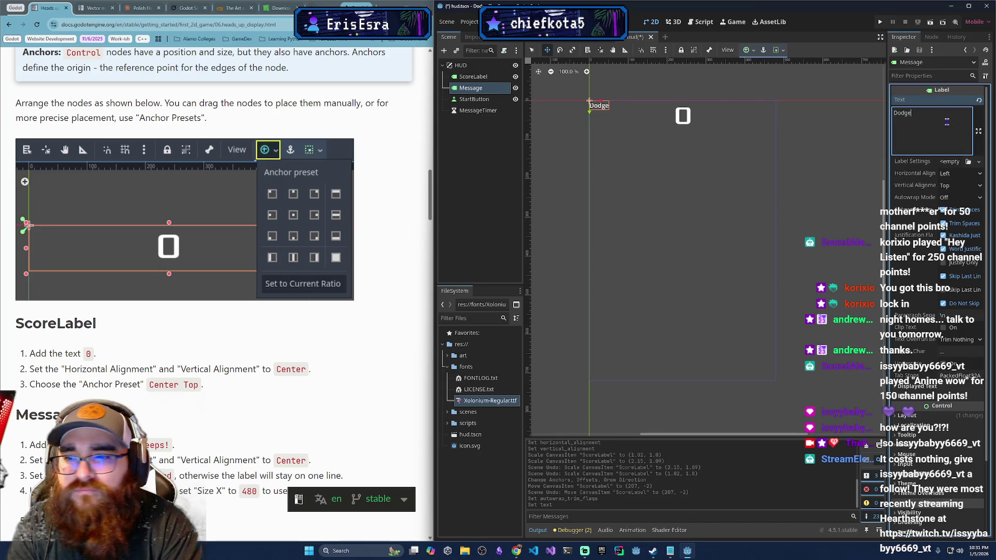
{"action": "type", "text": " the Creeps"}
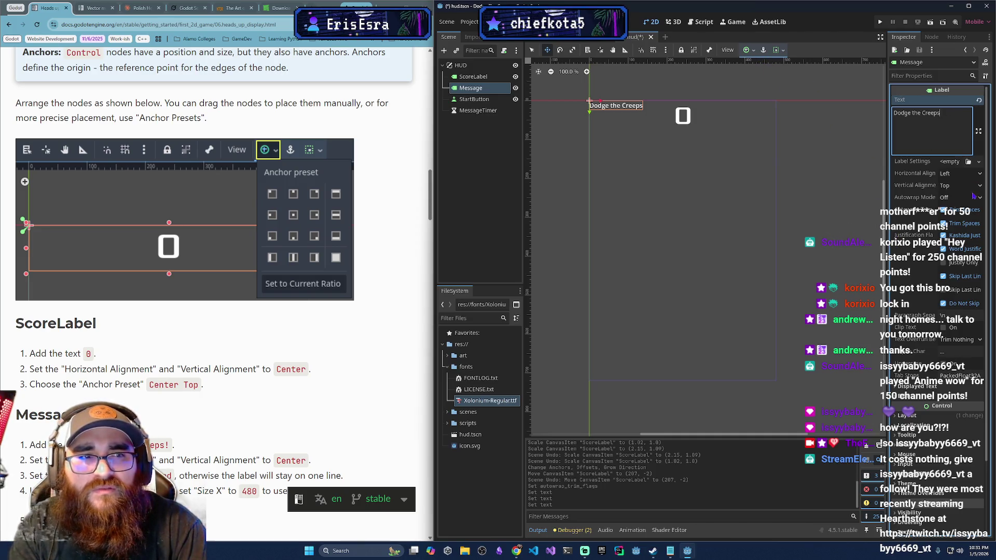
{"action": "left_click", "coordinate": [954, 174]}
{"action": "left_click", "coordinate": [956, 197]}
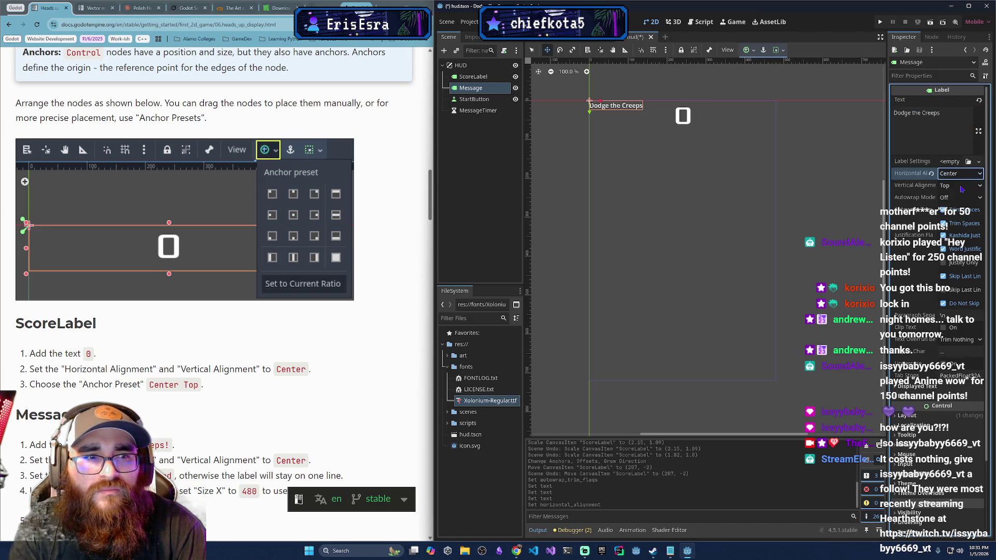
{"action": "left_click", "coordinate": [960, 185]}
{"action": "left_click", "coordinate": [960, 209]}
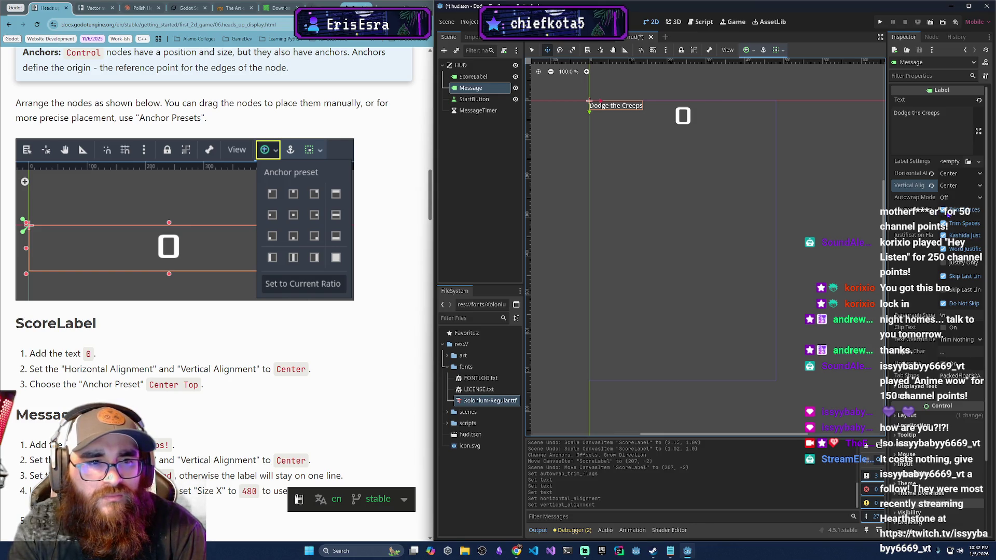
Set Message's Autowrap Mode to Word and expand its Layout section.
{"action": "left_click", "coordinate": [970, 199]}
{"action": "left_click", "coordinate": [967, 233]}
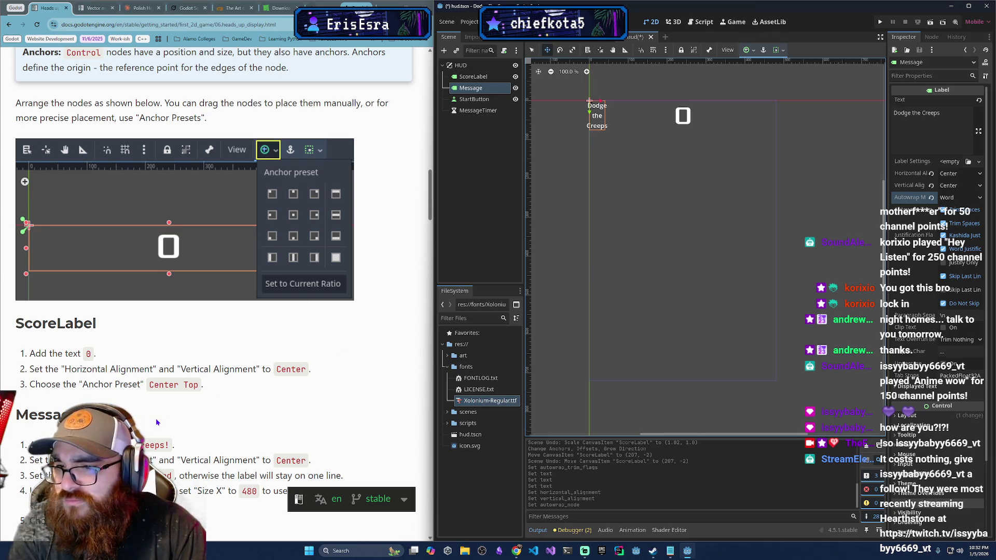
{"action": "scroll", "coordinate": [156, 423], "scroll_direction": "down", "scroll_amount": 1}
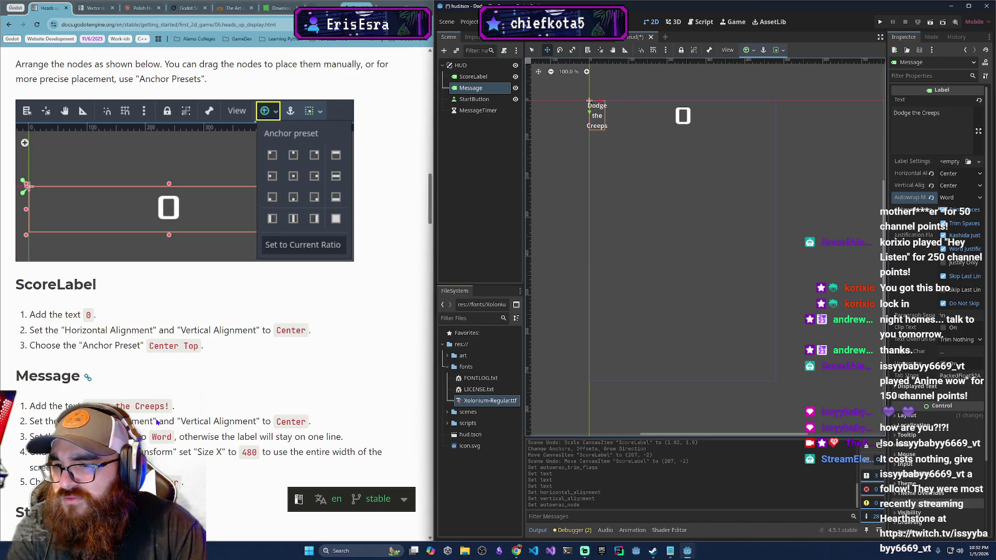
{"action": "scroll", "coordinate": [156, 422], "scroll_direction": "down", "scroll_amount": 1}
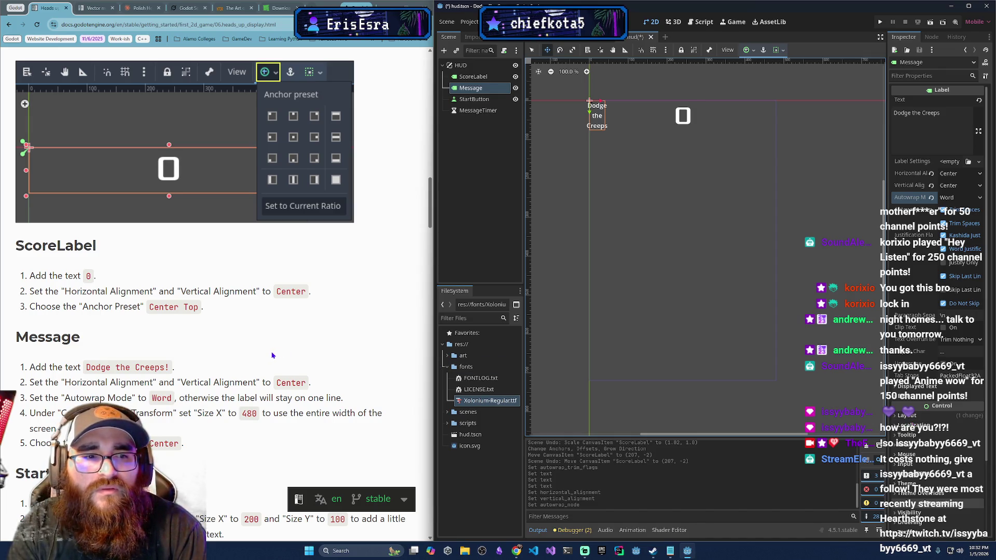
{"action": "left_click", "coordinate": [908, 416]}
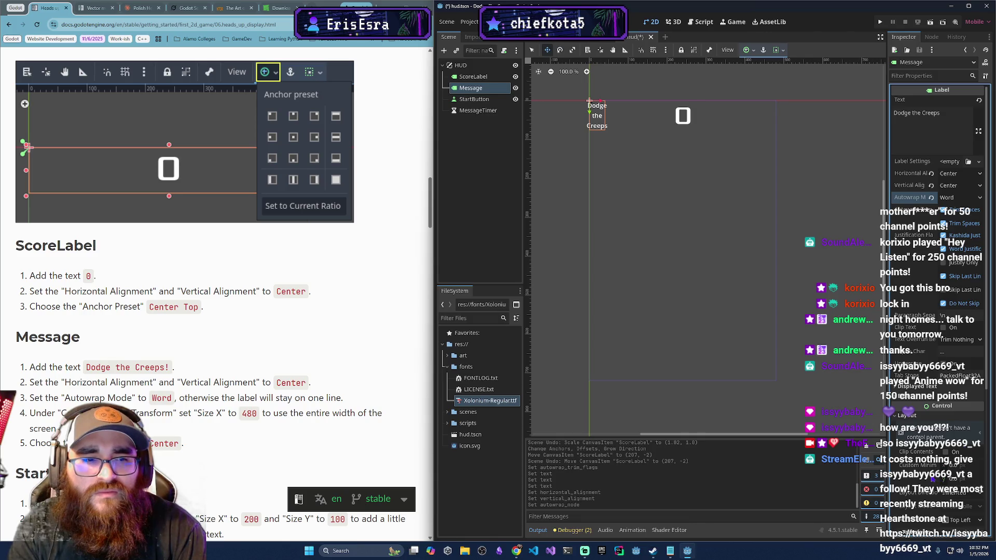
{"action": "scroll", "coordinate": [929, 478], "scroll_direction": "down", "scroll_amount": 2}
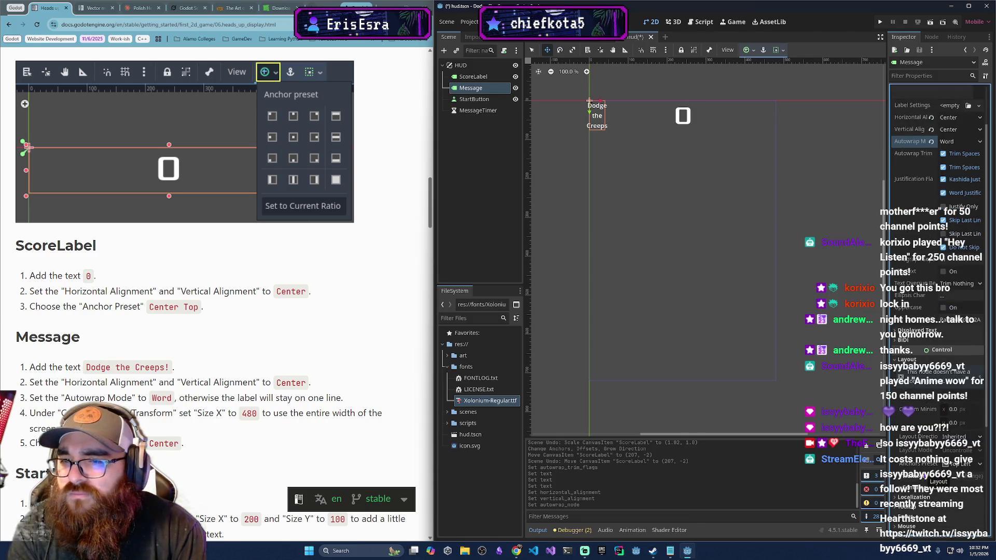
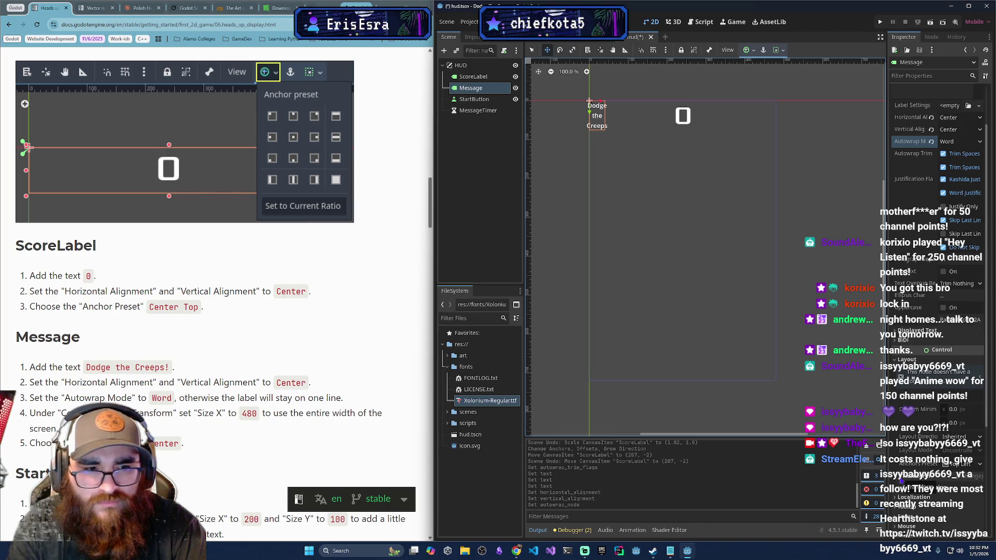
Set the Message label's Transform Size X to 480 px.
{"action": "scroll", "coordinate": [901, 481], "scroll_direction": "down", "scroll_amount": 4}
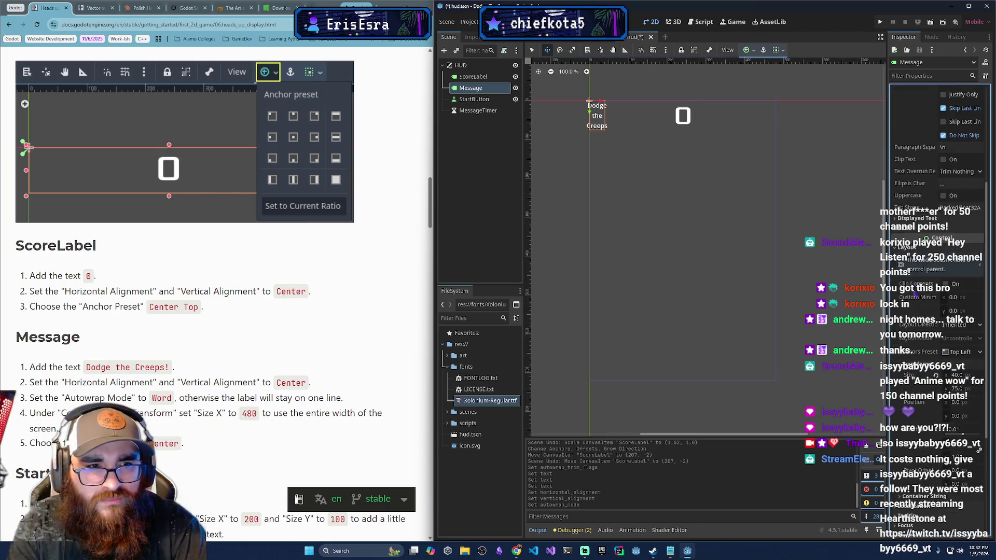
{"action": "left_click", "coordinate": [901, 251]}
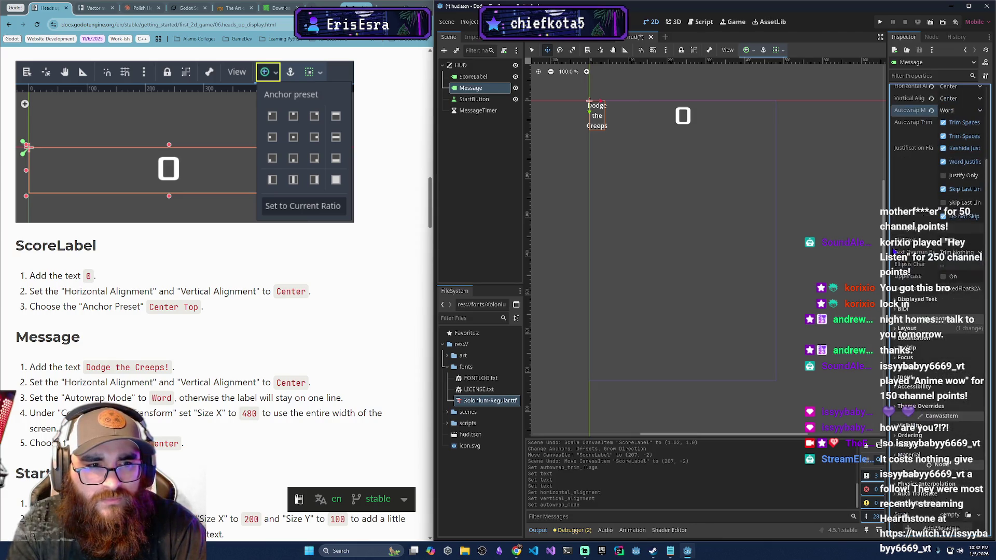
{"action": "left_click", "coordinate": [907, 328]}
{"action": "scroll", "coordinate": [926, 437], "scroll_direction": "down", "scroll_amount": 2}
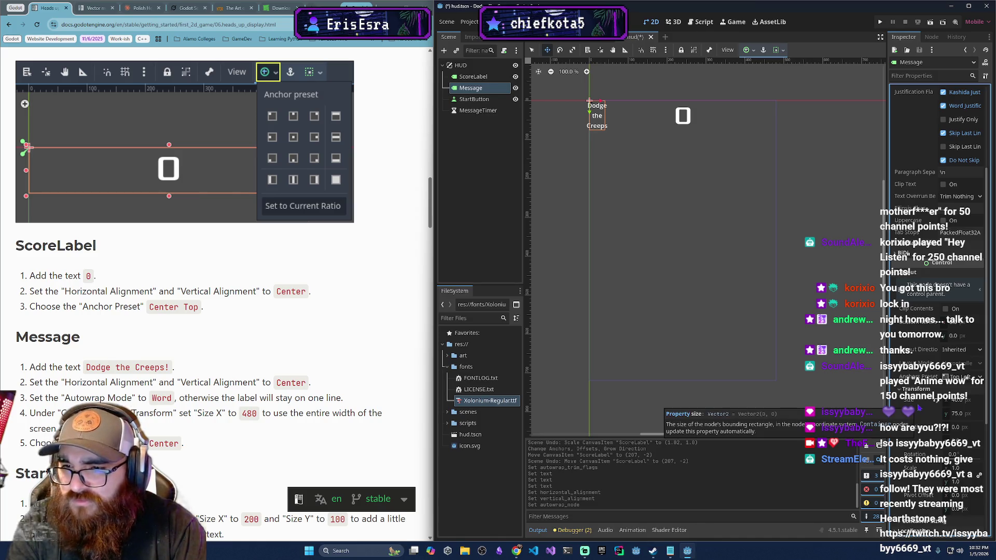
{"action": "left_click", "coordinate": [963, 400]}
{"action": "type", "text": "480"}
{"action": "key", "text": "Return"}
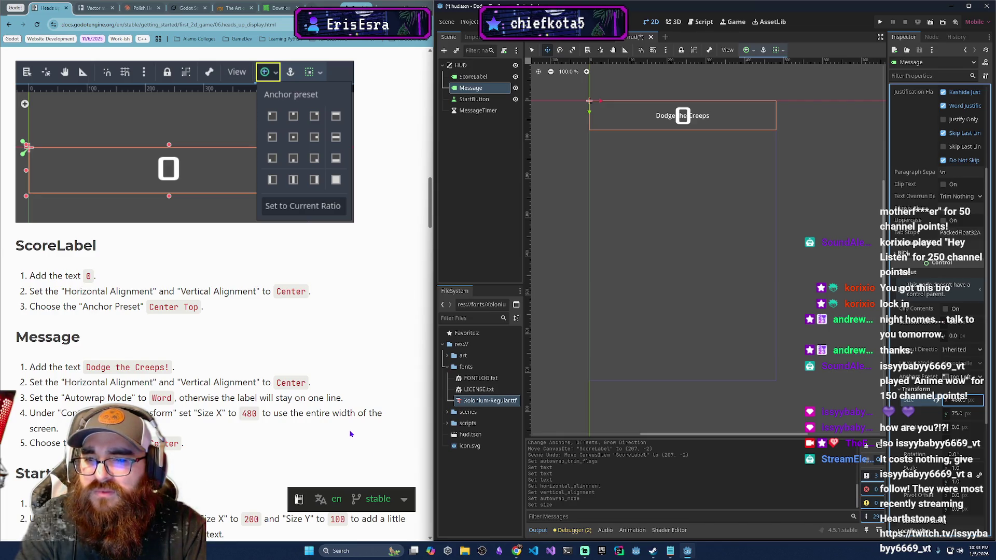
Apply the Center anchor preset to the Message label.
{"action": "left_click", "coordinate": [749, 50]}
{"action": "left_click", "coordinate": [765, 94]}
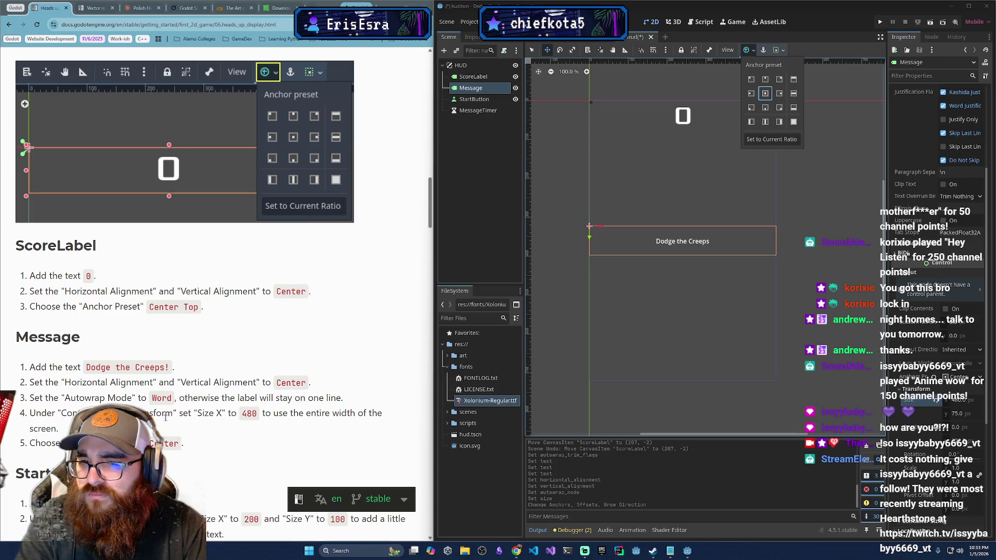
{"action": "scroll", "coordinate": [180, 422], "scroll_direction": "down", "scroll_amount": 1}
{"action": "scroll", "coordinate": [179, 418], "scroll_direction": "down", "scroll_amount": 1}
{"action": "scroll", "coordinate": [179, 418], "scroll_direction": "down", "scroll_amount": 1}
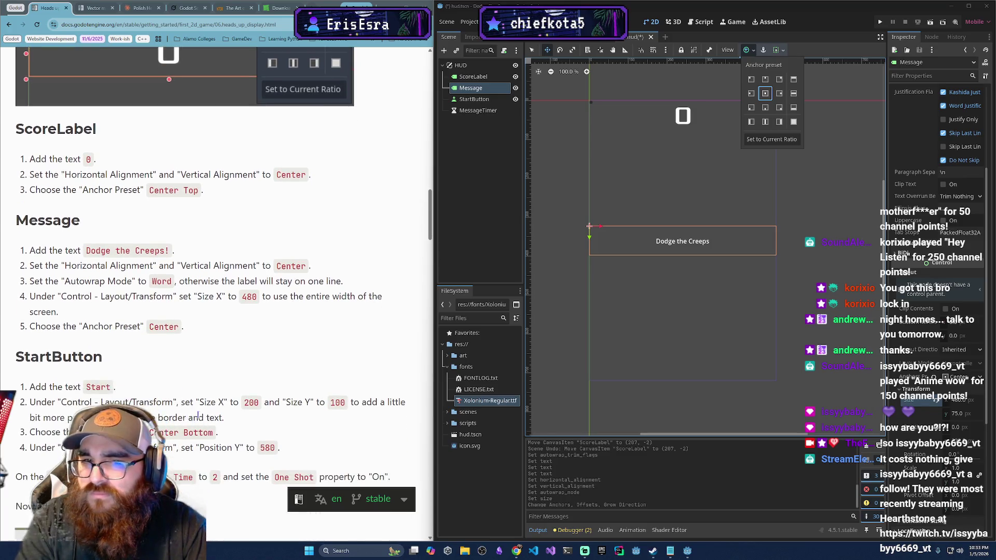
{"action": "scroll", "coordinate": [179, 418], "scroll_direction": "up", "scroll_amount": 1}
{"action": "scroll", "coordinate": [211, 378], "scroll_direction": "up", "scroll_amount": 2}
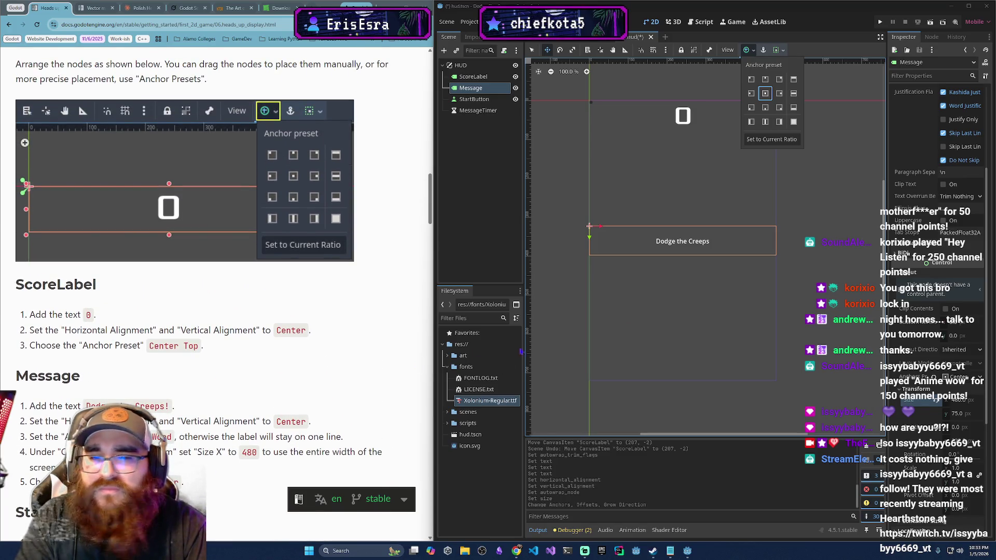
{"action": "scroll", "coordinate": [965, 166], "scroll_direction": "up", "scroll_amount": 5}
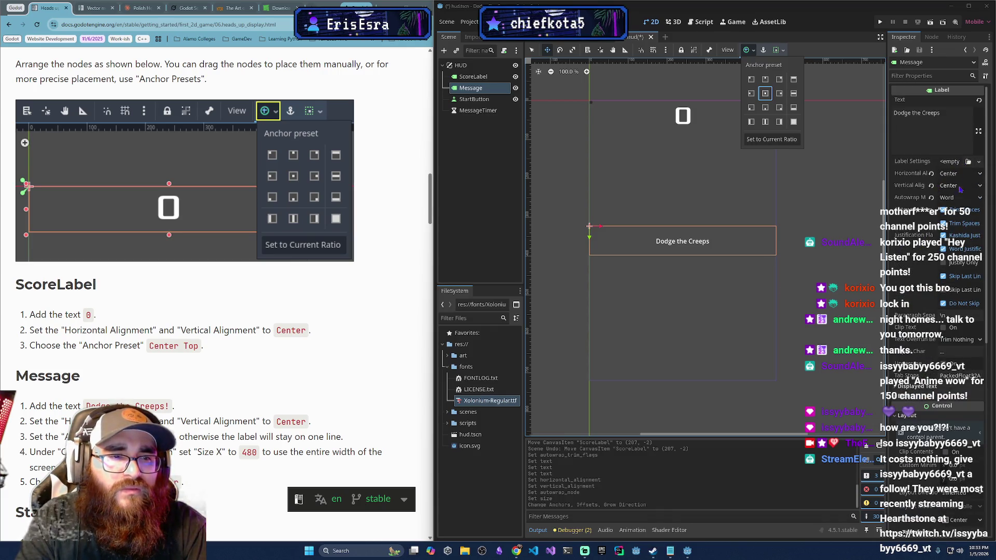
Override the Message font with Xolonium-Regular.ttf at font size 64.
{"action": "left_click", "coordinate": [915, 416]}
{"action": "left_click", "coordinate": [915, 416]}
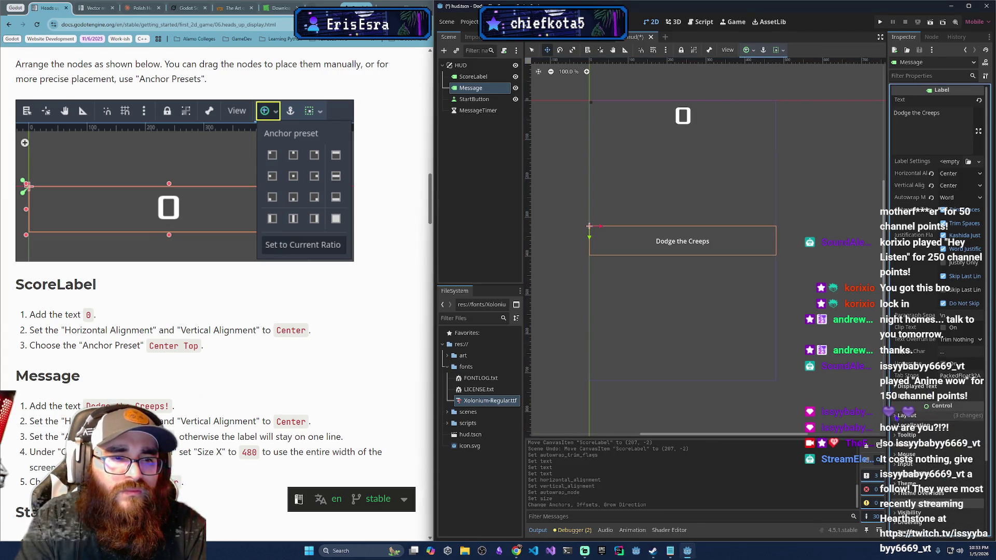
{"action": "scroll", "coordinate": [927, 422], "scroll_direction": "down", "scroll_amount": 3}
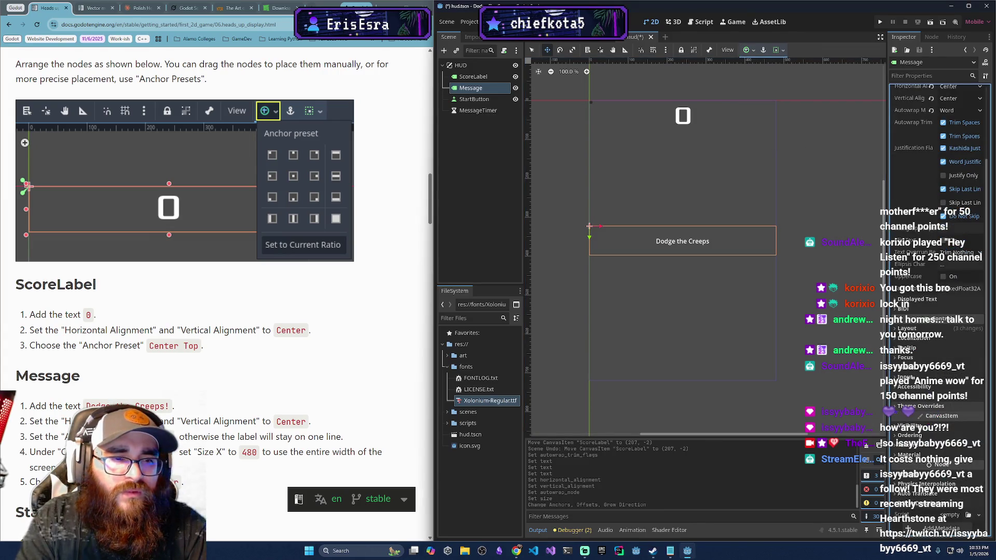
{"action": "left_click", "coordinate": [900, 409]}
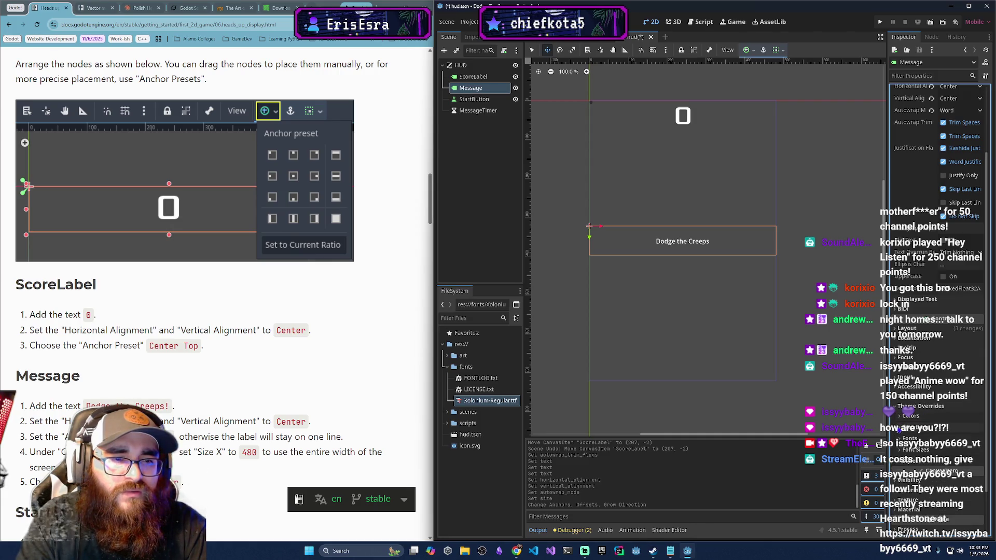
{"action": "left_click", "coordinate": [910, 439]}
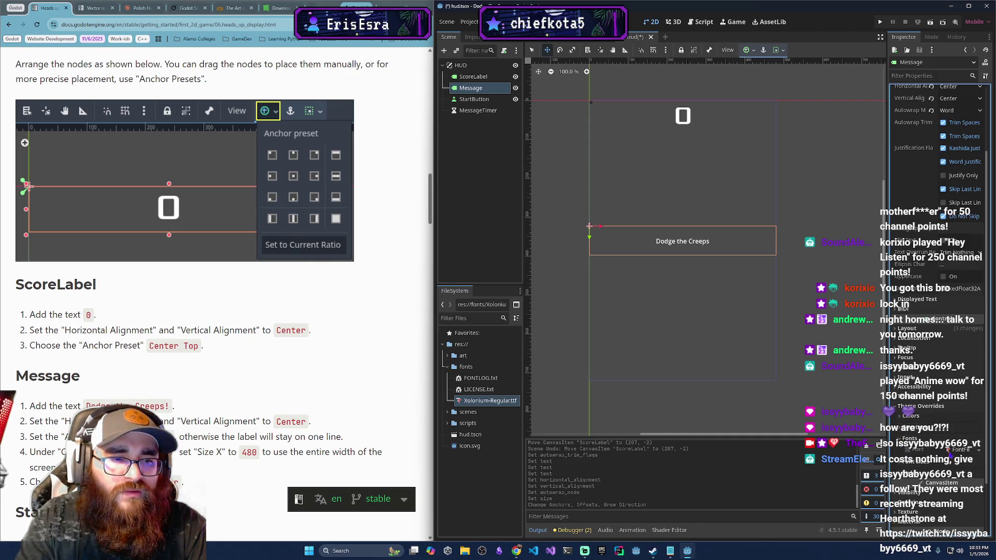
{"action": "mouse_move", "coordinate": [509, 402]}
{"action": "left_mouse_down"}
{"action": "mouse_move", "coordinate": [921, 424]}
{"action": "mouse_move", "coordinate": [958, 454]}
{"action": "left_mouse_up"}
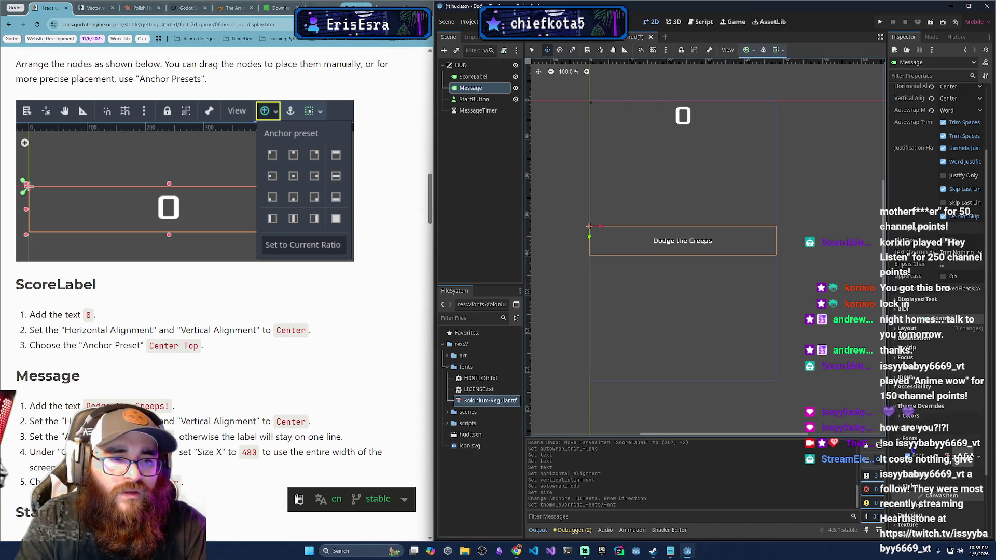
{"action": "left_click", "coordinate": [905, 482]}
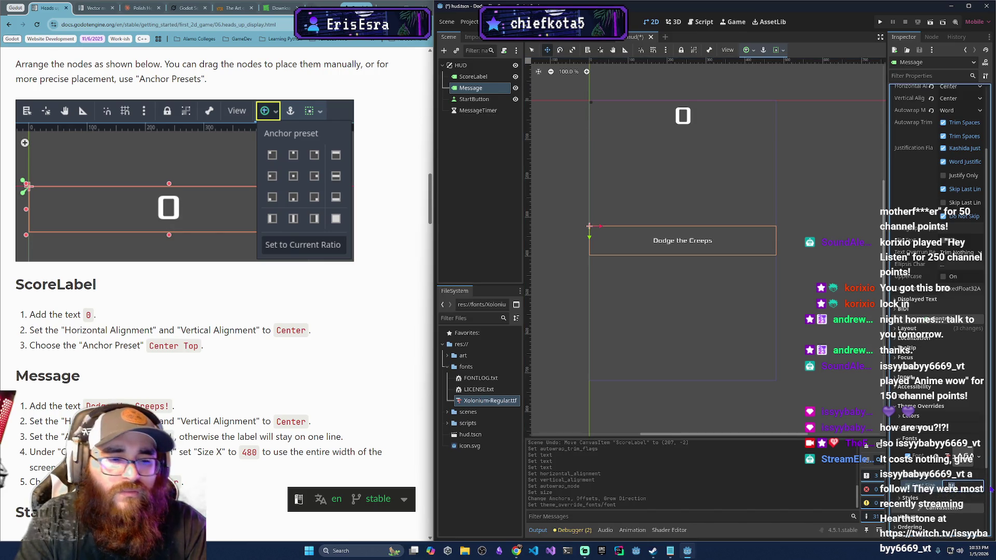
{"action": "type", "text": "64"}
{"action": "key", "text": "Return"}
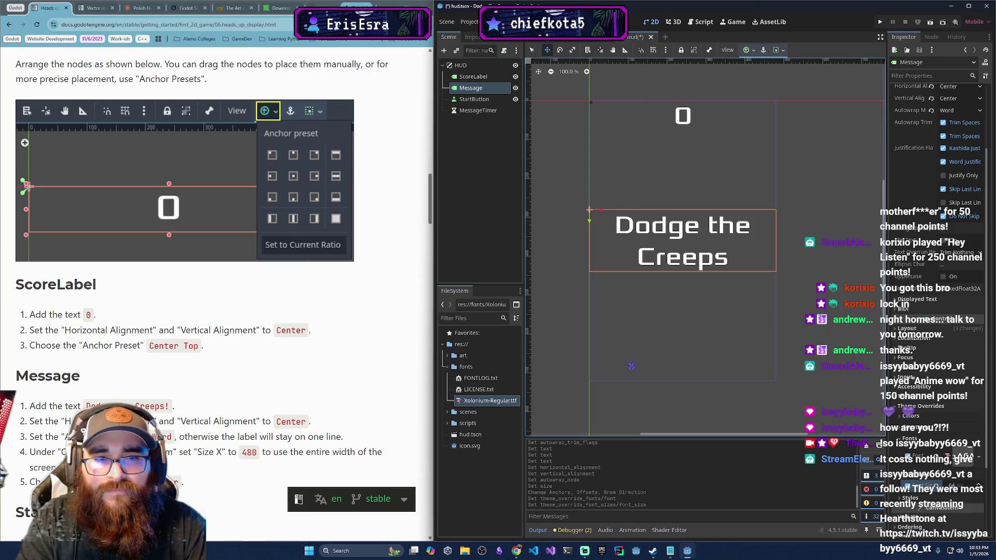
{"action": "scroll", "coordinate": [113, 349], "scroll_direction": "down", "scroll_amount": 1}
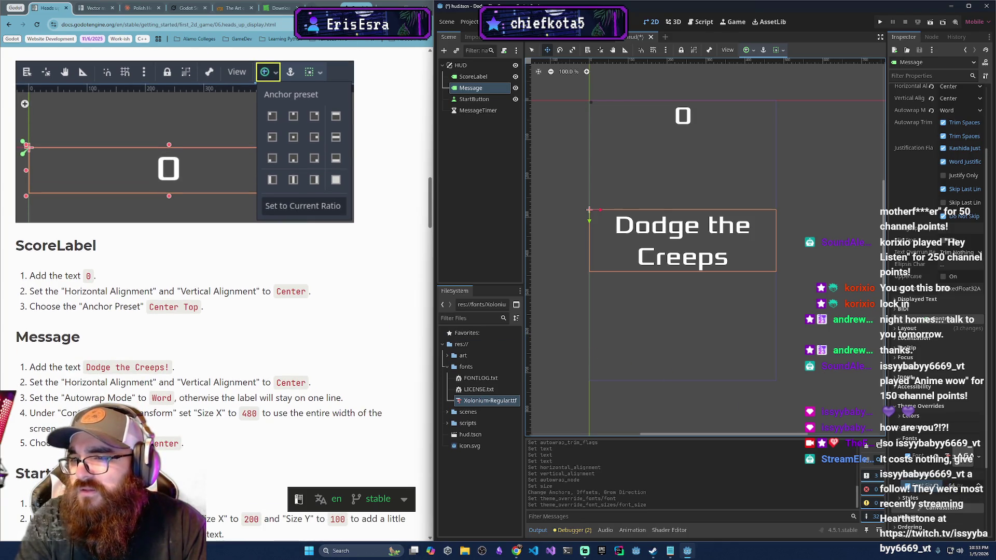
{"action": "scroll", "coordinate": [166, 423], "scroll_direction": "down", "scroll_amount": 1}
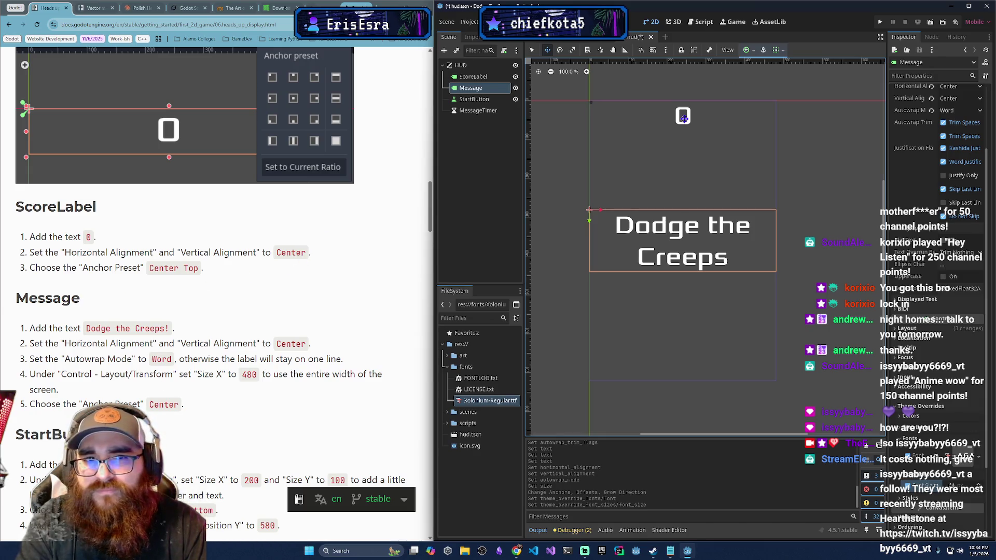
Set the ScoreLabel's Transform Size X to 480 px.
{"action": "left_click", "coordinate": [483, 77]}
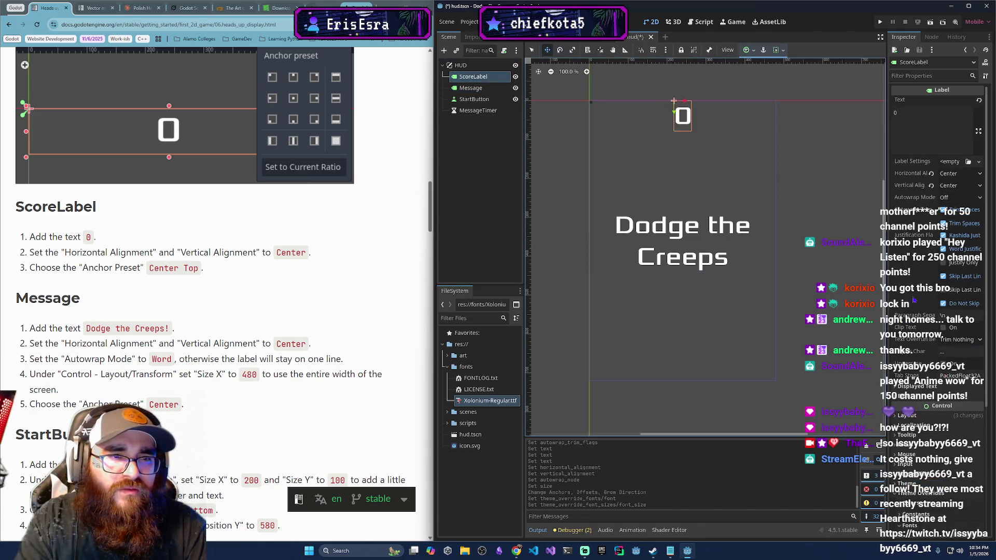
{"action": "scroll", "coordinate": [914, 300], "scroll_direction": "down", "scroll_amount": 4}
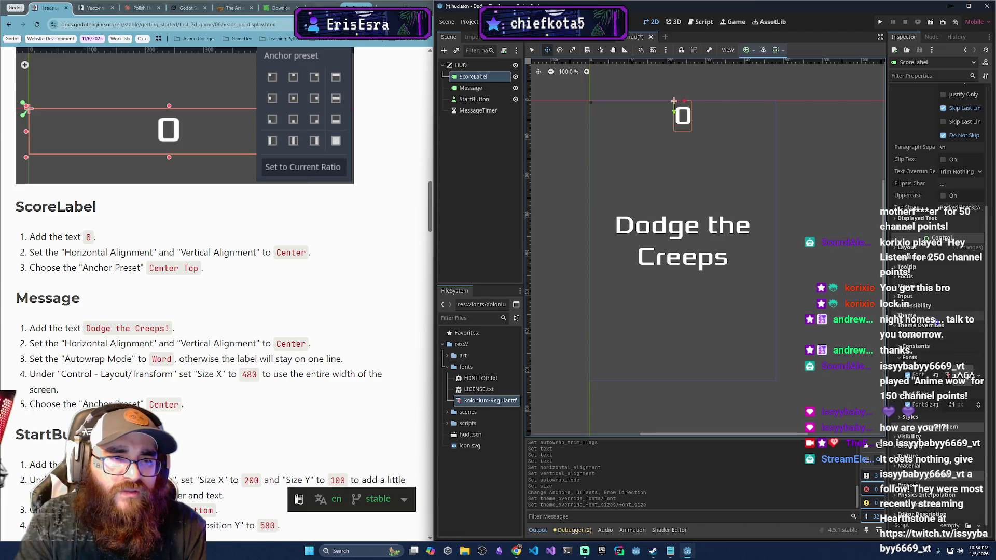
{"action": "left_click", "coordinate": [907, 247]}
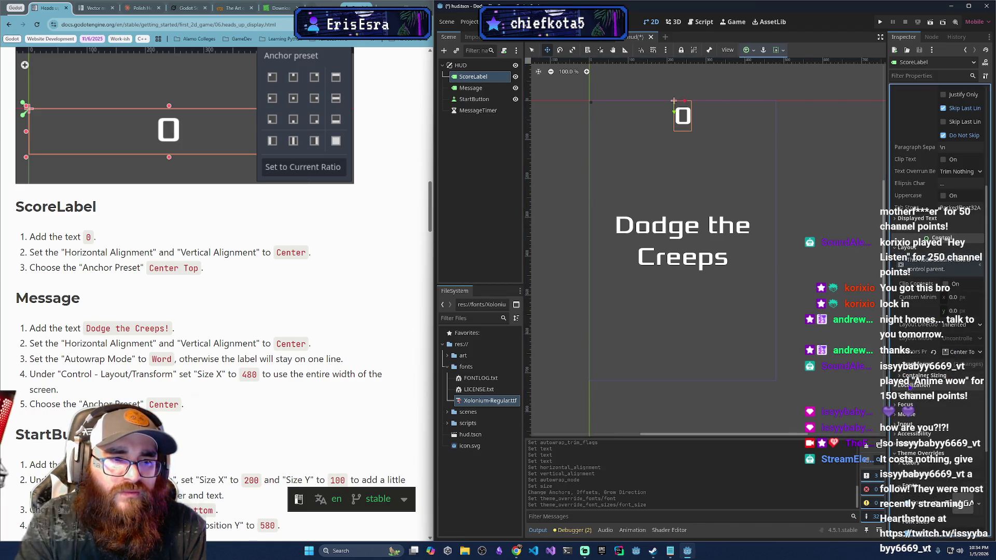
{"action": "left_click", "coordinate": [913, 363]}
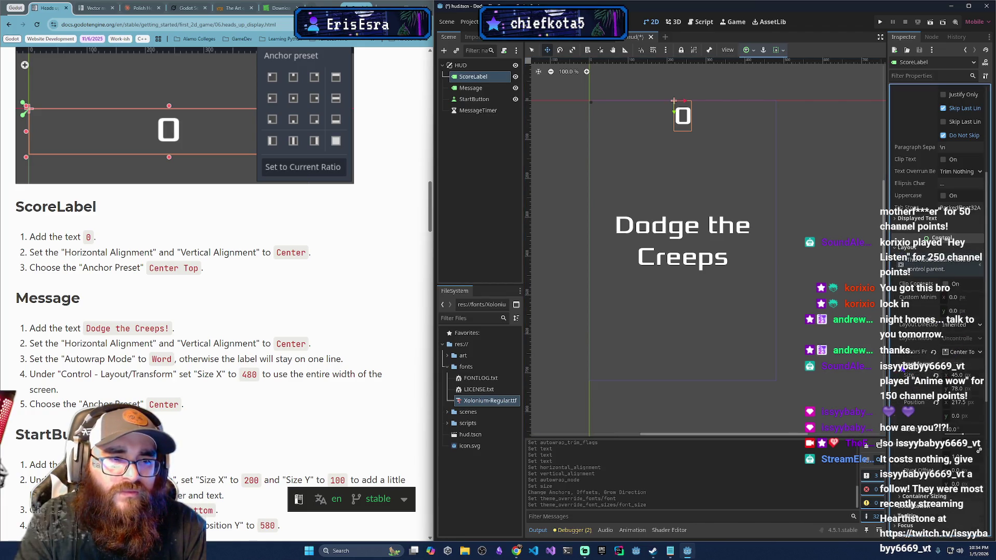
{"action": "left_click", "coordinate": [968, 377]}
{"action": "type", "text": "480"}
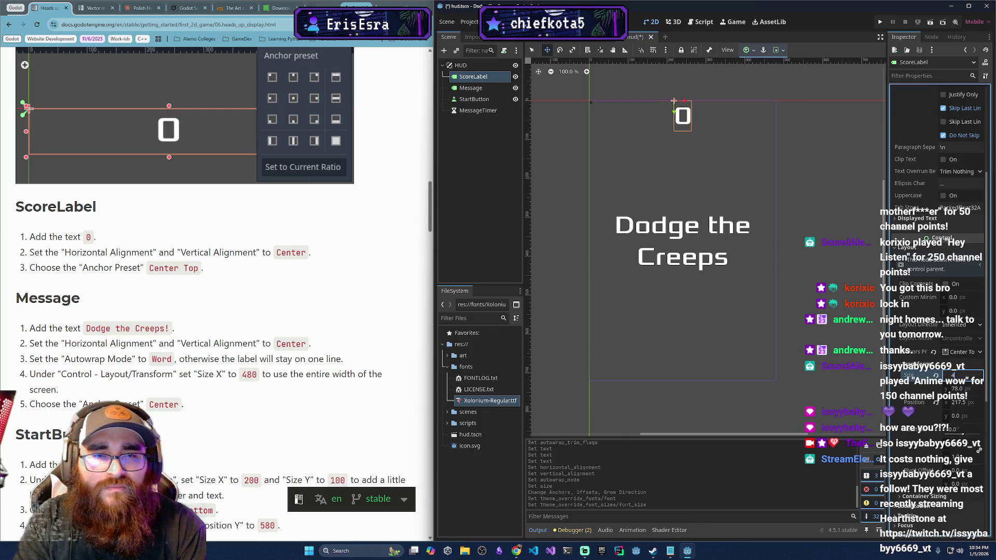
{"action": "key", "text": "Return"}
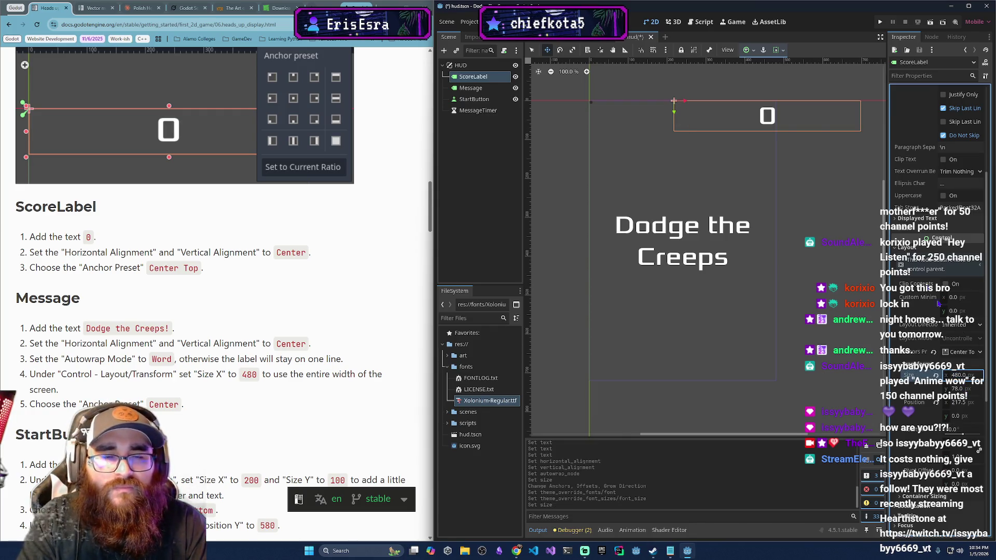
Anchor ScoreLabel with the Center Top preset, then reselect the Message label.
{"action": "left_click", "coordinate": [755, 51]}
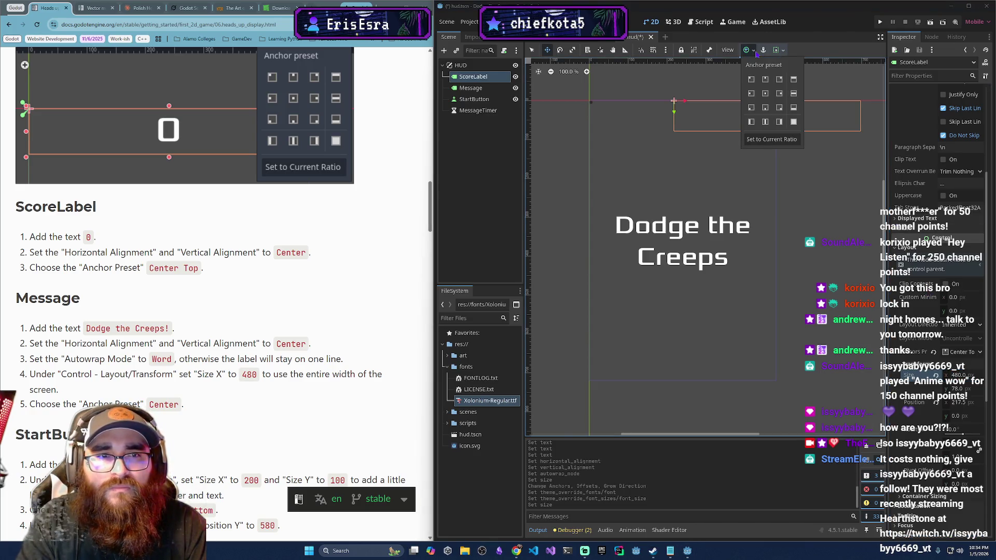
{"action": "left_click", "coordinate": [765, 93]}
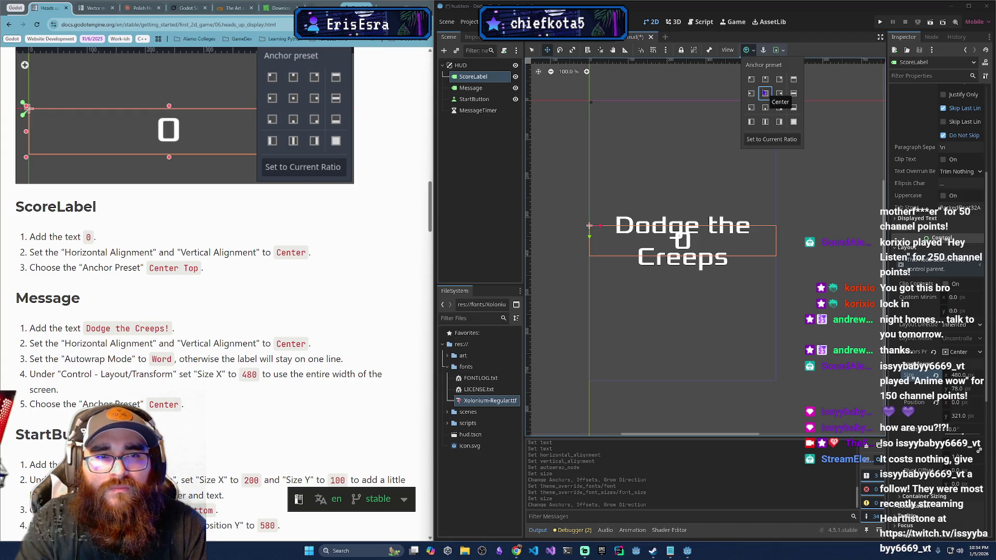
{"action": "left_click", "coordinate": [765, 79]}
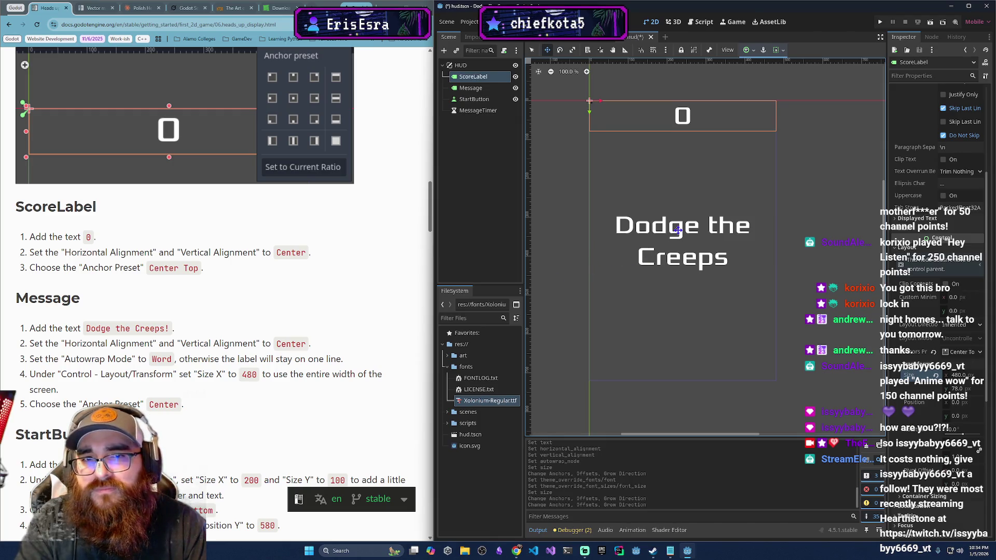
{"action": "left_click", "coordinate": [478, 87]}
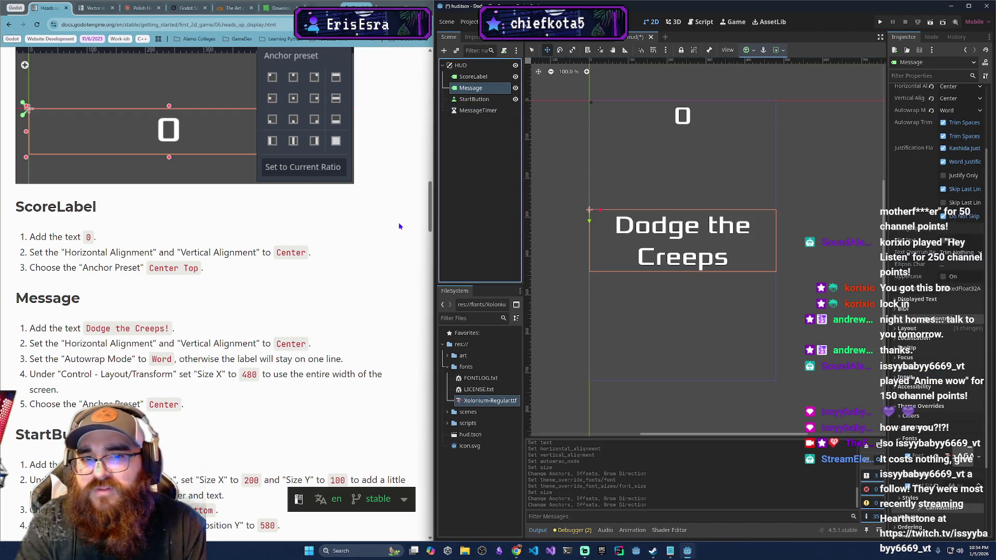
Set the StartButton's Text property to 'Start'.
{"action": "scroll", "coordinate": [246, 327], "scroll_direction": "down", "scroll_amount": 1}
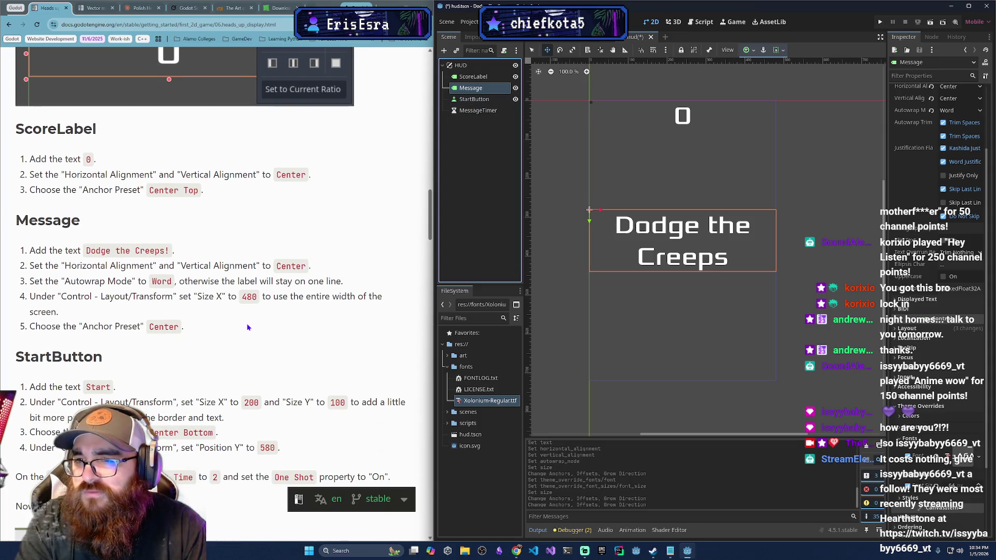
{"action": "left_click", "coordinate": [474, 99]}
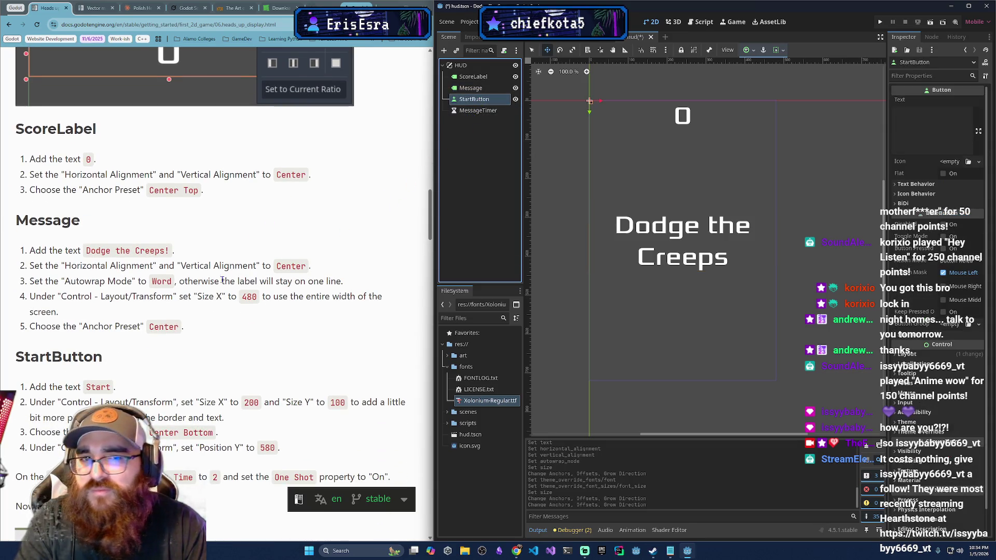
{"action": "scroll", "coordinate": [172, 321], "scroll_direction": "down", "scroll_amount": 1}
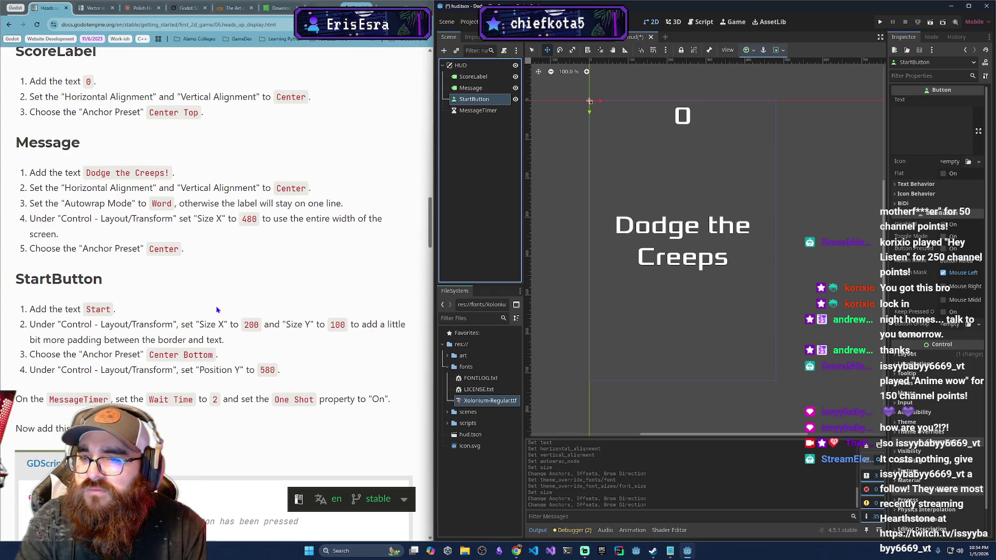
{"action": "scroll", "coordinate": [217, 309], "scroll_direction": "down", "scroll_amount": 1}
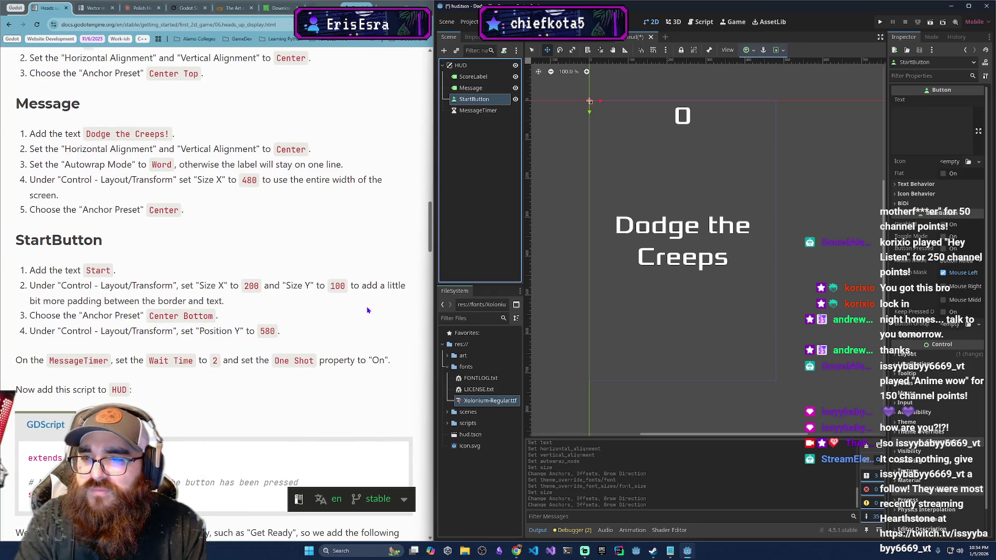
{"action": "left_click", "coordinate": [934, 138]}
{"action": "type", "text": "Start"}
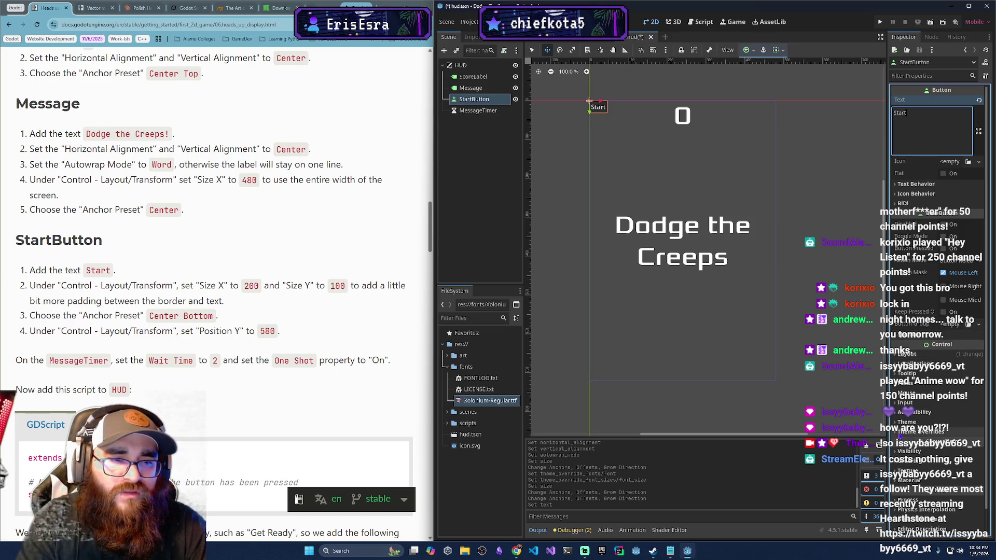
Override the StartButton font with Xolonium-Regular at font size 65.
{"action": "left_click", "coordinate": [919, 431]}
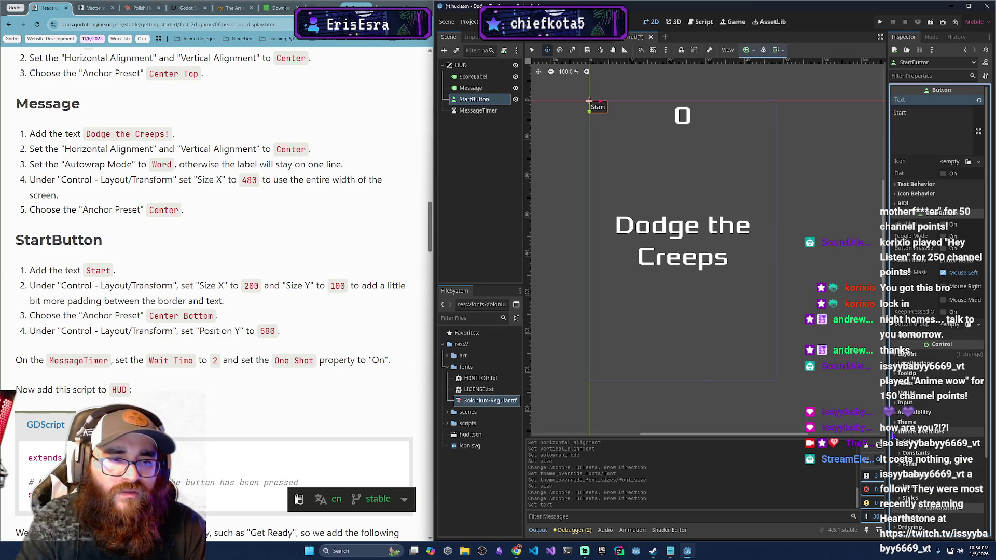
{"action": "left_click", "coordinate": [919, 465]}
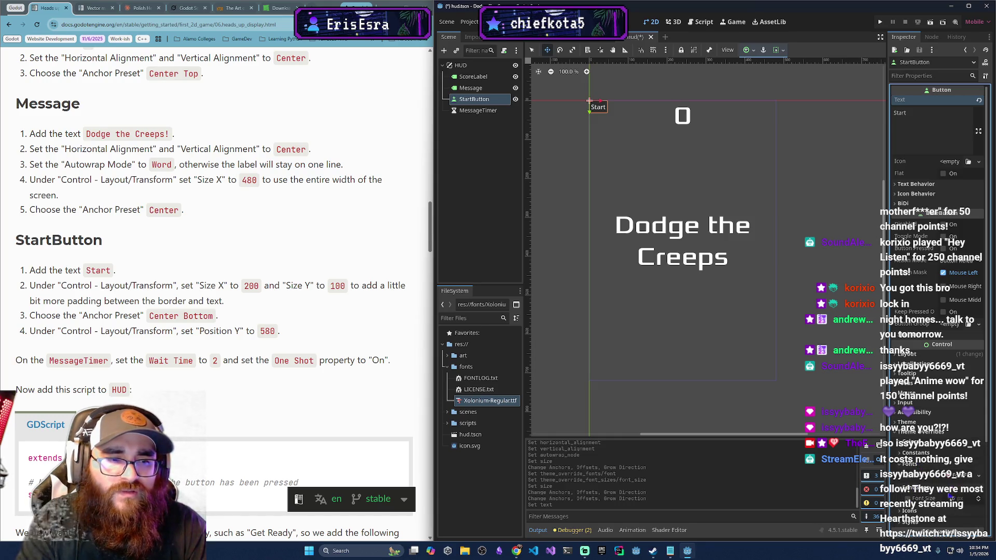
{"action": "mouse_move", "coordinate": [460, 403]}
{"action": "left_mouse_down"}
{"action": "mouse_move", "coordinate": [949, 480]}
{"action": "mouse_move", "coordinate": [941, 482]}
{"action": "left_mouse_up"}
{"action": "left_click", "coordinate": [962, 512]}
{"action": "type", "text": "65"}
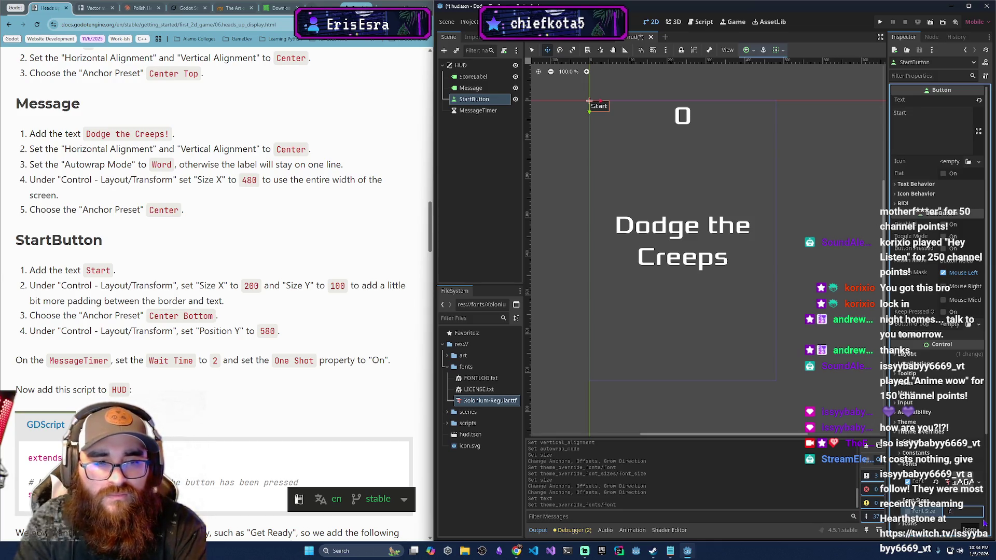
{"action": "key", "text": "Return"}
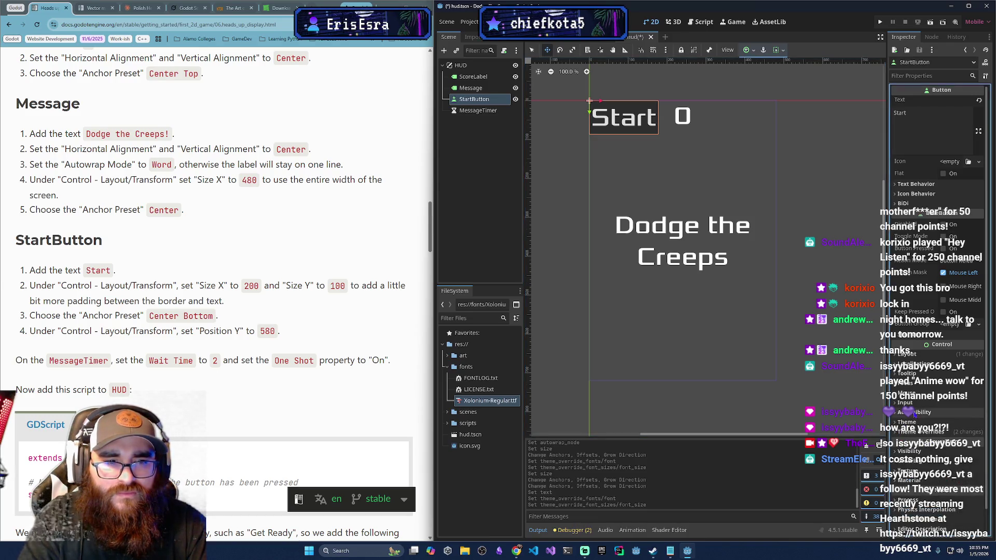
Resize the Start button to 200 by 100 in Layout > Transform.
{"action": "left_click", "coordinate": [898, 357]}
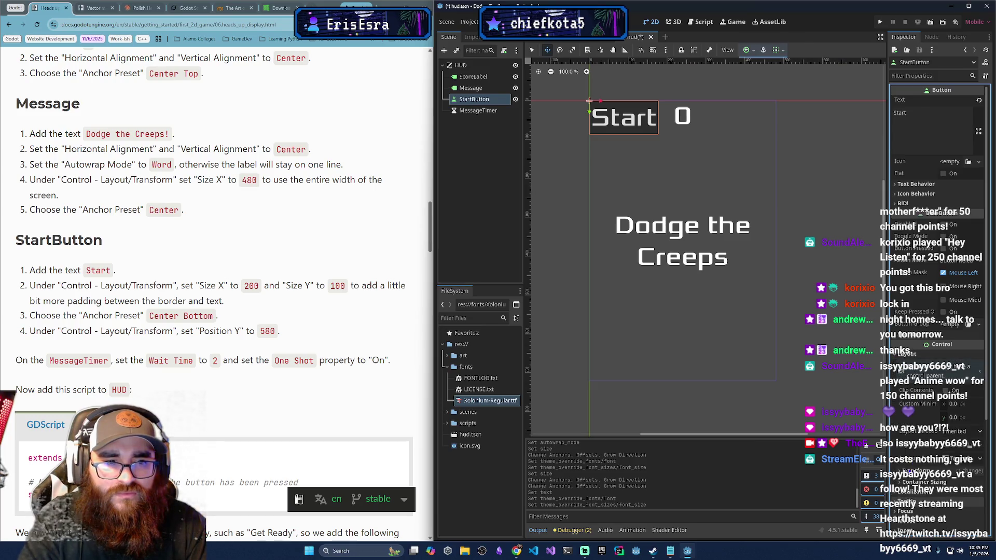
{"action": "scroll", "coordinate": [933, 259], "scroll_direction": "down", "scroll_amount": 5}
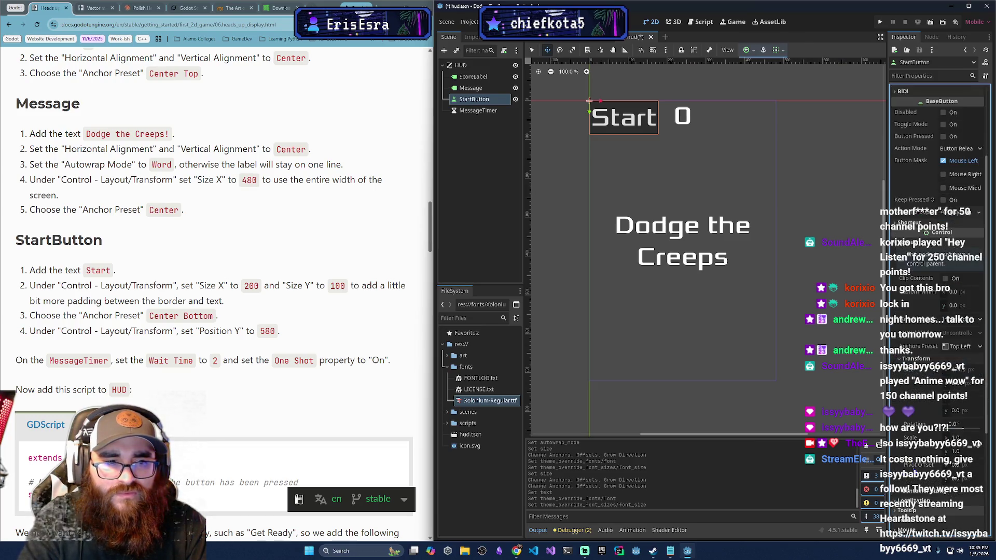
{"action": "left_click", "coordinate": [963, 370]}
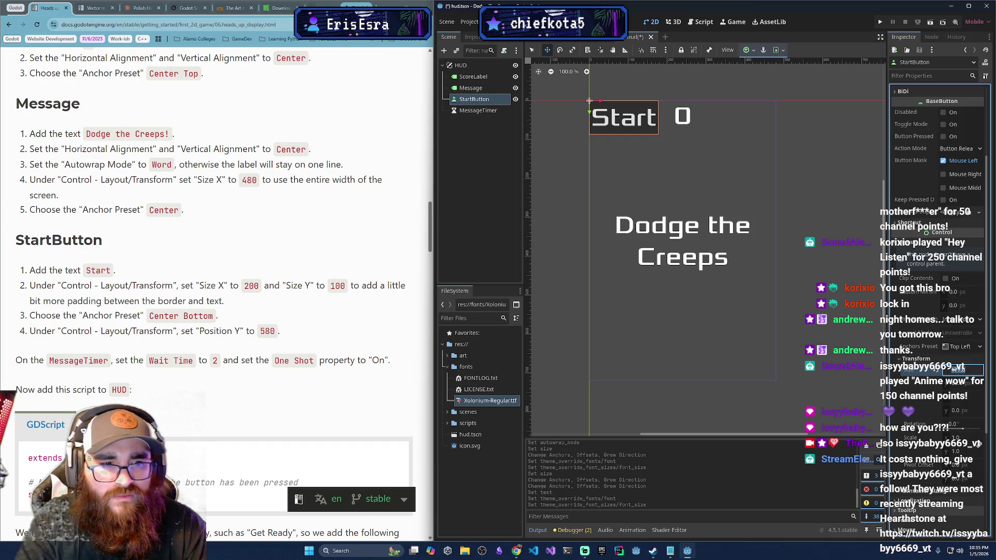
{"action": "key", "text": "Tab"}
{"action": "type", "text": "100"}
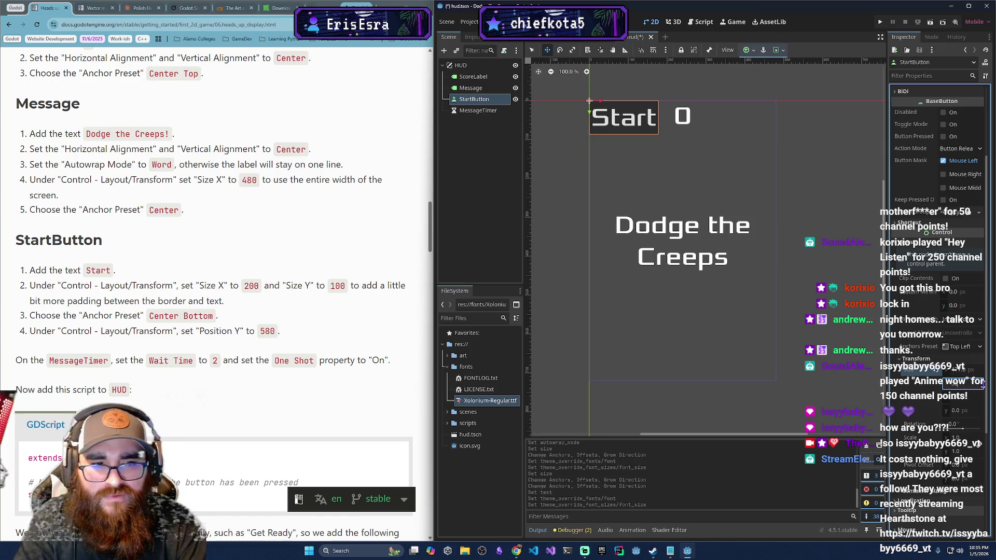
{"action": "key", "text": "Return"}
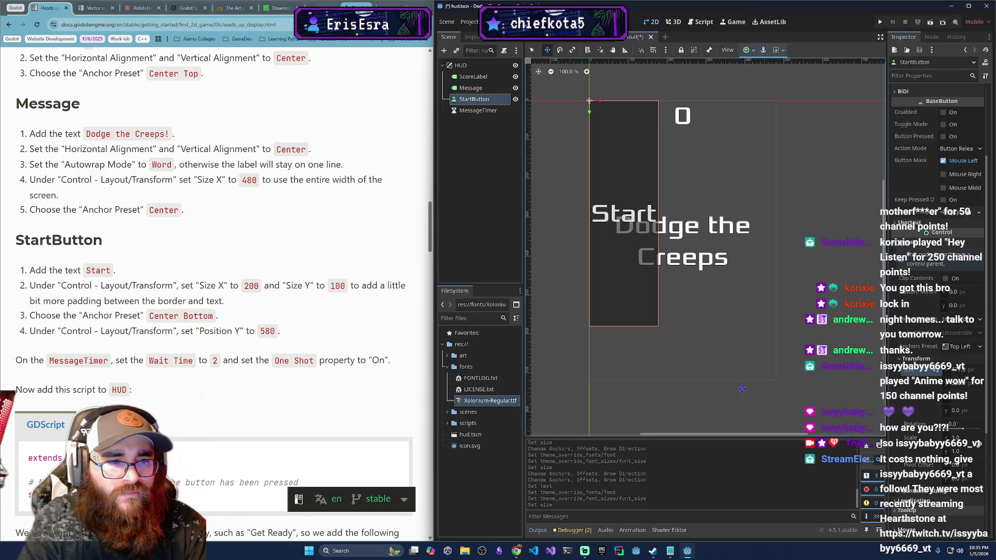
{"action": "key", "text": "ctrl+z"}
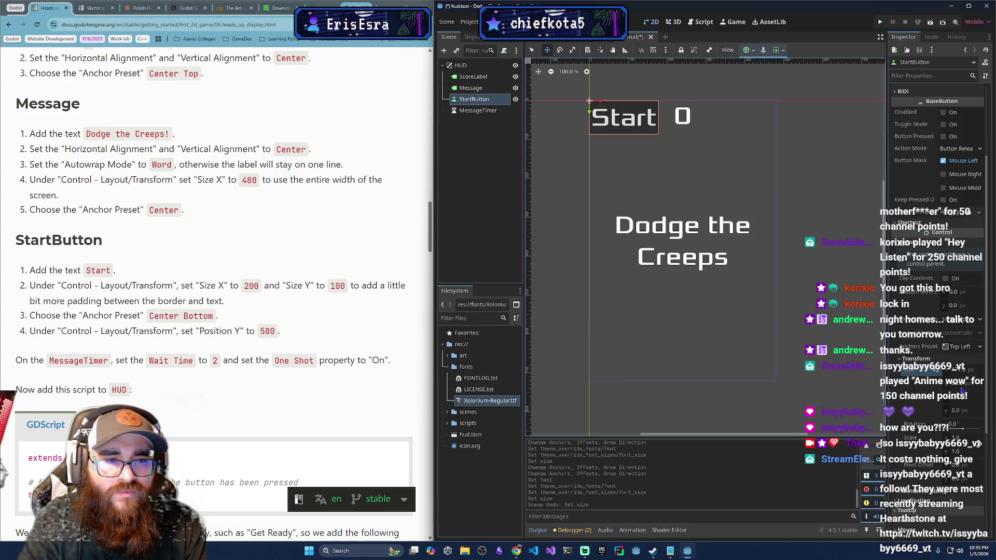
{"action": "type", "text": "200"}
{"action": "left_click", "coordinate": [964, 382]}
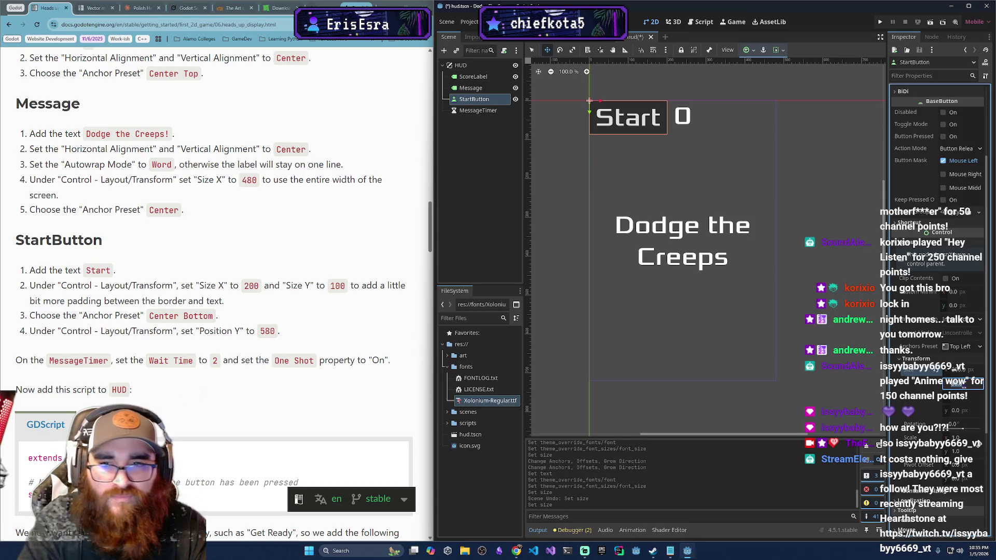
{"action": "key", "text": "BackSpace"}
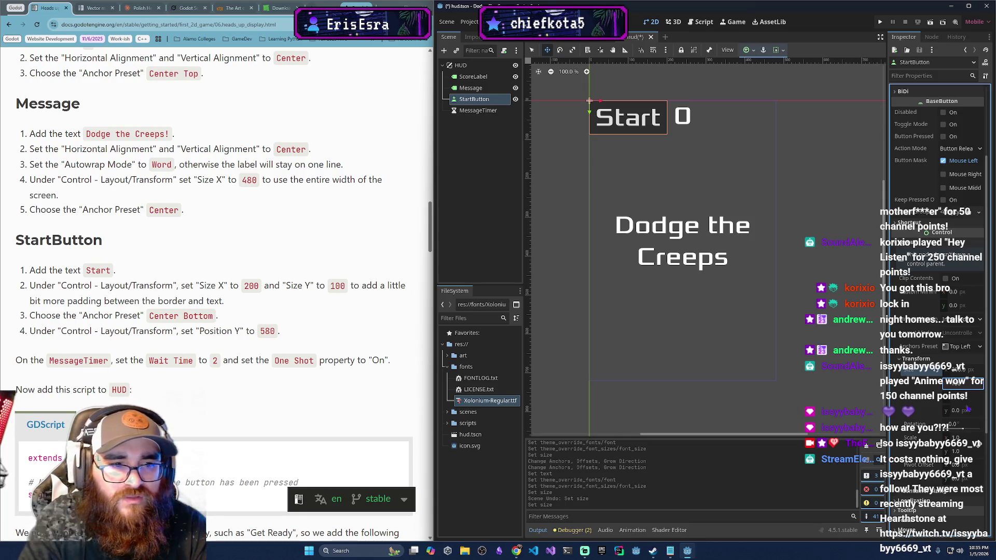
{"action": "left_click", "coordinate": [963, 397]}
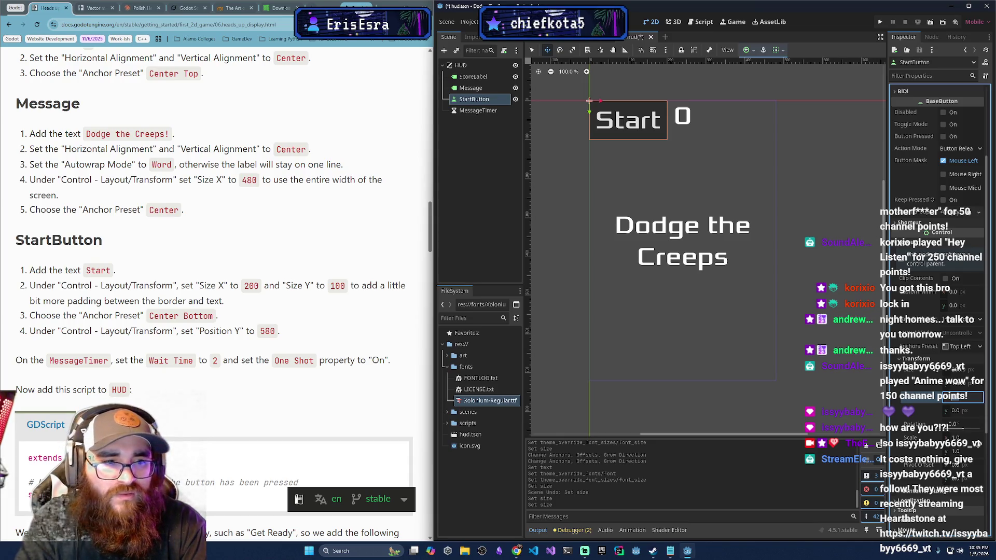
Anchor the Start button Center Bottom with Position Y at 580.
{"action": "left_click", "coordinate": [963, 410]}
{"action": "type", "text": "580"}
{"action": "key", "text": "Return"}
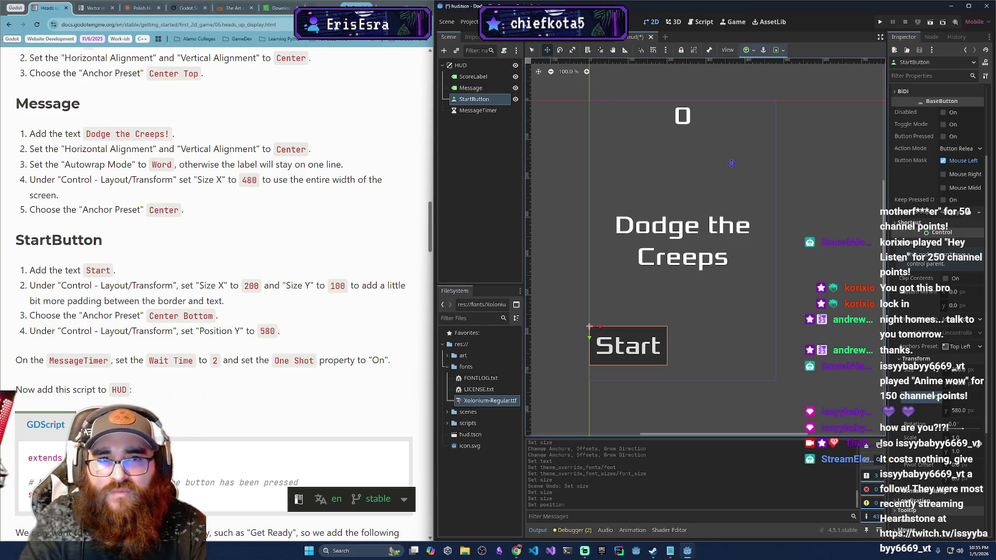
{"action": "left_click", "coordinate": [751, 51]}
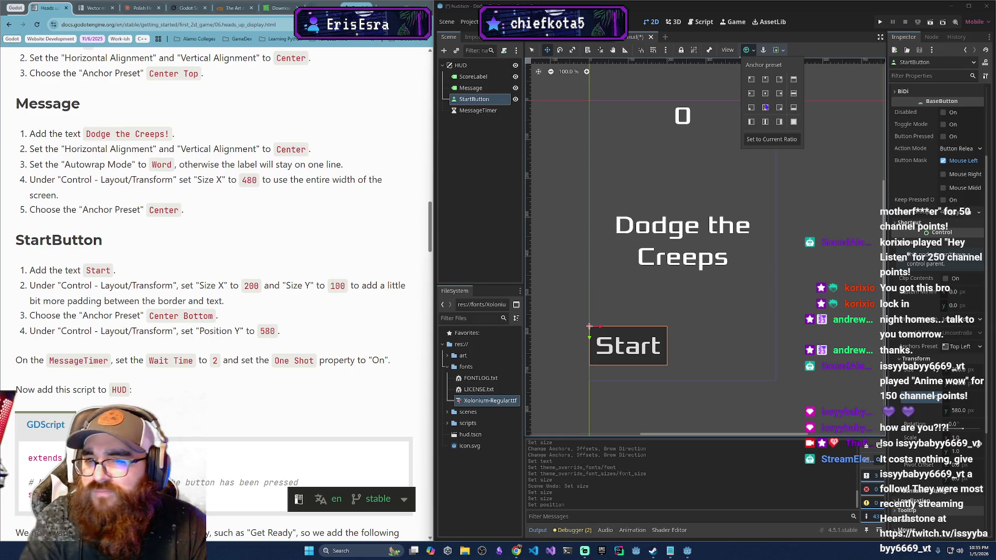
{"action": "left_click", "coordinate": [766, 107]}
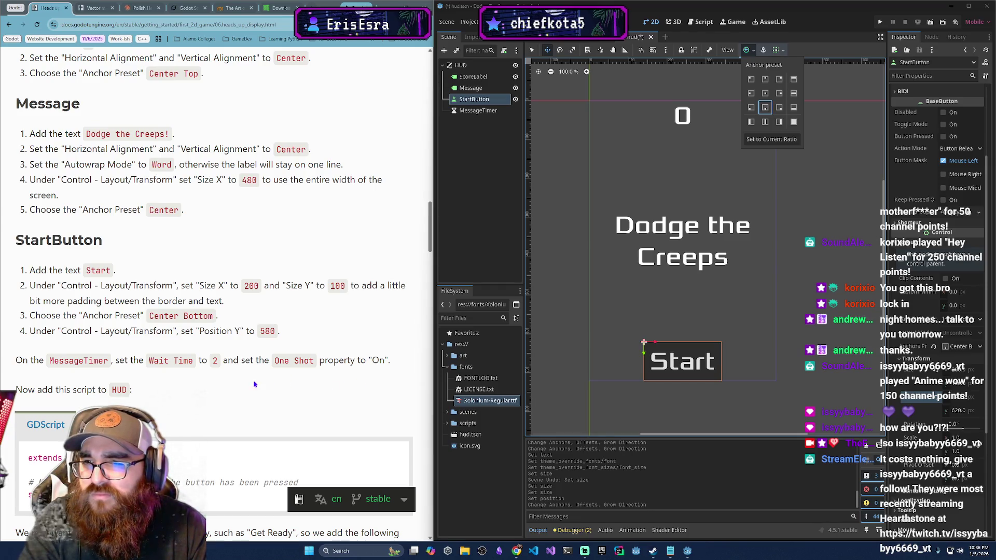
{"action": "left_click", "coordinate": [960, 411]}
{"action": "left_click", "coordinate": [960, 410]}
{"action": "type", "text": "580"}
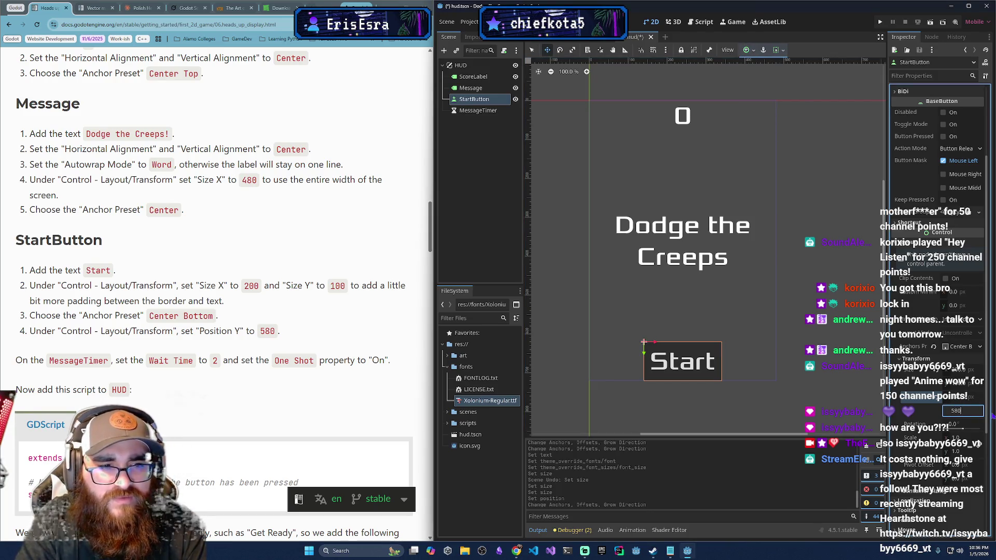
{"action": "key", "text": "Return"}
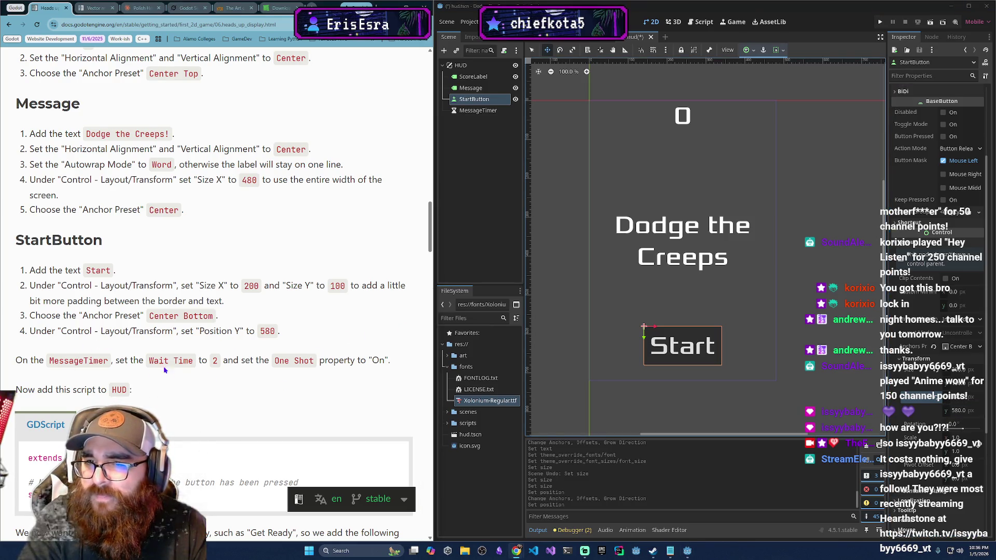
Give MessageTimer a Wait Time of 2 seconds and enable One Shot.
{"action": "left_click", "coordinate": [485, 111]}
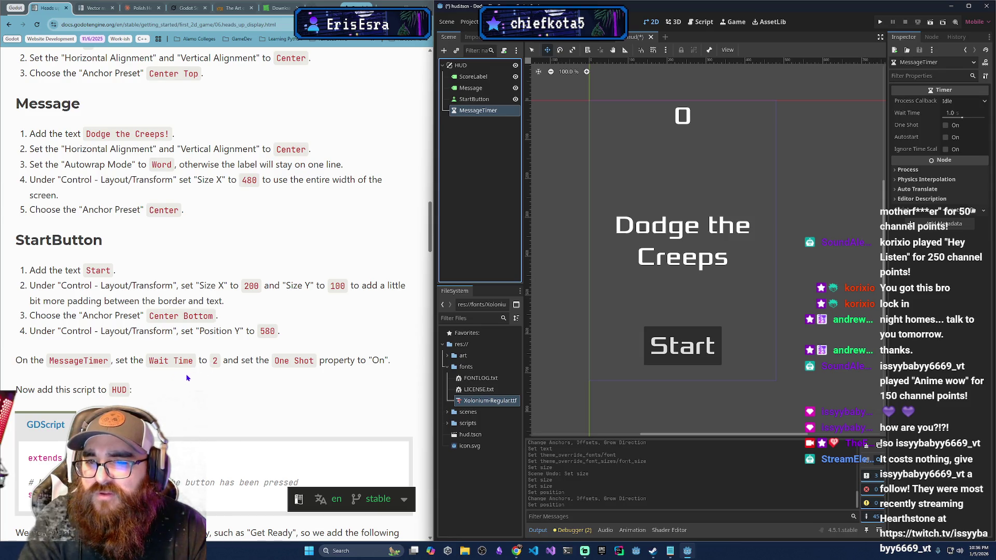
{"action": "left_click", "coordinate": [960, 113]}
{"action": "type", "text": "2"}
{"action": "key", "text": "Return"}
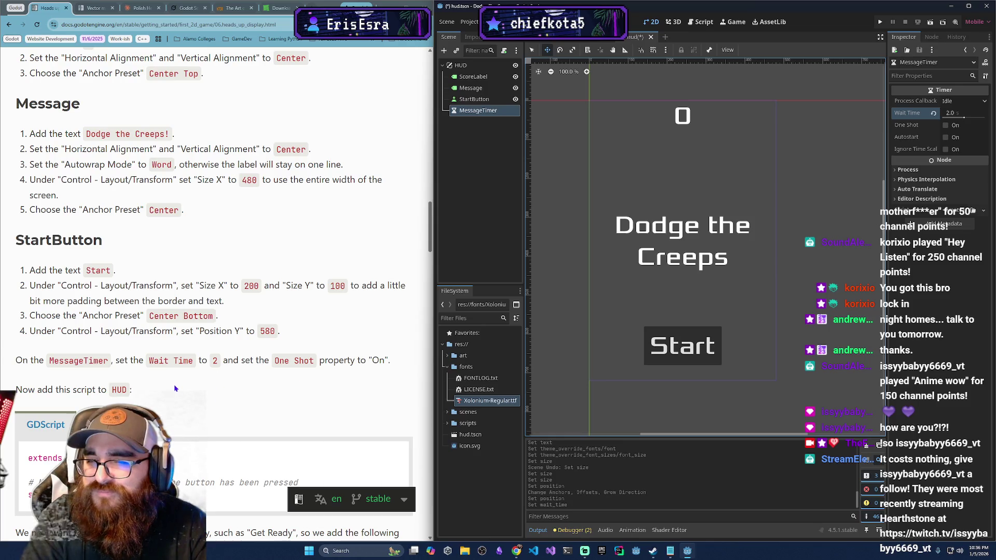
{"action": "left_click", "coordinate": [946, 125]}
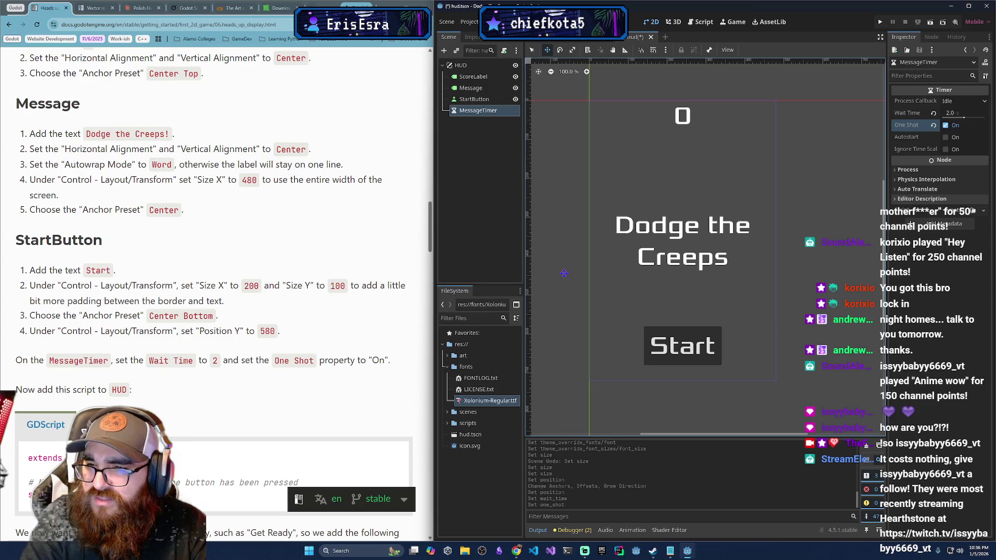
{"action": "scroll", "coordinate": [218, 291], "scroll_direction": "down", "scroll_amount": 2}
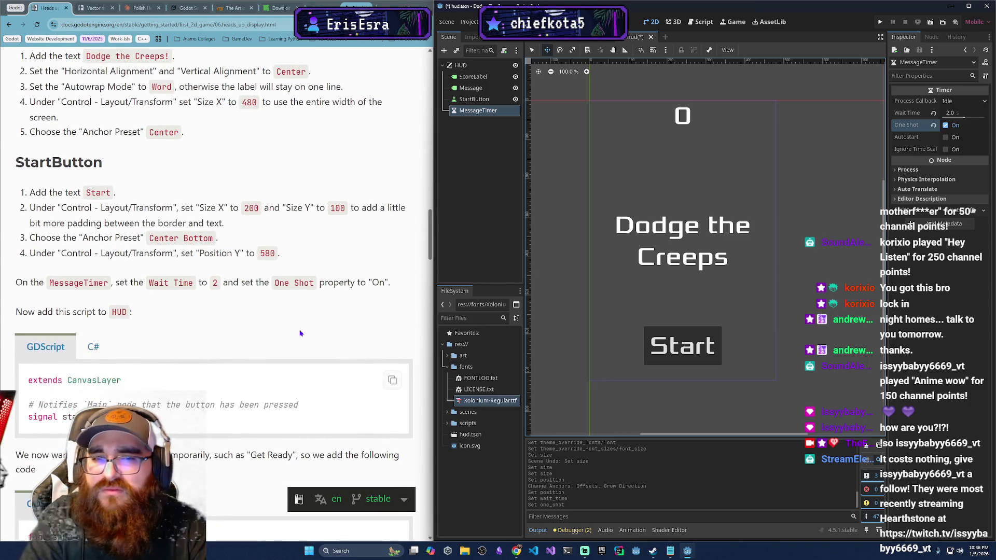
Attach a new res://hud.gd script to the HUD root node.
{"action": "left_click", "coordinate": [504, 50]}
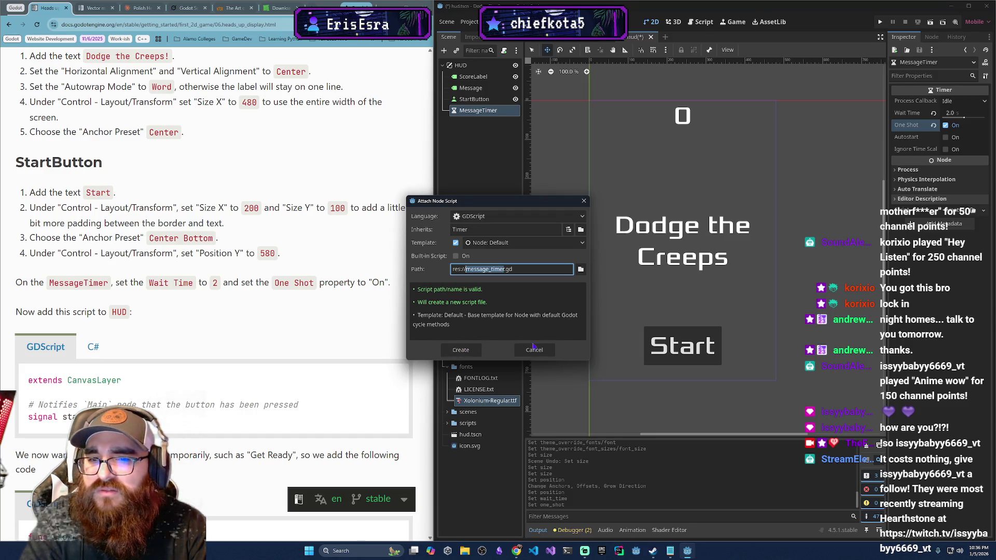
{"action": "left_click", "coordinate": [534, 350]}
{"action": "left_click", "coordinate": [477, 66]}
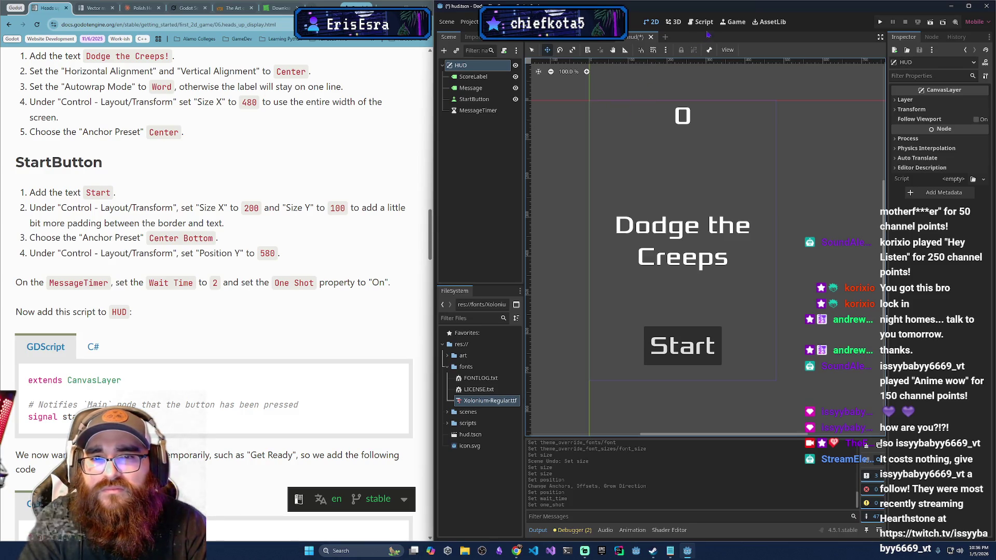
{"action": "left_click", "coordinate": [504, 50]}
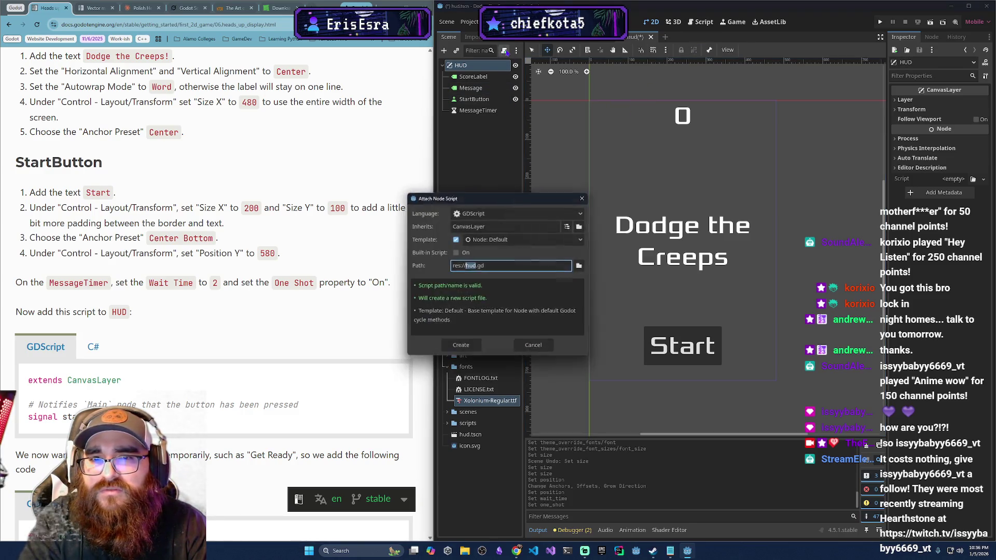
{"action": "left_click", "coordinate": [518, 347]}
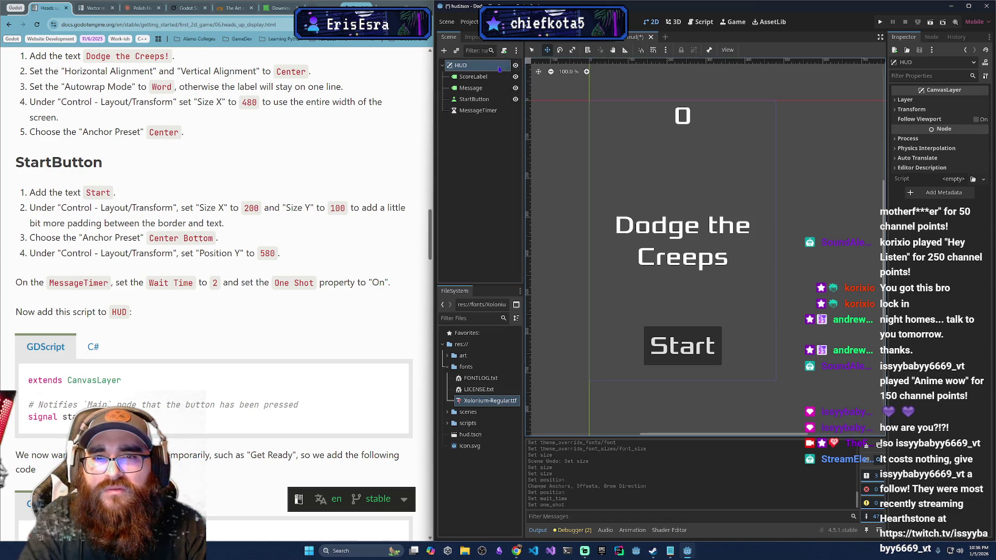
{"action": "right_click", "coordinate": [483, 68]}
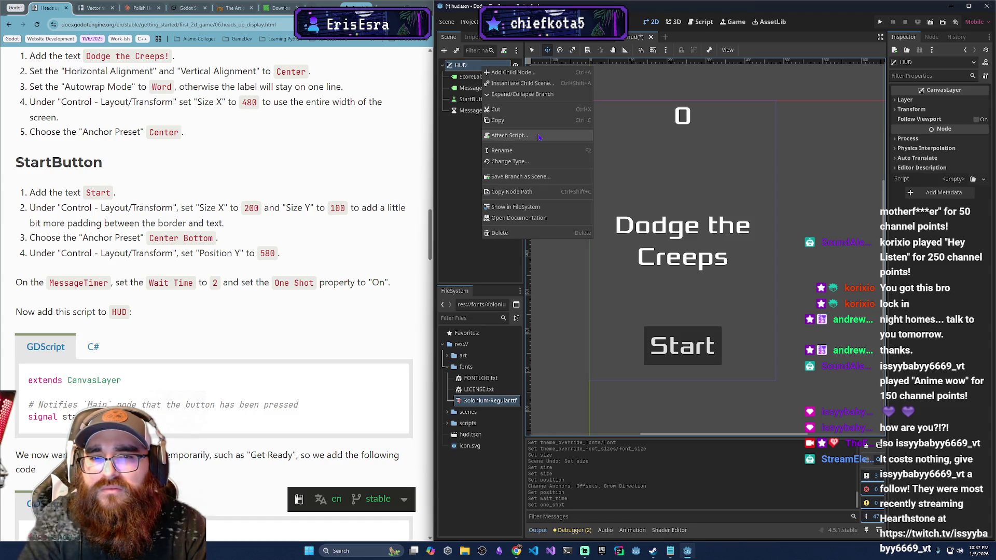
{"action": "left_click", "coordinate": [510, 135]}
{"action": "left_click", "coordinate": [459, 347]}
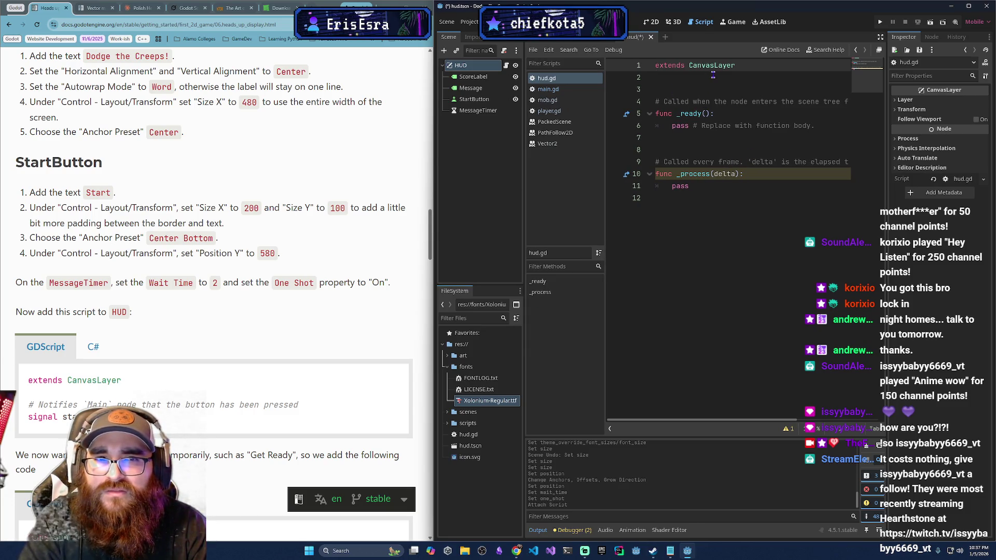
Add a comment about notifying Main of the button press, then 'signal start_game'.
{"action": "left_click", "coordinate": [748, 80]}
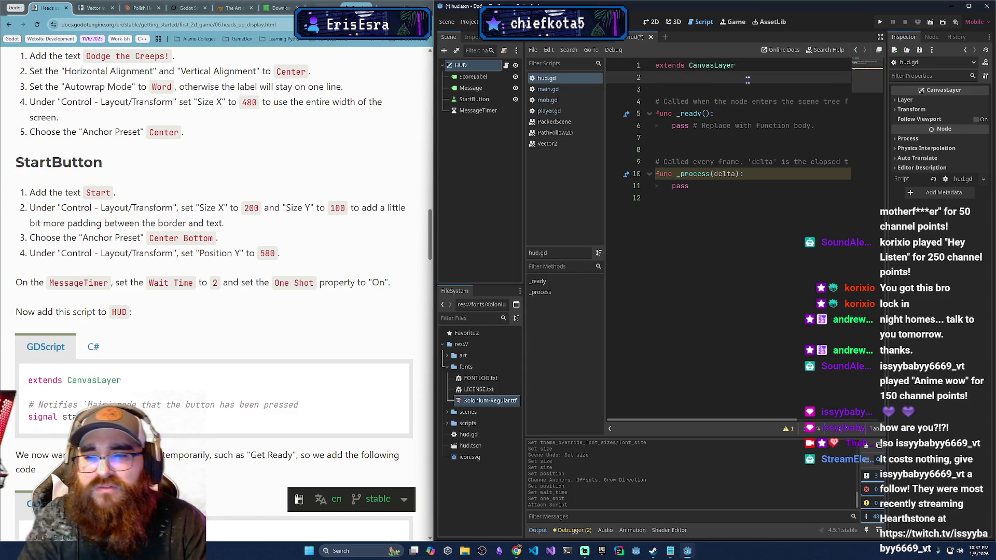
{"action": "key", "text": "Return"}
{"action": "type", "text": "#"}
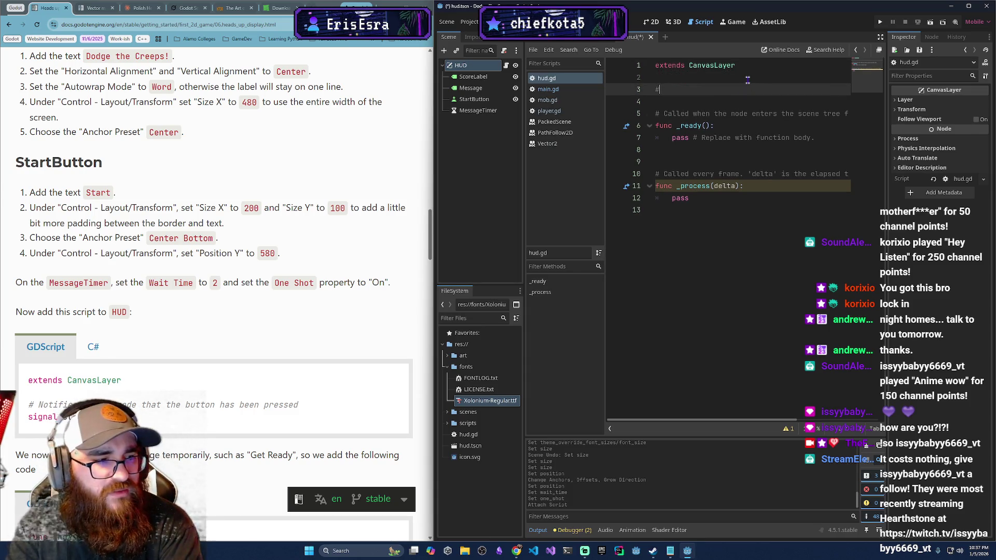
{"action": "type", "text": "signal"}
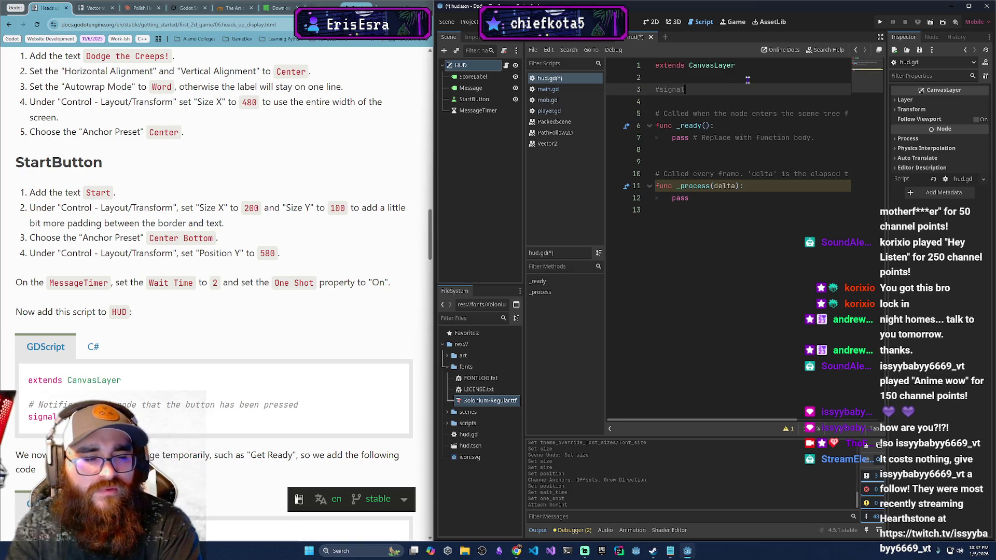
{"action": "key", "text": "BackSpace"}
{"action": "key", "text": "BackSpace"}
{"action": "key", "text": "BackSpace"}
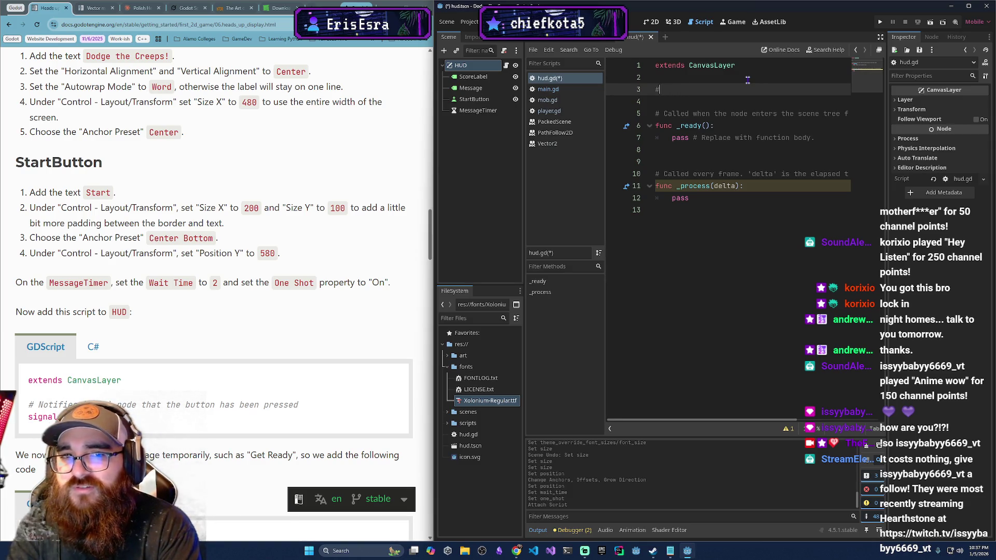
{"action": "type", "text": "si"}
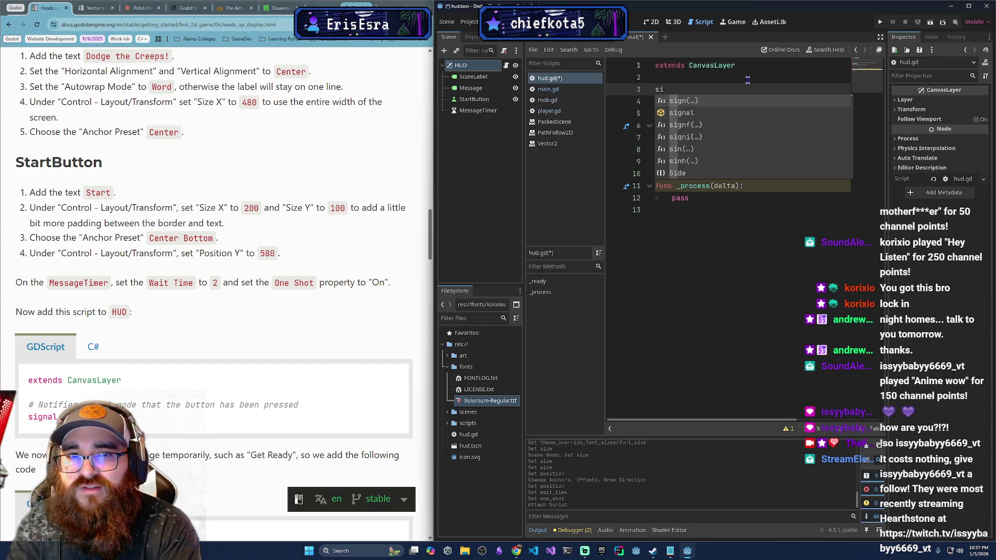
{"action": "key", "text": "BackSpace"}
{"action": "type", "text": "#Notifies "}
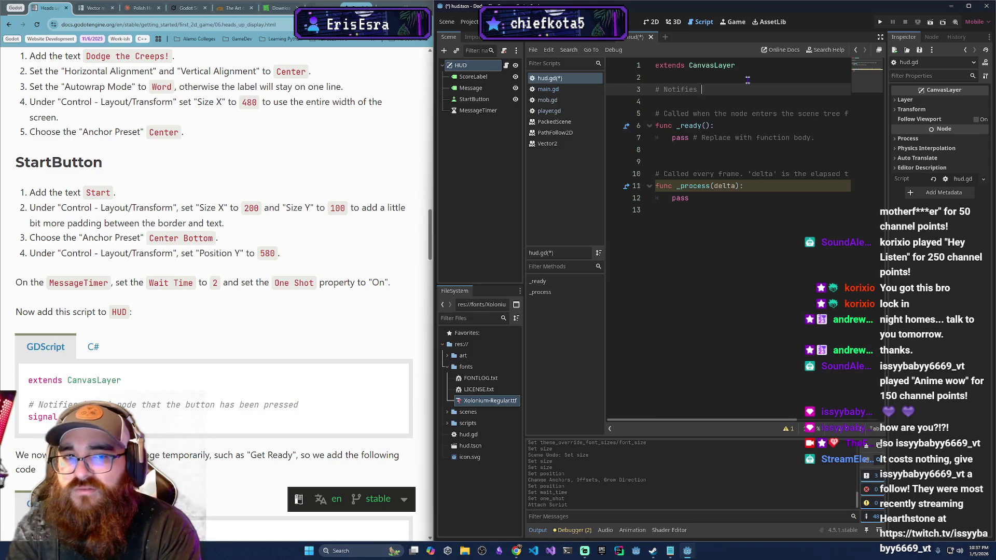
{"action": "type", "text": "ain"}
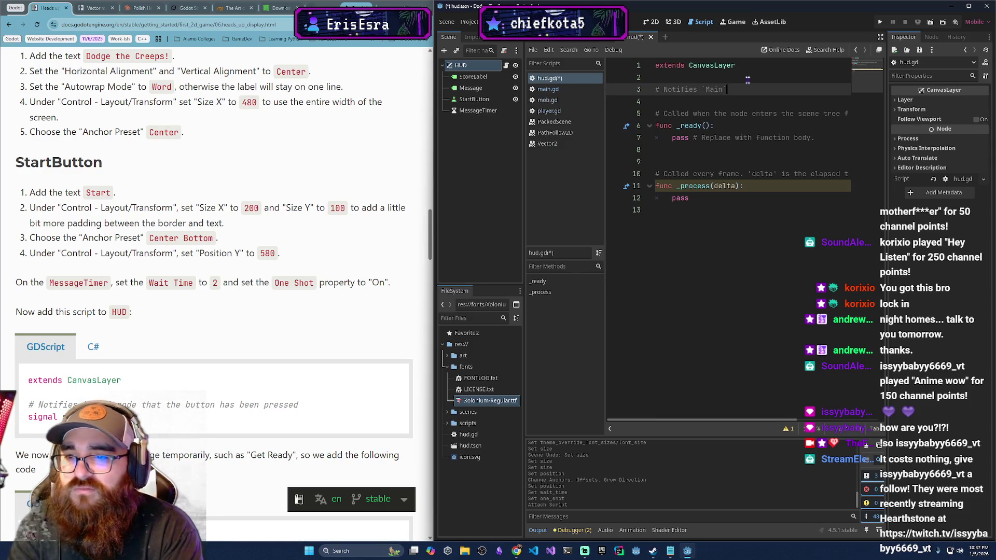
{"action": "type", "text": "node that the button "}
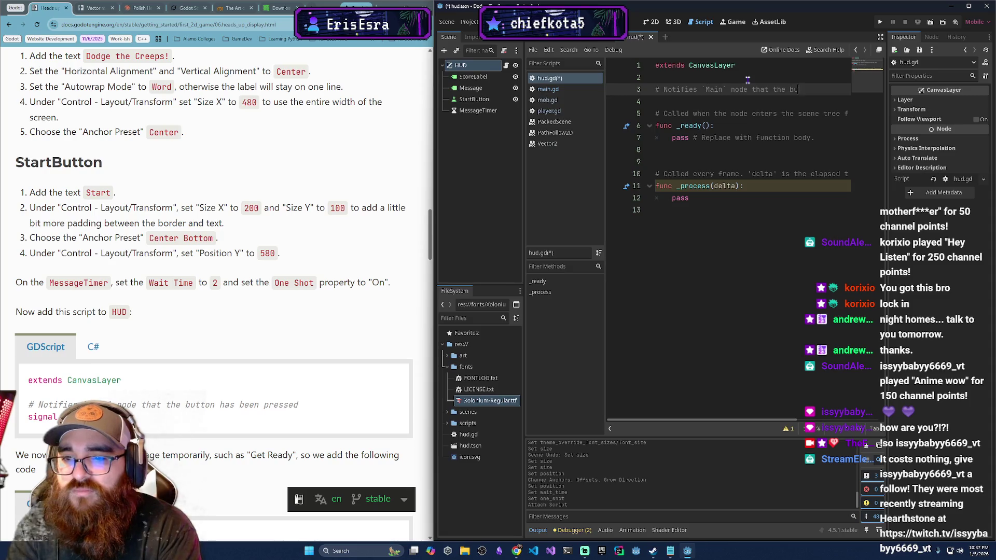
{"action": "type", "text": "has been pressed"}
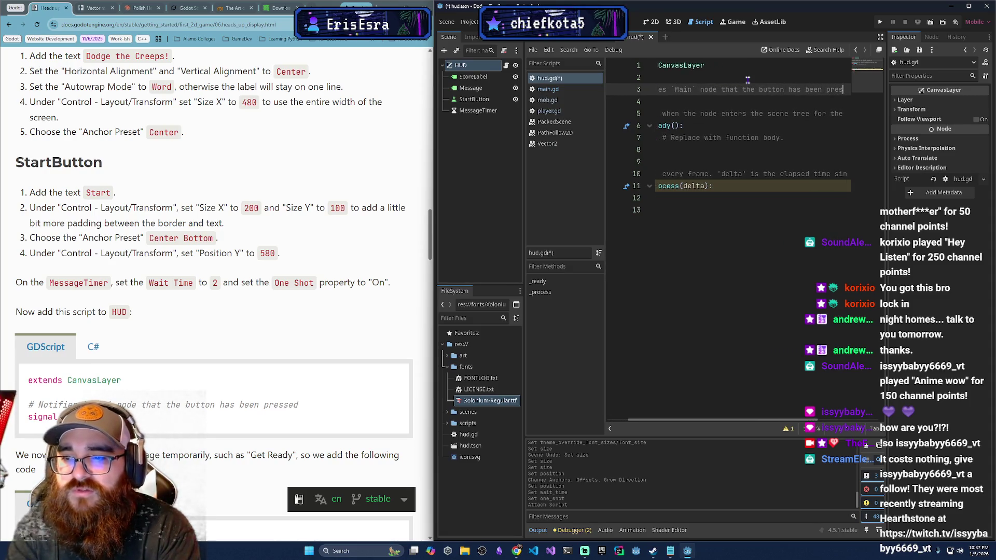
{"action": "key", "text": "Return"}
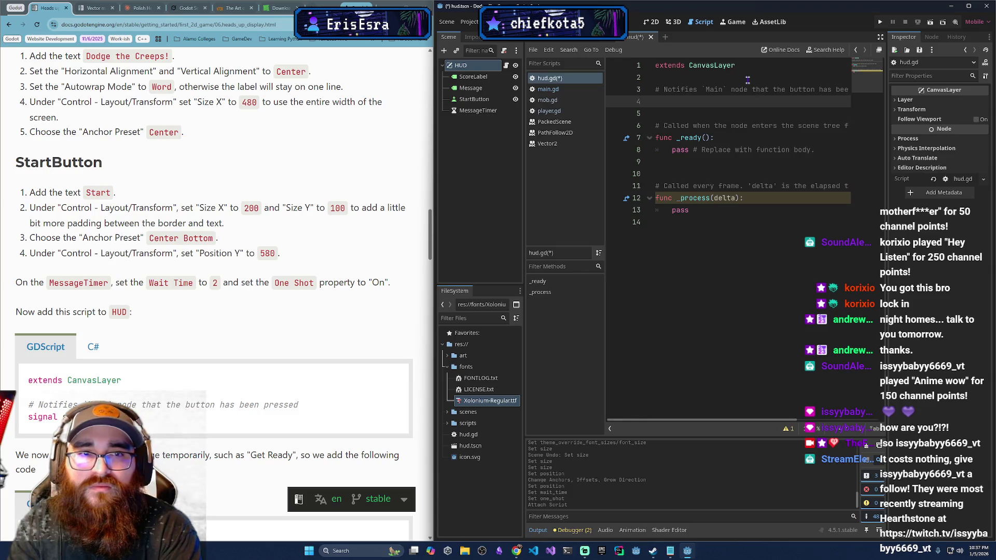
{"action": "type", "text": "signal start_game"}
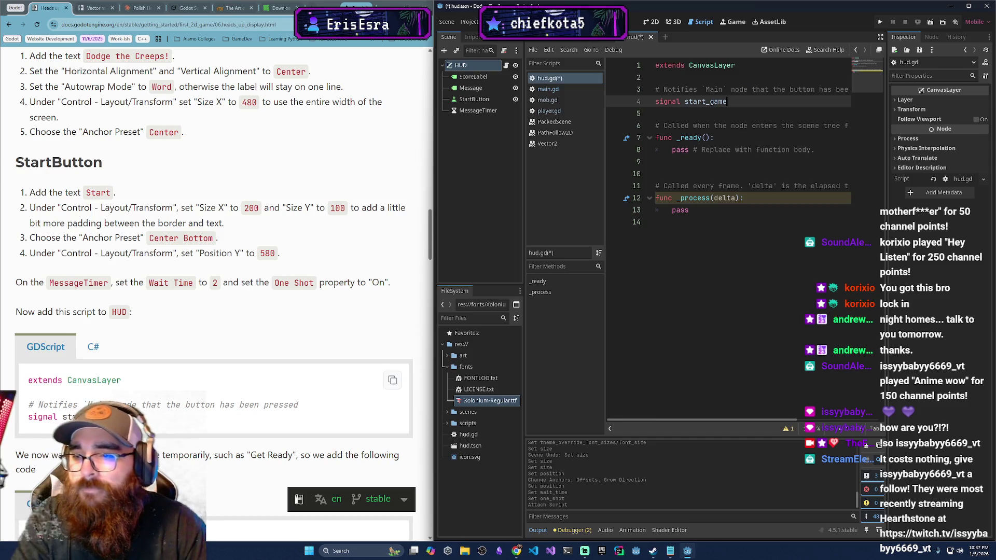
{"action": "scroll", "coordinate": [215, 285], "scroll_direction": "down", "scroll_amount": 2}
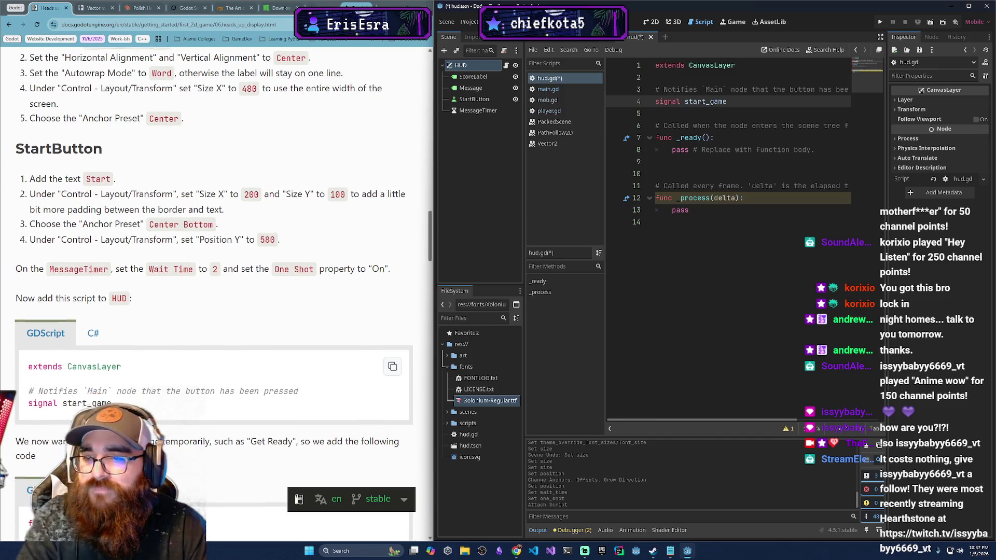
{"action": "scroll", "coordinate": [174, 430], "scroll_direction": "down", "scroll_amount": 3}
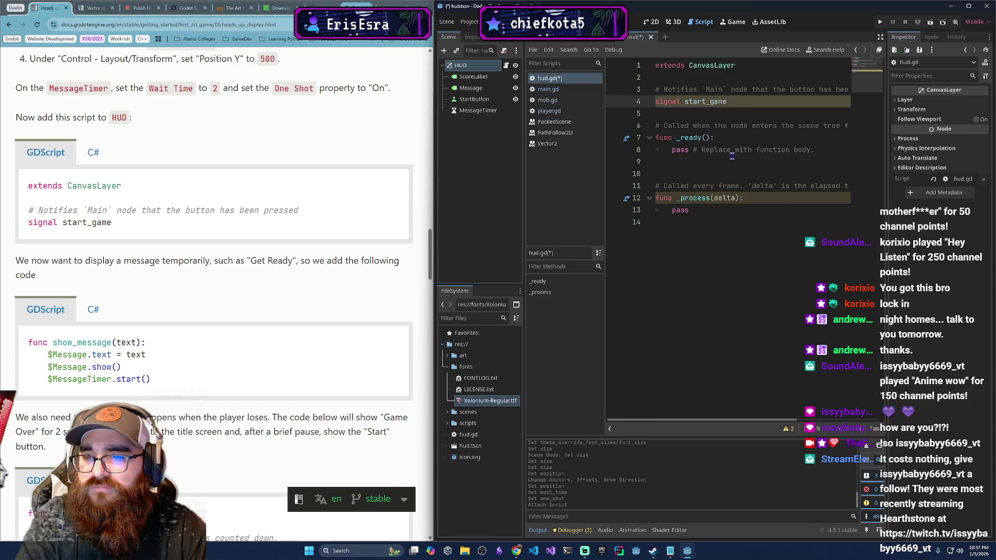
Write the func show_message(text): header with a $Message line in its body.
{"action": "key", "text": "Down"}
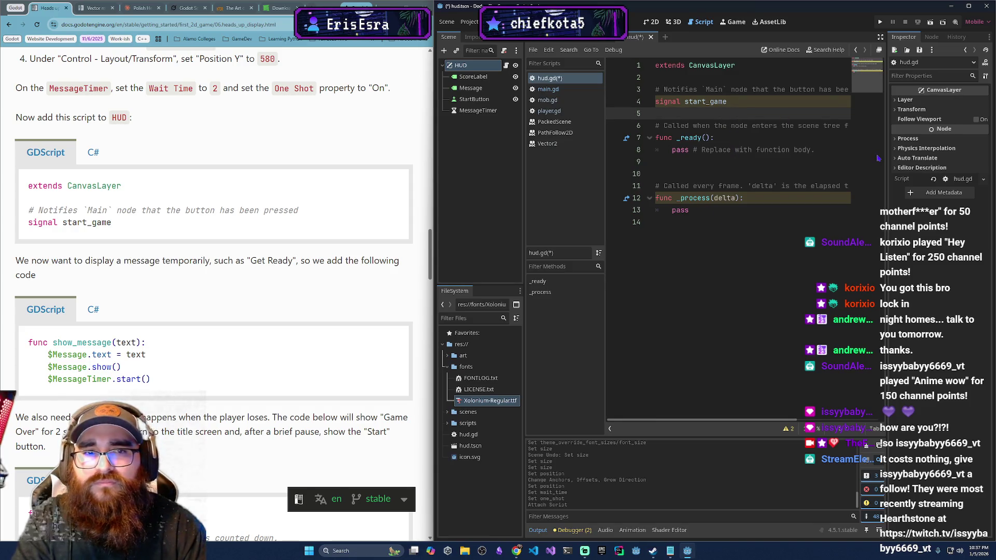
{"action": "key", "text": "Return"}
{"action": "key", "text": "Return"}
{"action": "key", "text": "Up"}
{"action": "type", "text": "func show_m"}
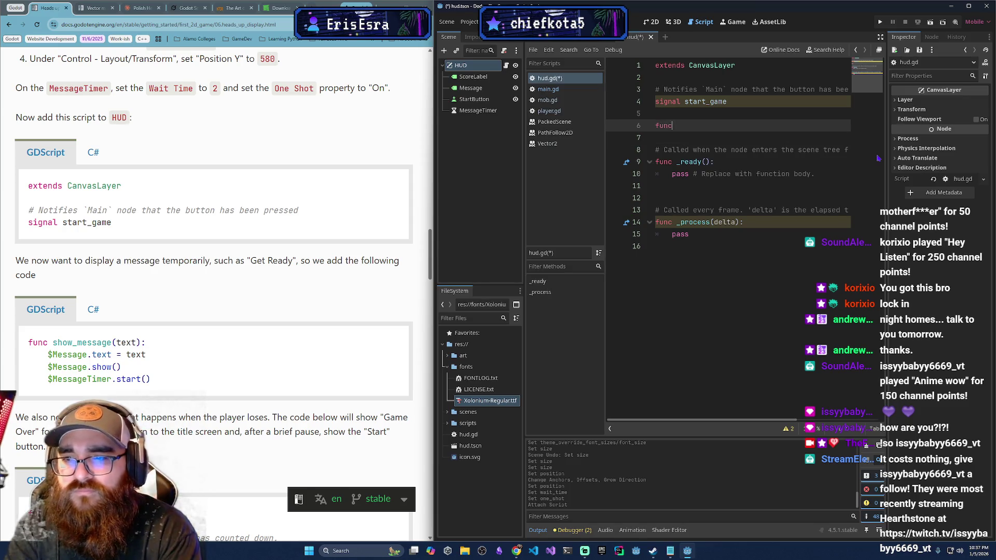
{"action": "type", "text": "essage(text)"}
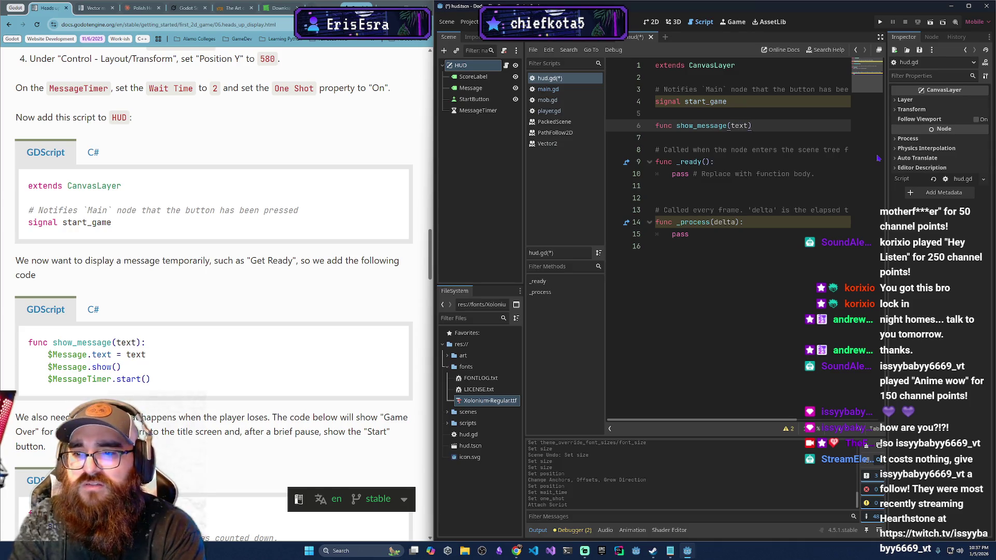
{"action": "type", "text": ":"}
{"action": "key", "text": "Return"}
{"action": "type", "text": "message.te"}
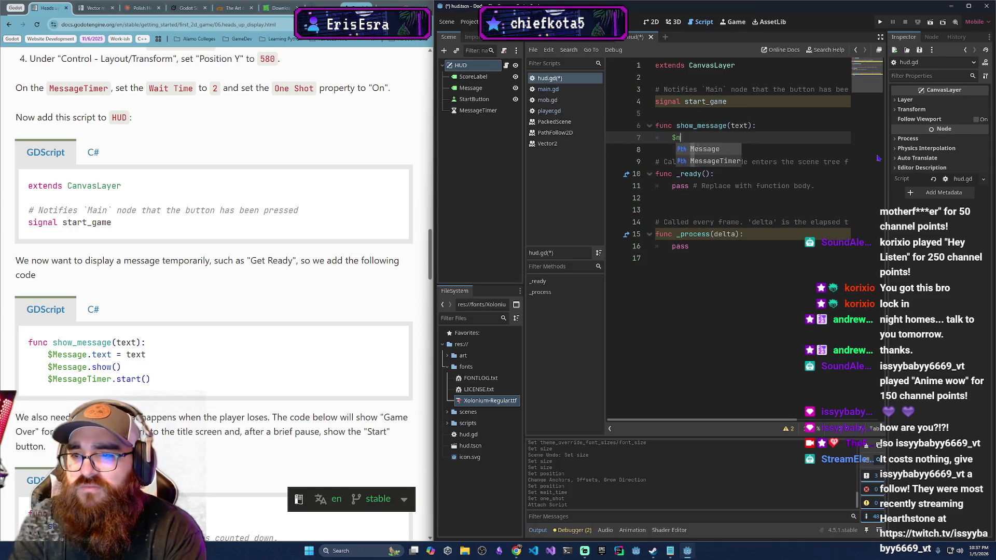
{"action": "key", "text": "BackSpace"}
{"action": "key", "text": "BackSpace"}
{"action": "key", "text": "BackSpace"}
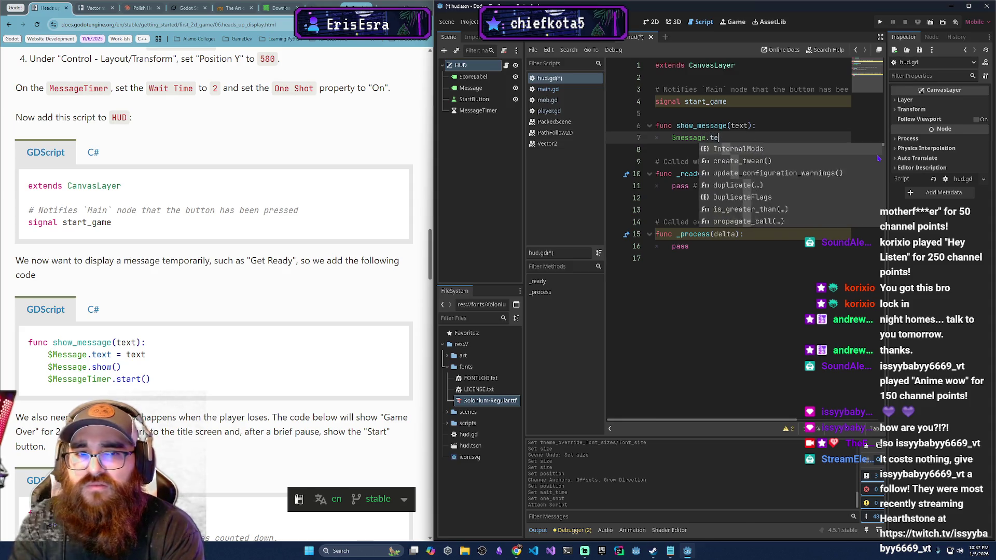
{"action": "key", "text": "BackSpace"}
{"action": "type", "text": "Message."}
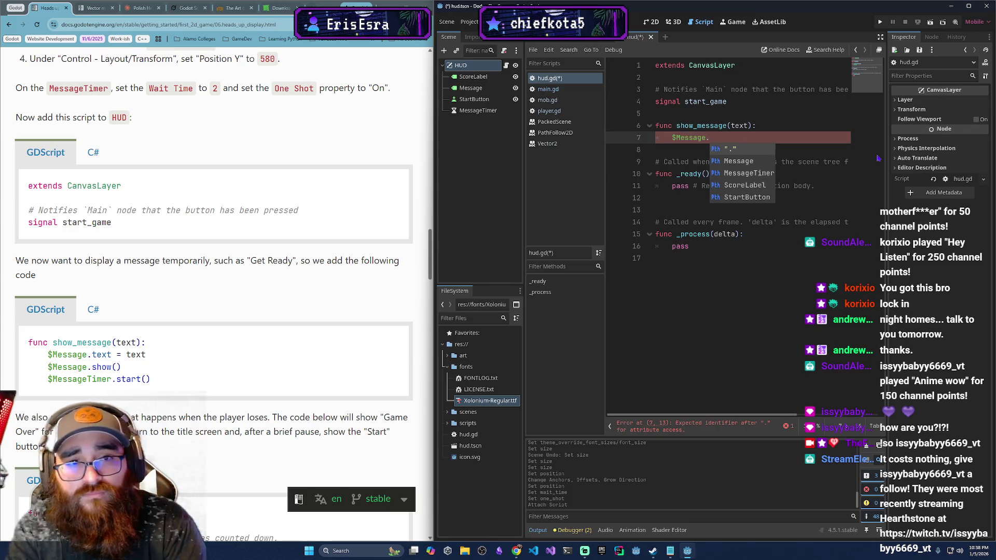
{"action": "key", "text": "Return"}
Complete the body with $Message.text = text, $Message.show() and $MessageTimer.start().
{"action": "key", "text": "ctrl+shift+d"}
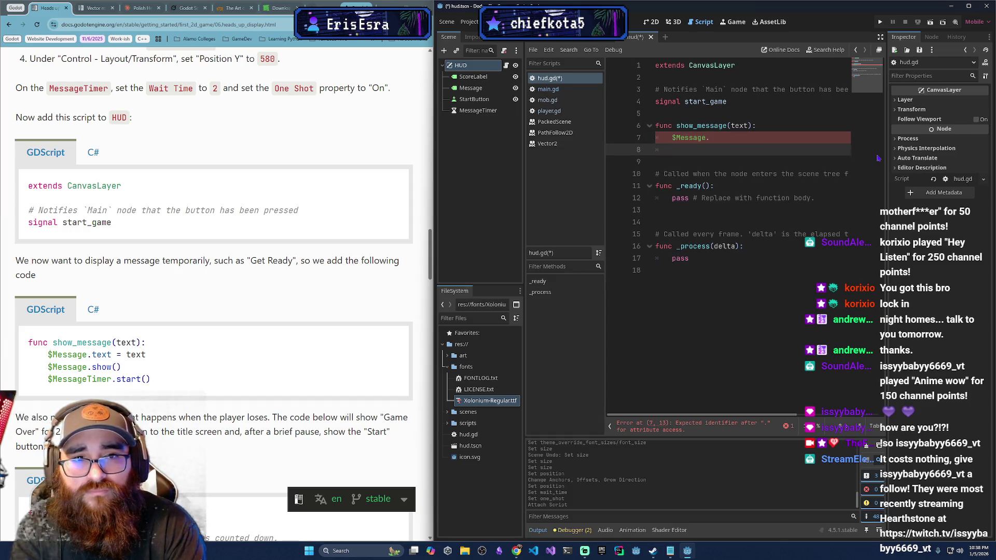
{"action": "key", "text": "ctrl+shift+d"}
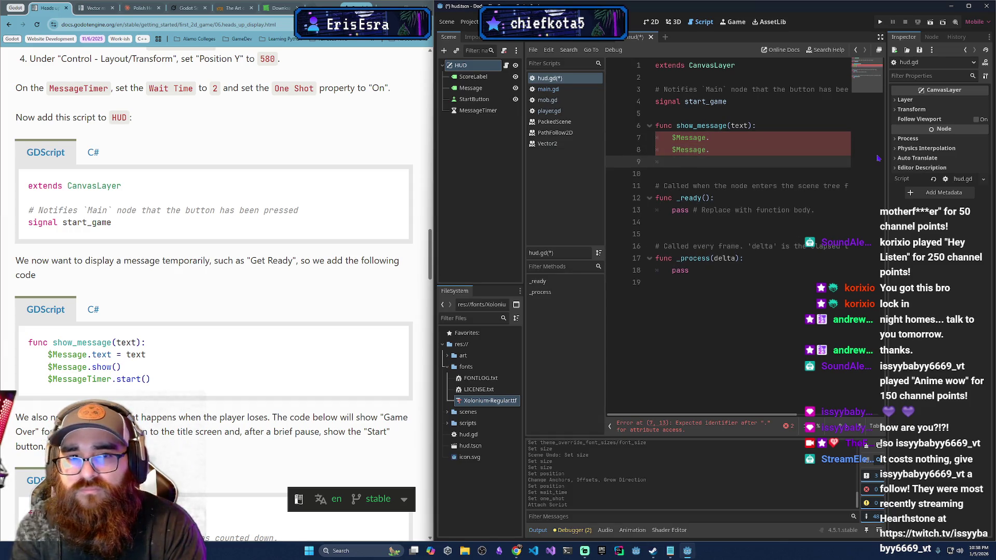
{"action": "type", "text": "imer.s"}
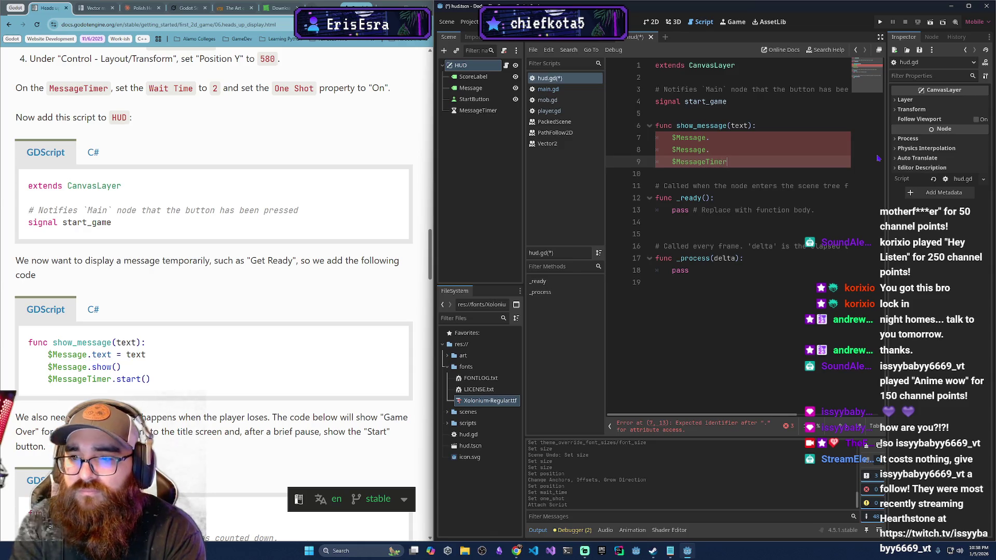
{"action": "type", "text": "tart("}
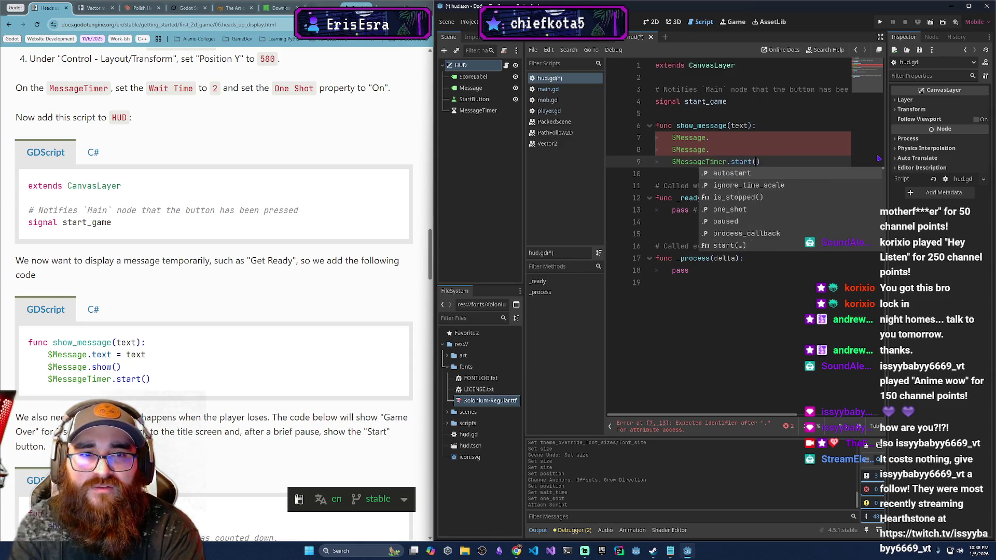
{"action": "key", "text": "Return"}
{"action": "key", "text": "Up"}
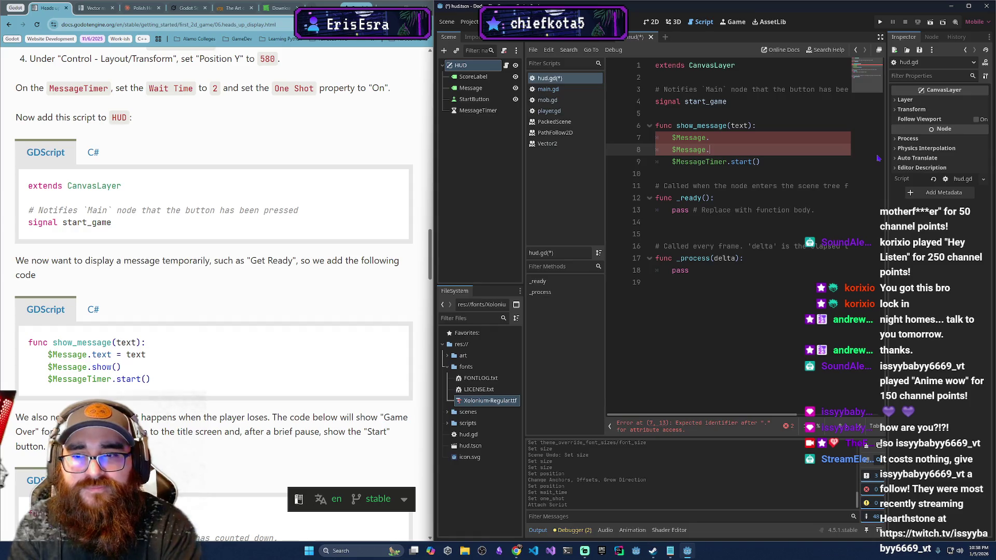
{"action": "type", "text": "show()"}
{"action": "key", "text": "Up"}
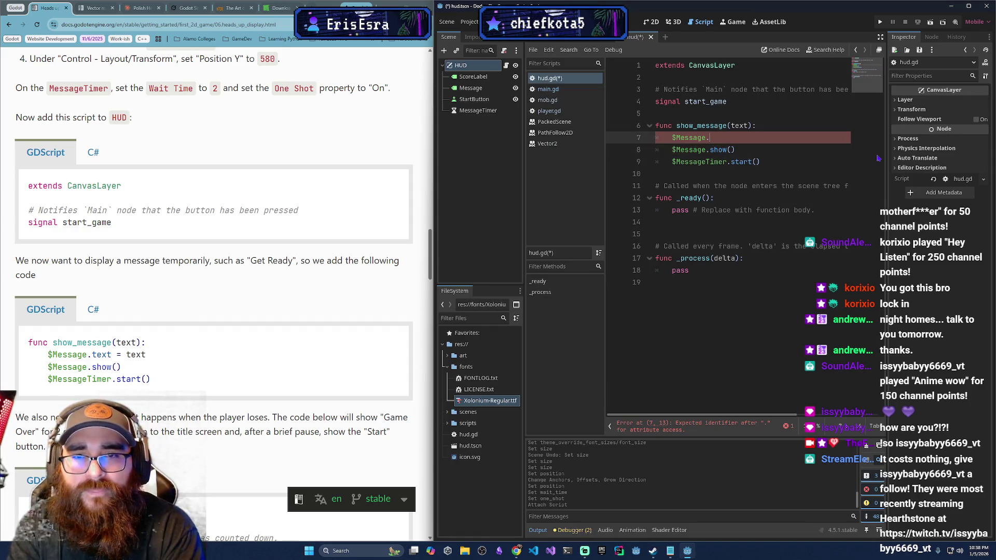
{"action": "type", "text": "xt = tex"}
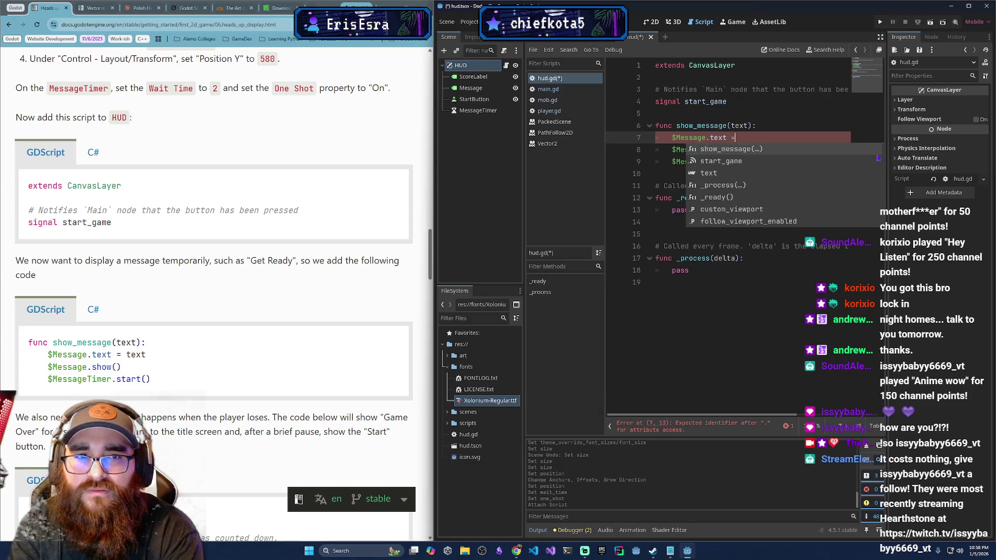
{"action": "type", "text": "t"}
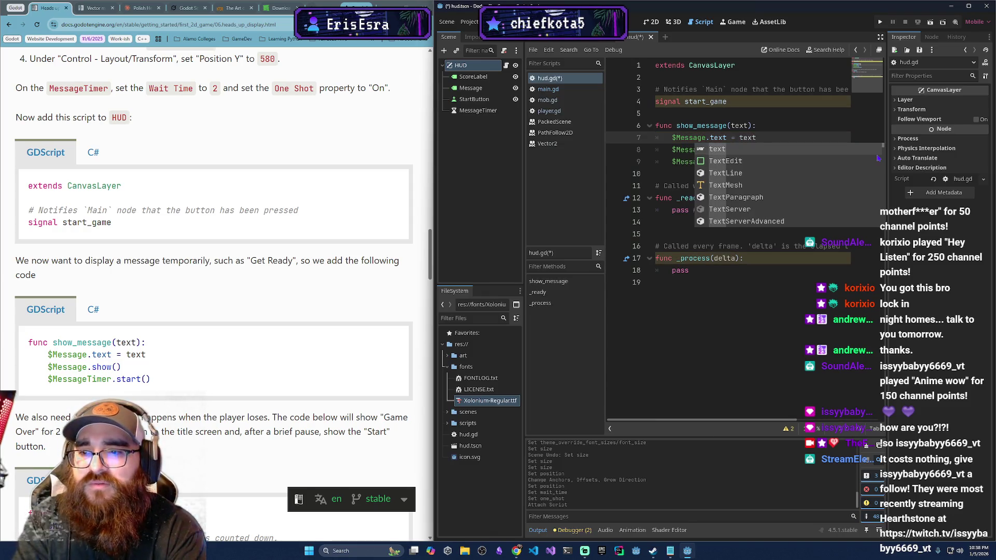
{"action": "key", "text": "Escape"}
{"action": "left_click", "coordinate": [773, 162]}
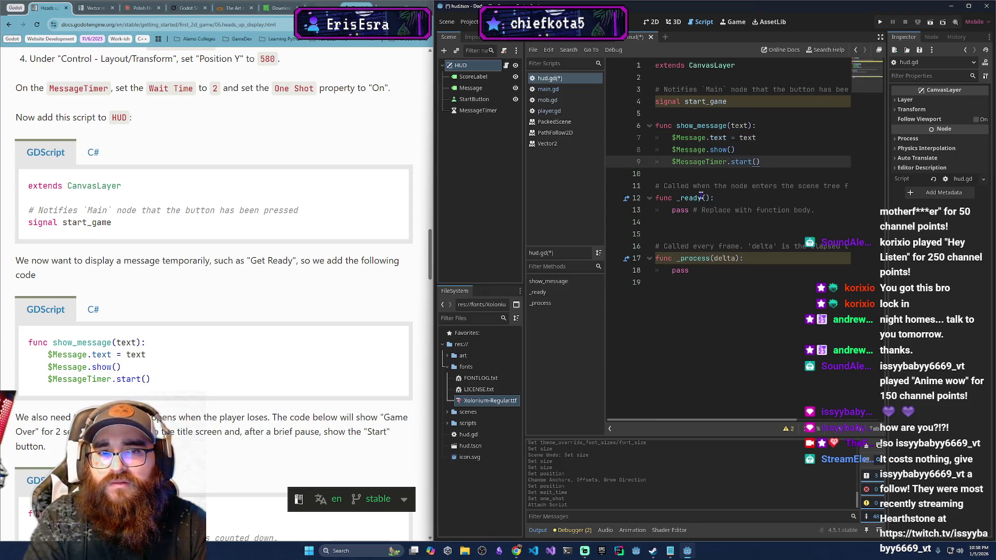
{"action": "scroll", "coordinate": [210, 337], "scroll_direction": "down", "scroll_amount": 4}
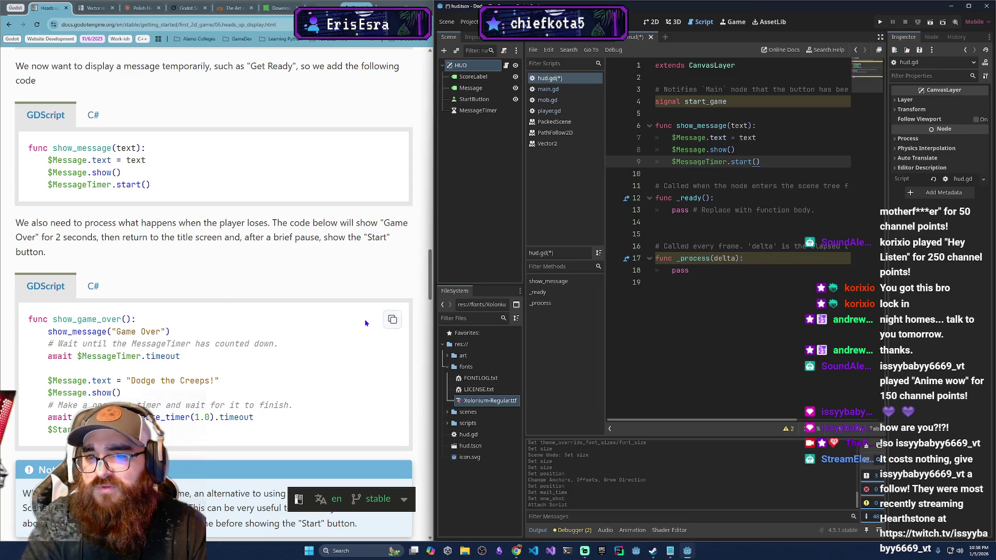
Add a func show_game_over(): header below the show_message function.
{"action": "scroll", "coordinate": [274, 321], "scroll_direction": "down", "scroll_amount": 2}
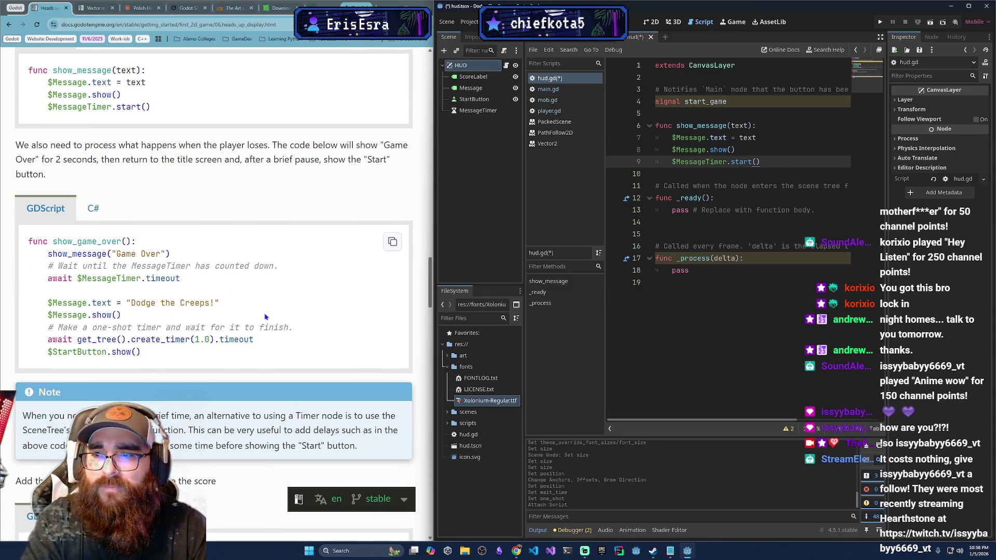
{"action": "left_click", "coordinate": [749, 284]}
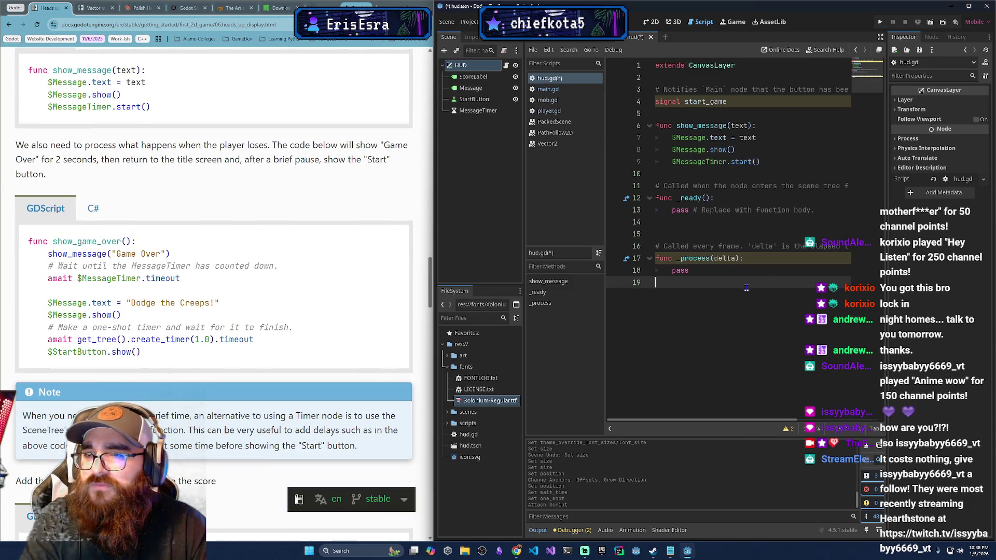
{"action": "left_click", "coordinate": [739, 275]}
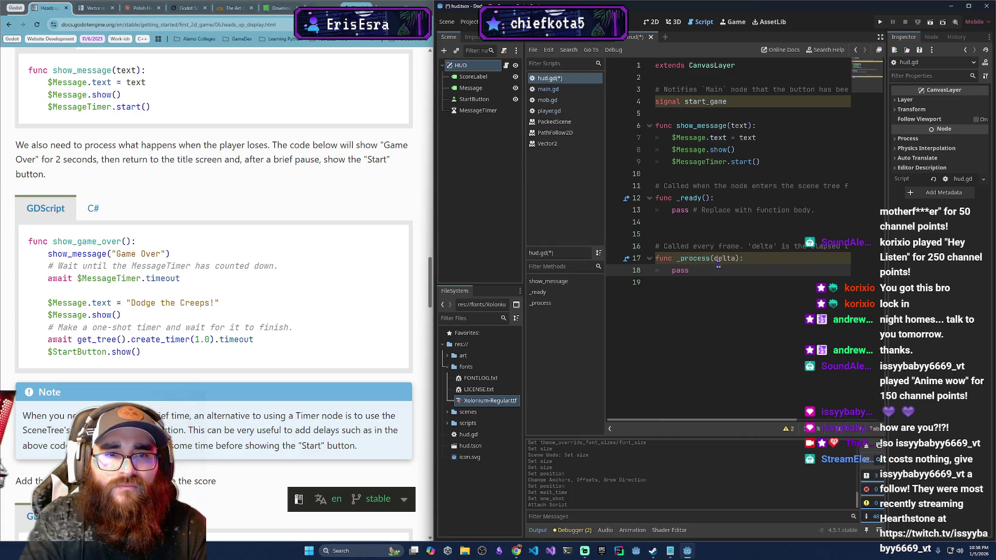
{"action": "left_click", "coordinate": [787, 165]}
{"action": "key", "text": "Return"}
{"action": "key", "text": "Return"}
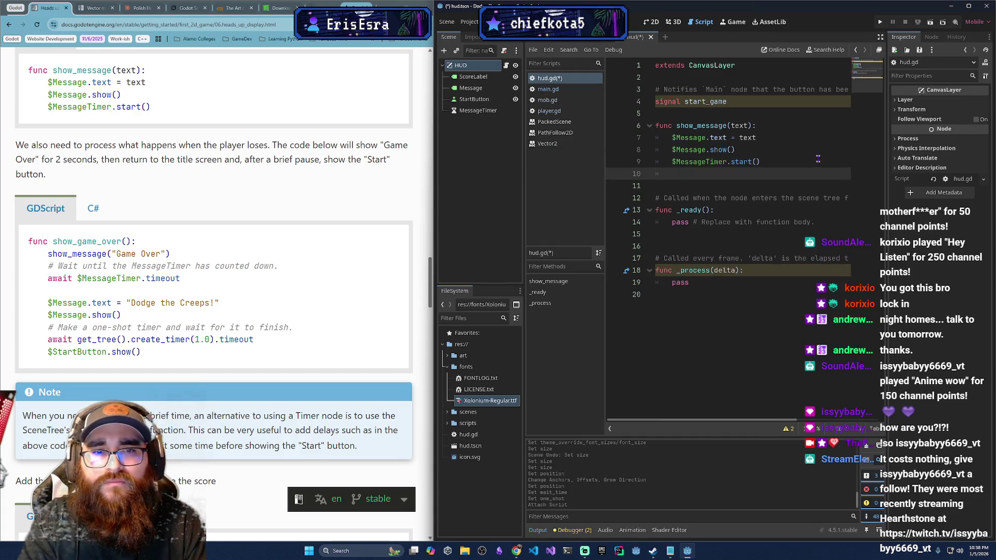
{"action": "type", "text": "func"}
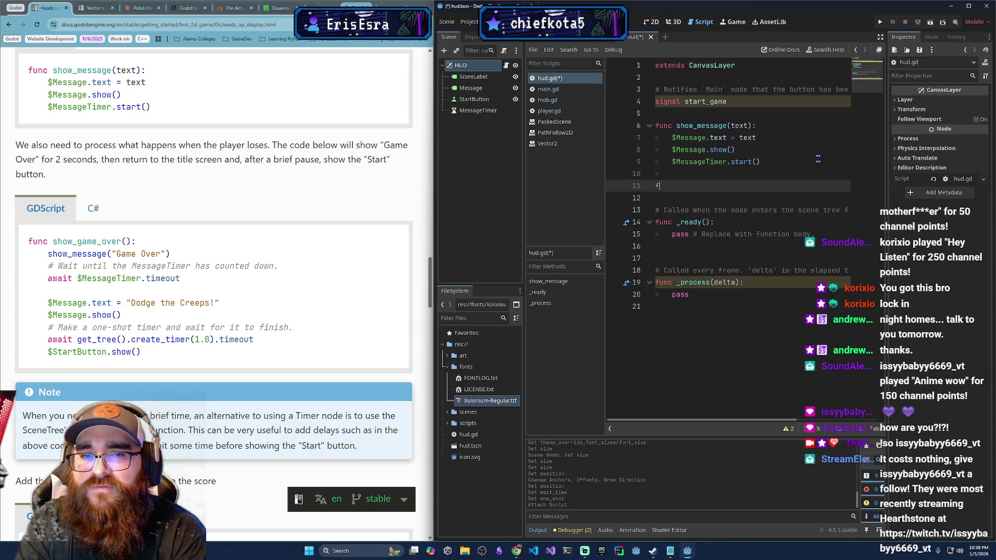
{"action": "type", "text": "show_game_over"}
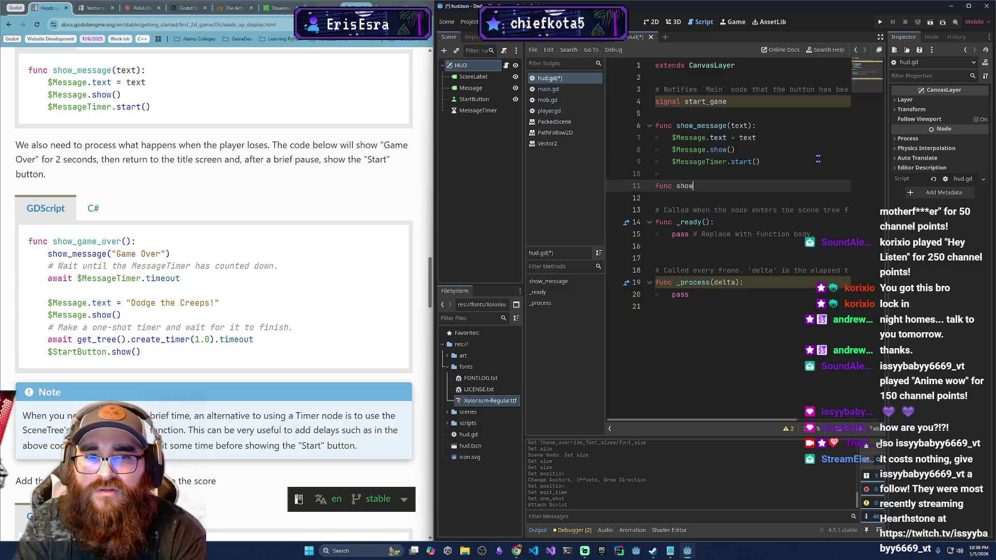
{"action": "type", "text": "():"}
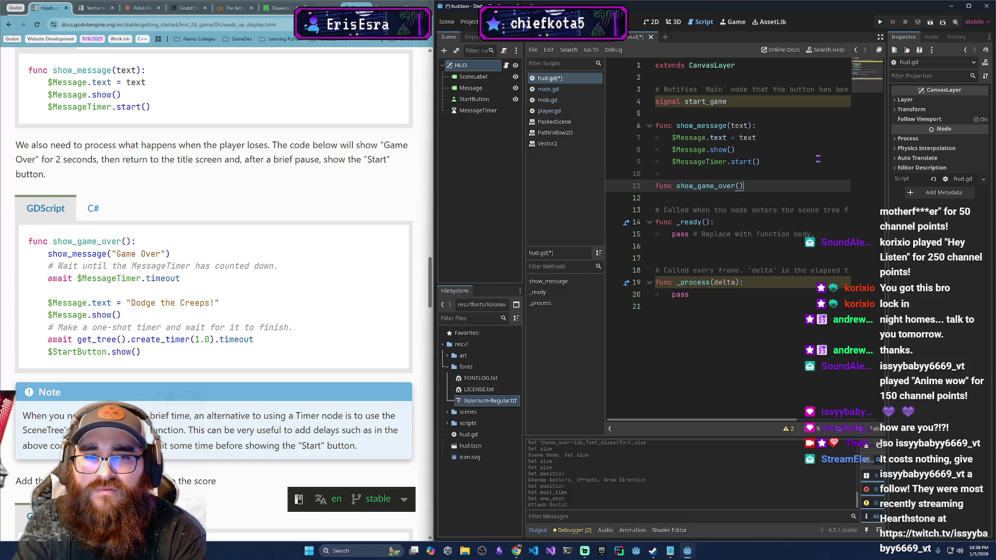
{"action": "key", "text": "Return"}
Make it call show_message("Game Over") and add a '# Wait until the MessageTimer has counted down' comment.
{"action": "type", "text": "show_me"}
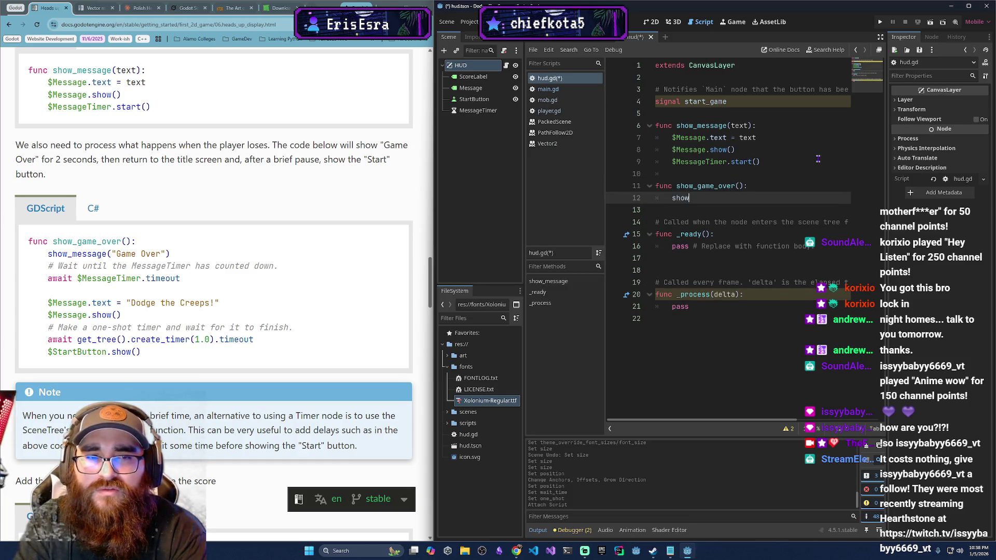
{"action": "type", "text": "s"}
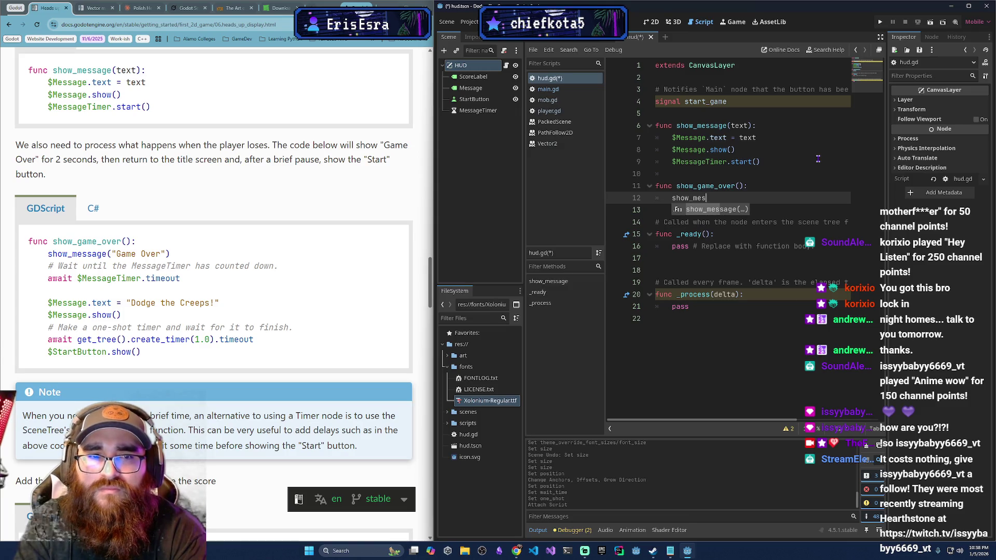
{"action": "key", "text": "Return"}
{"action": "type", "text": "\"t"}
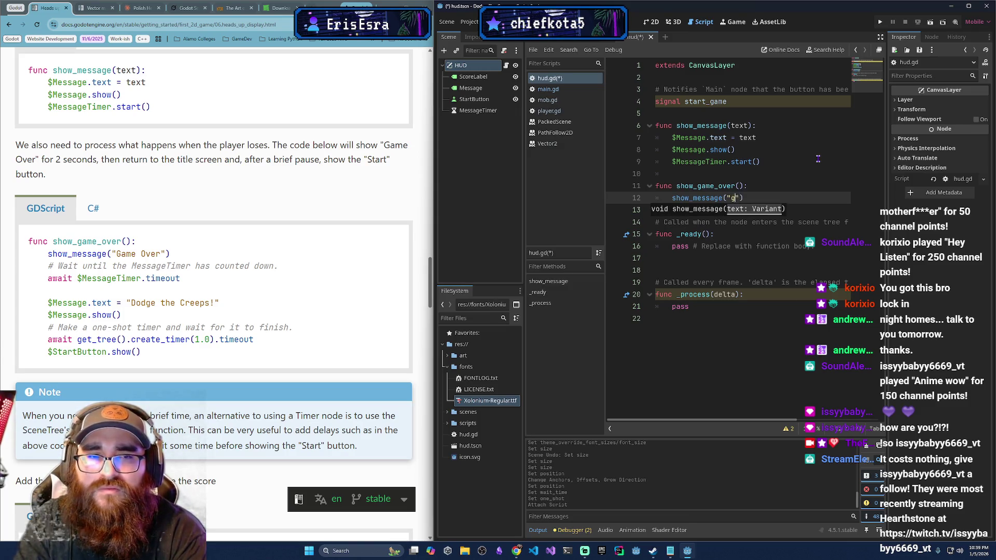
{"action": "key", "text": "BackSpace"}
{"action": "type", "text": "Game Ove"}
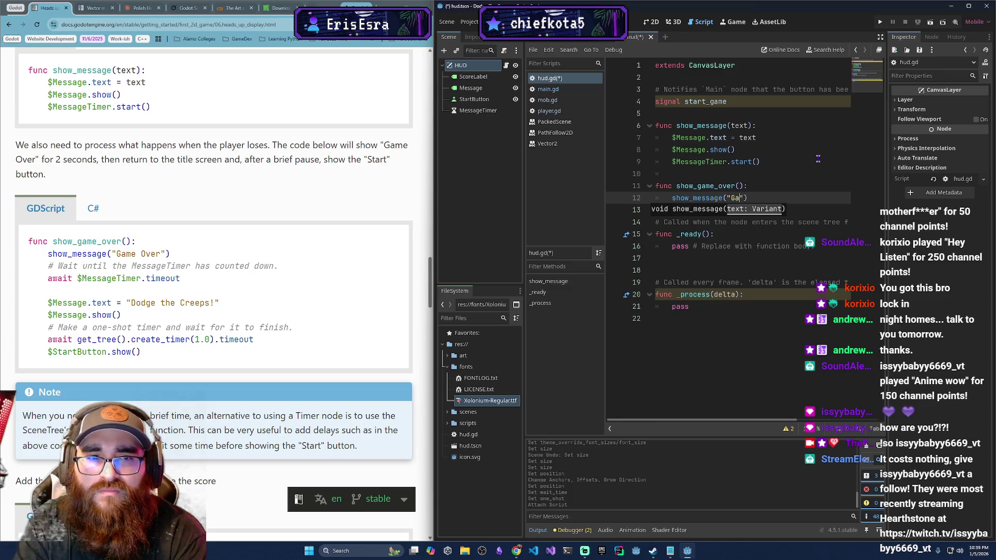
{"action": "type", "text": "r\")"}
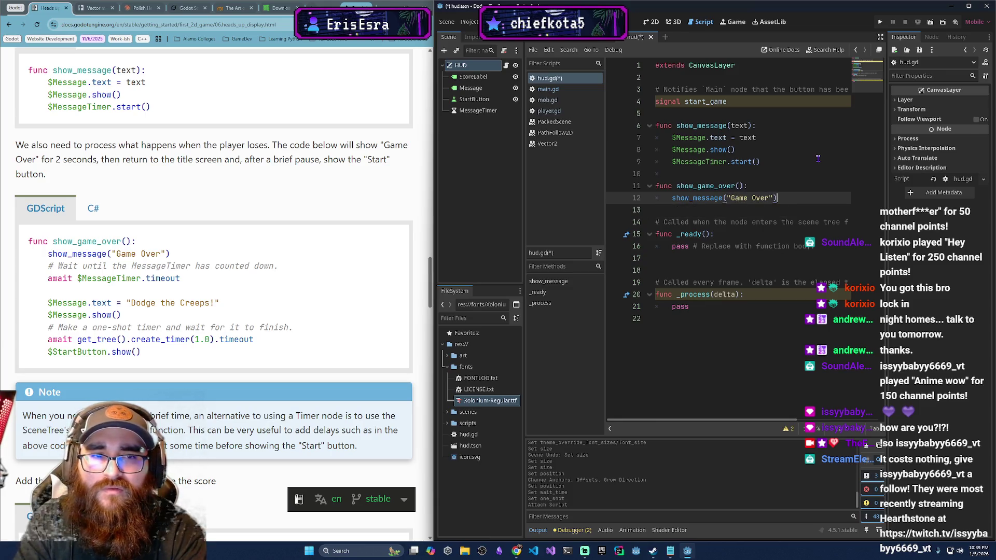
{"action": "key", "text": "Return"}
{"action": "type", "text": "# "}
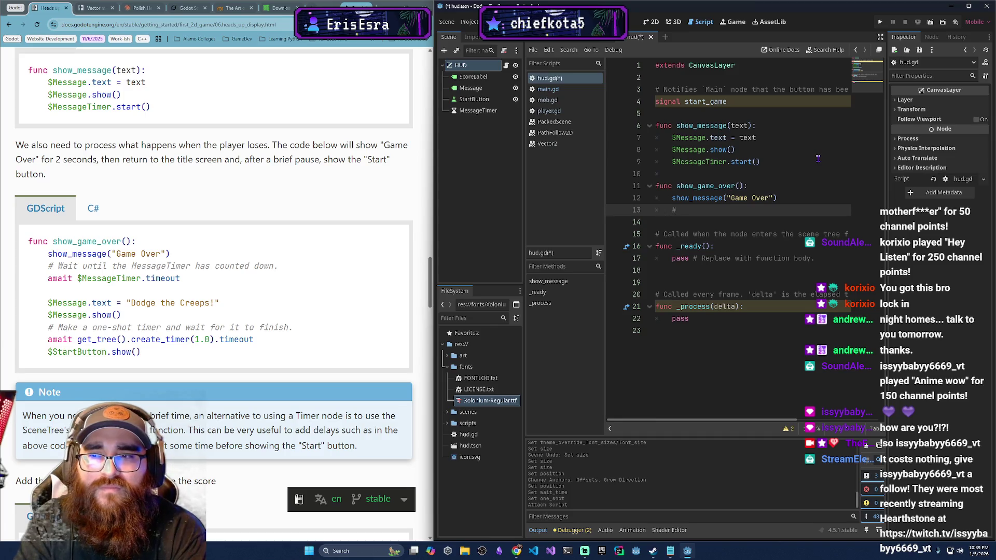
{"action": "type", "text": "Wait until the "}
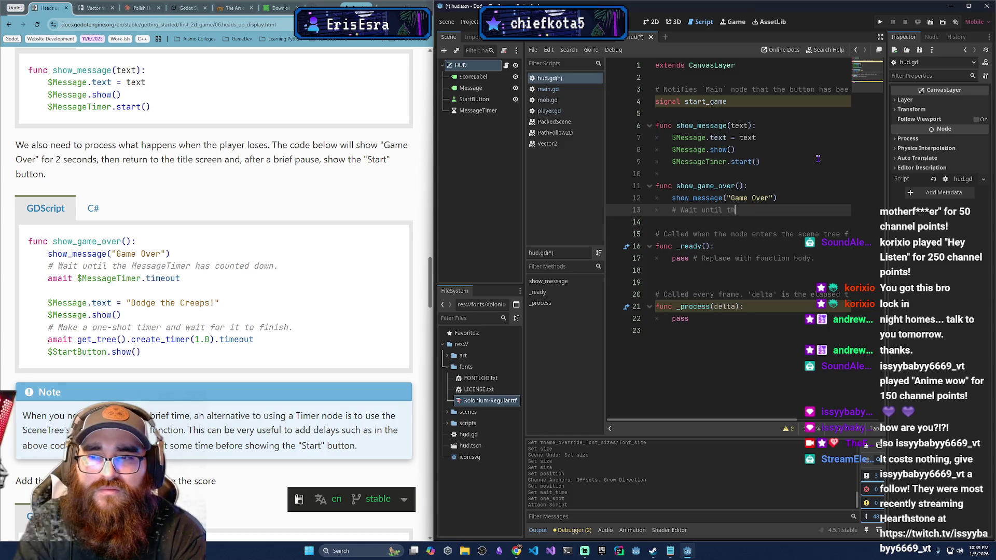
{"action": "type", "text": "m"}
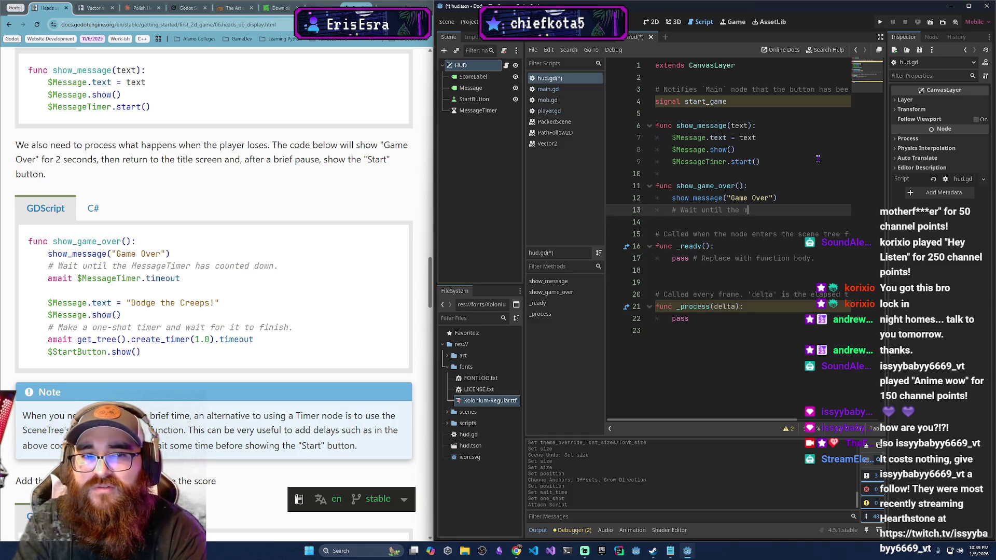
{"action": "key", "text": "BackSpace"}
{"action": "type", "text": "MessageTimer has counted do"}
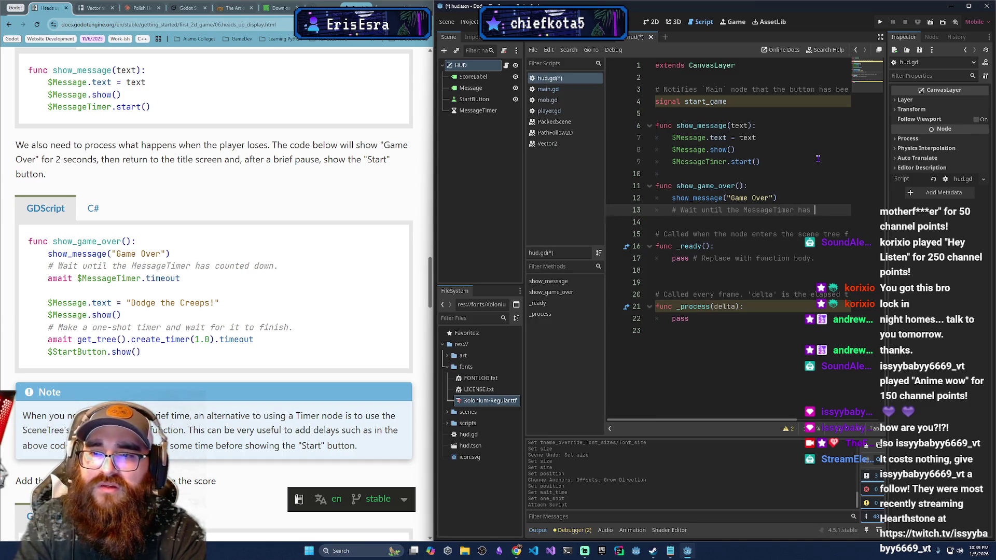
{"action": "type", "text": "wn."}
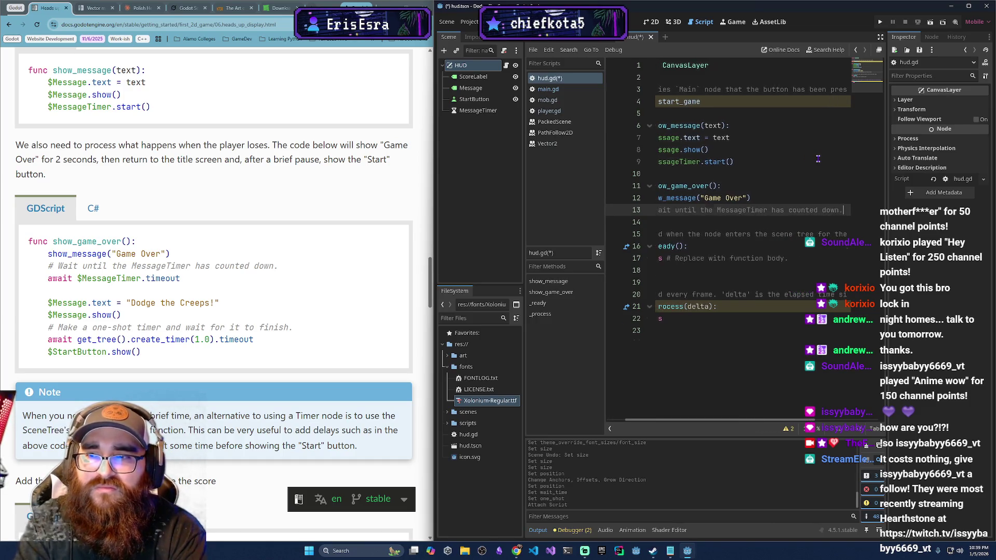
Add the line await $MessageTimer.timeout after the comment in show_game_over.
{"action": "key", "text": "Return"}
{"action": "type", "text": "await $M"}
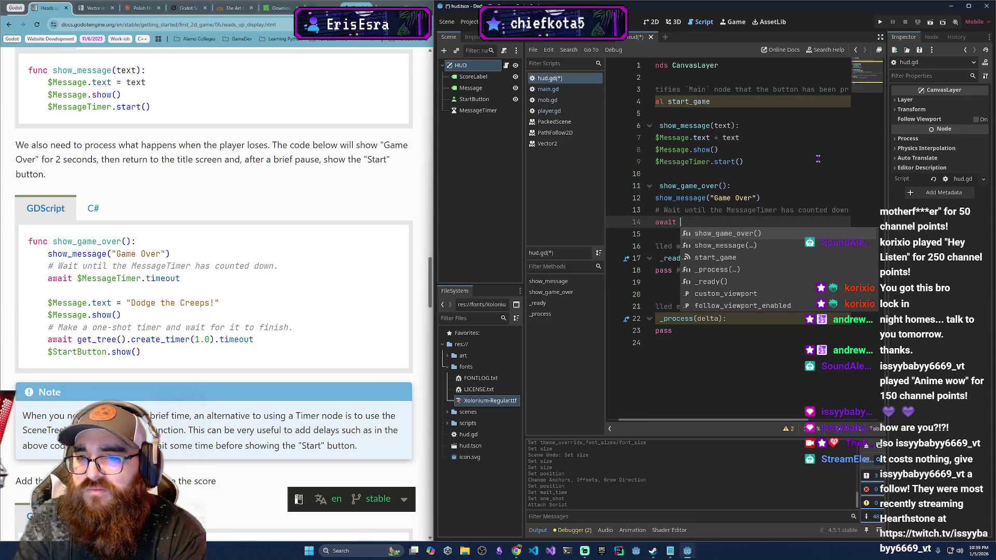
{"action": "type", "text": "es"}
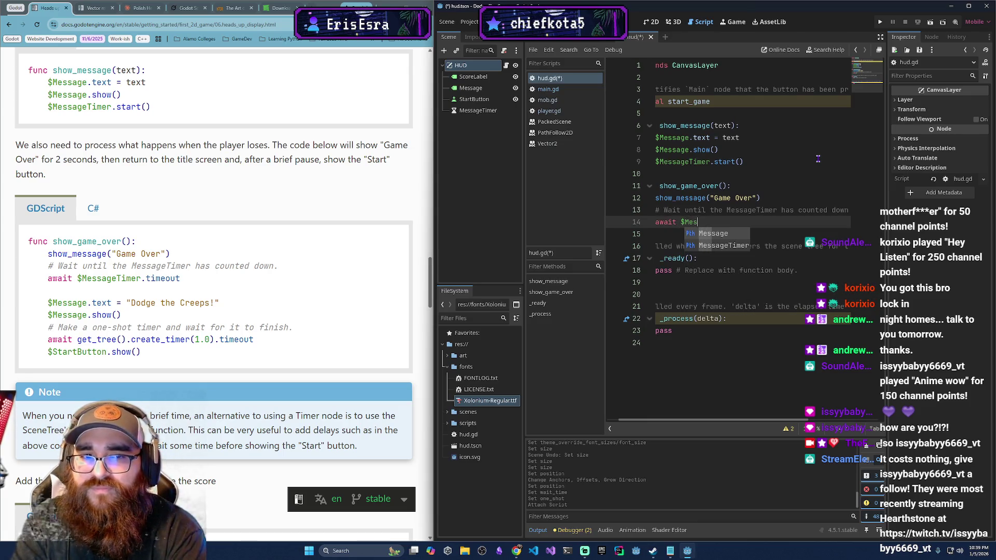
{"action": "key", "text": "Down"}
{"action": "key", "text": "Return"}
{"action": "type", "text": ".timeout"}
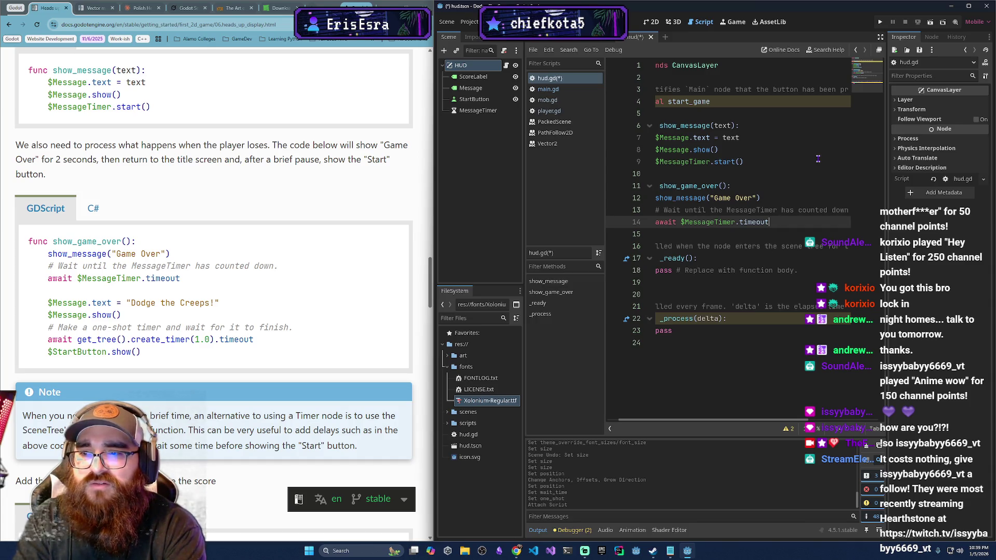
{"action": "key", "text": "Return"}
{"action": "key", "text": "Return"}
Set $Message.text to "Dodge the Creeps!" and add $Message.show() below it.
{"action": "type", "text": "$"}
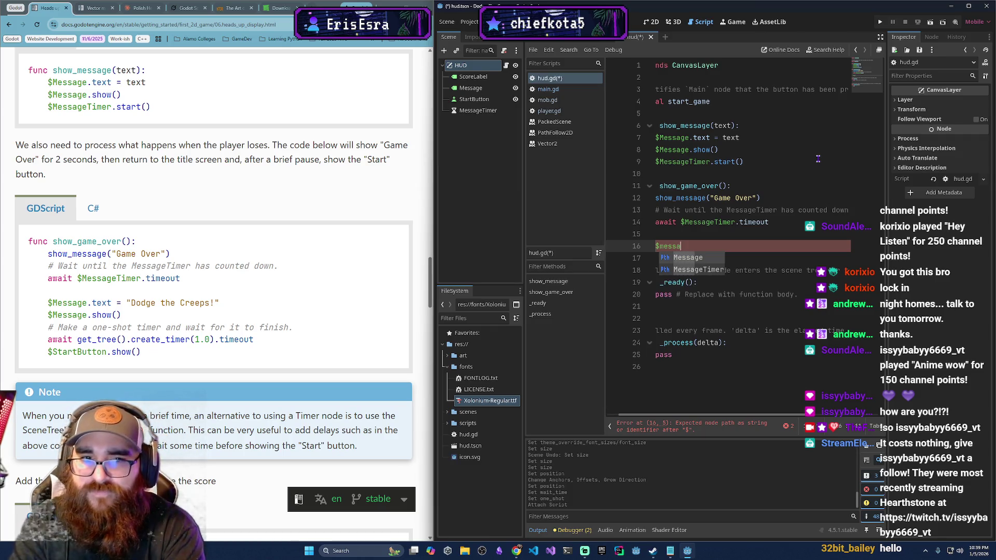
{"action": "type", "text": "Message"}
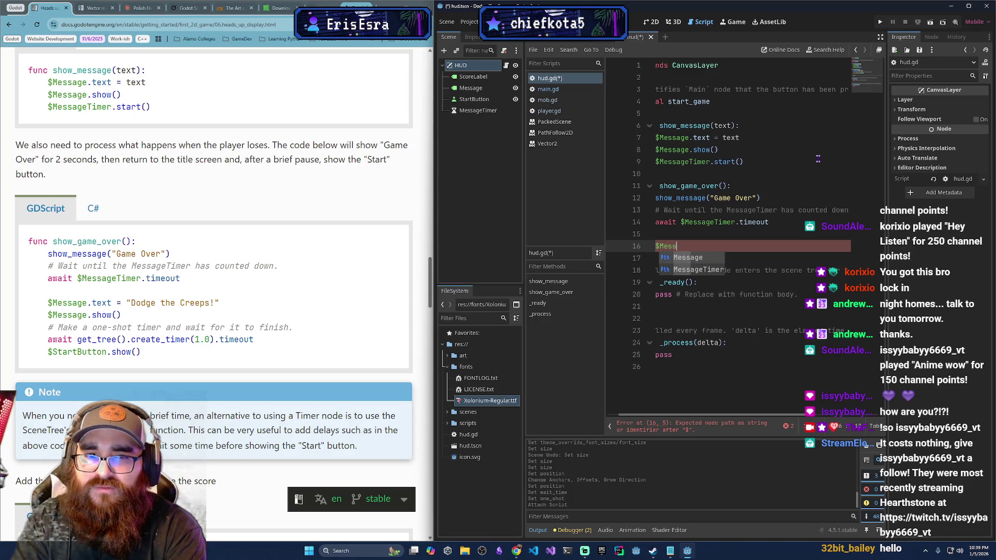
{"action": "type", "text": ".text = \""}
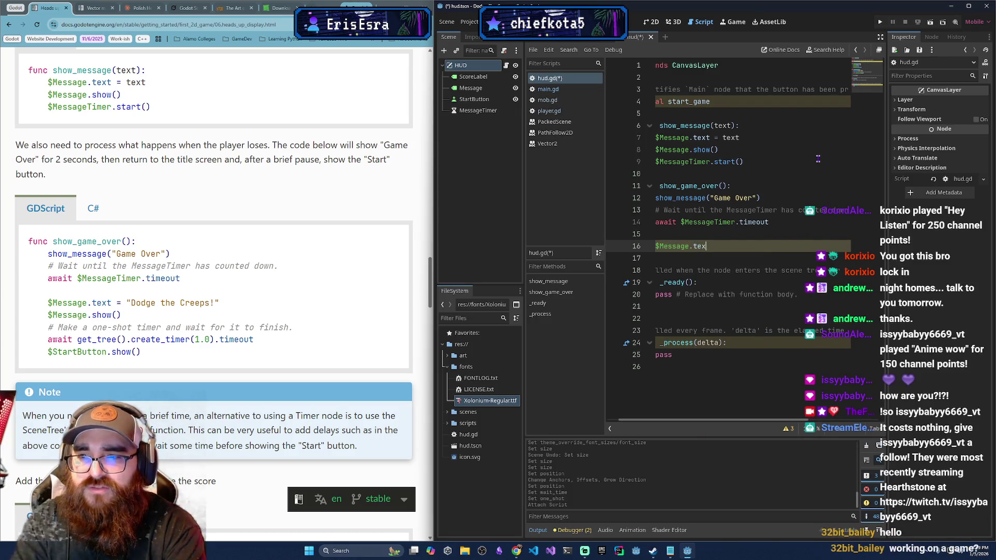
{"action": "type", "text": "Dodge"}
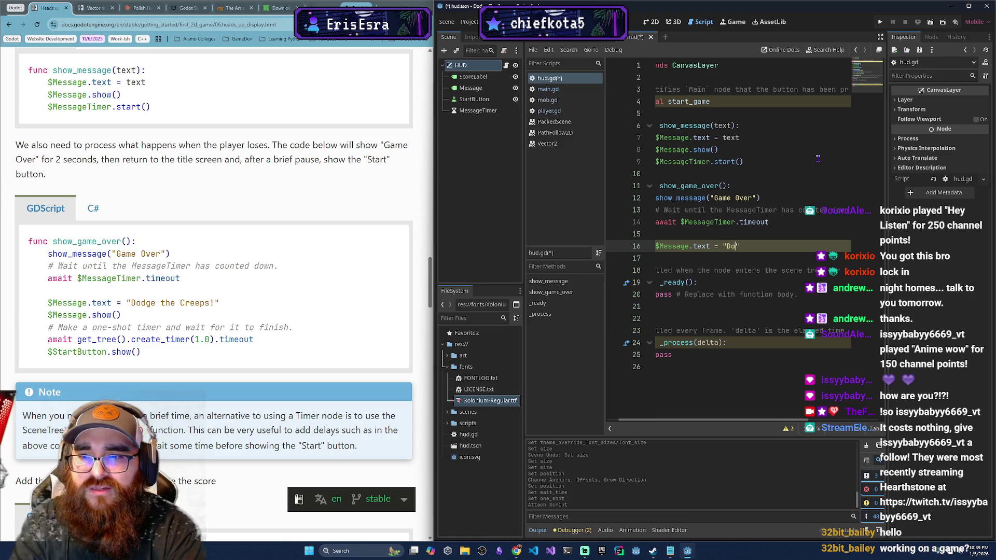
{"action": "type", "text": " the Creeps!"}
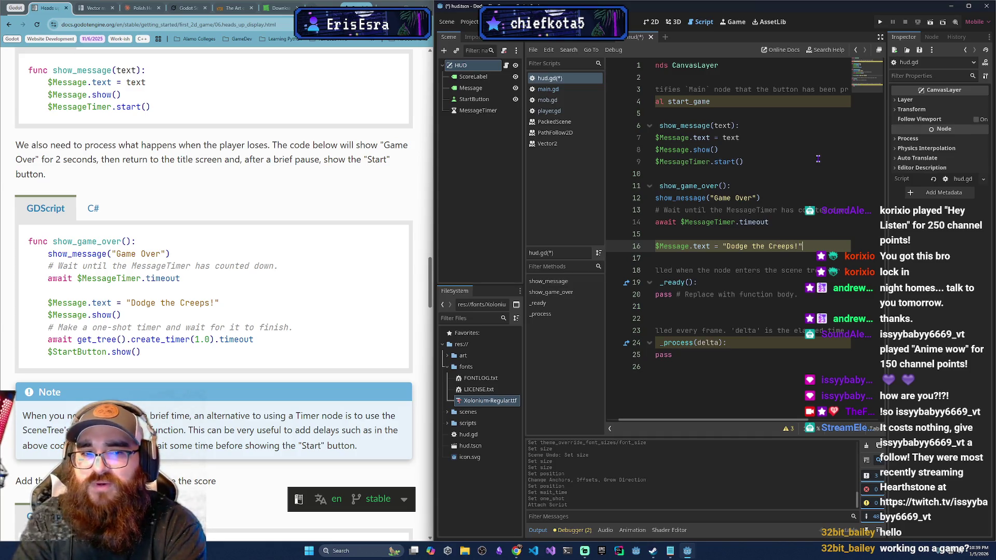
{"action": "key", "text": "End"}
{"action": "key", "text": "Return"}
{"action": "type", "text": "$Mess"}
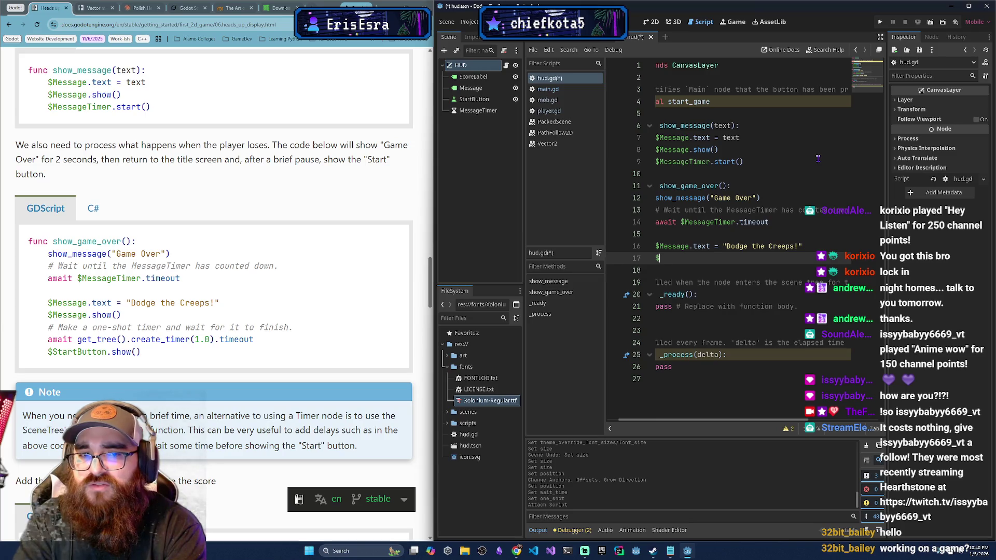
{"action": "type", "text": "age"}
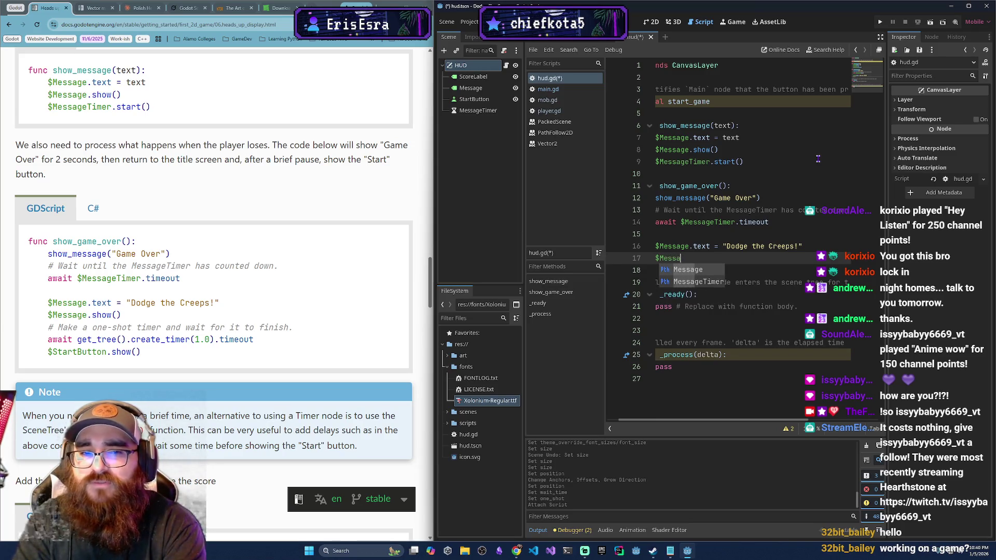
{"action": "type", "text": ".show()"}
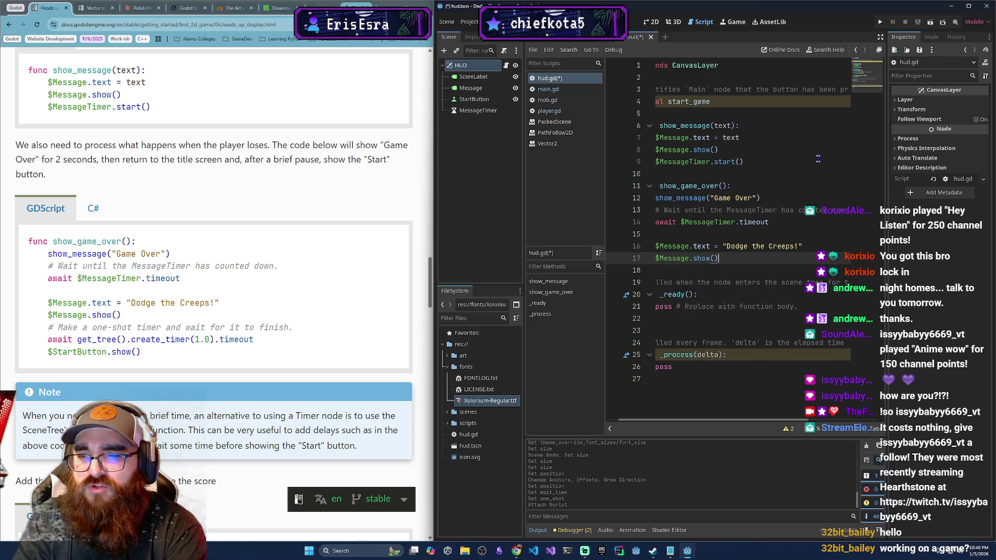
{"action": "key", "text": "Return"}
{"action": "type", "text": "$"}
{"action": "key", "text": "BackSpace"}
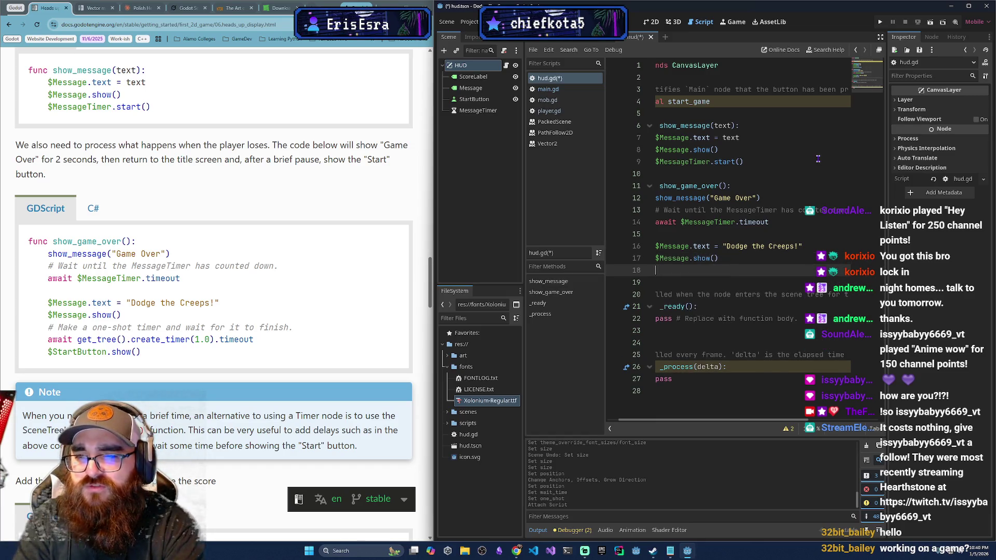
Add a one-shot timer comment, await get_tree().create_timer(1.0).timeout, then $StartButton.show().
{"action": "type", "text": "# Make a one-"}
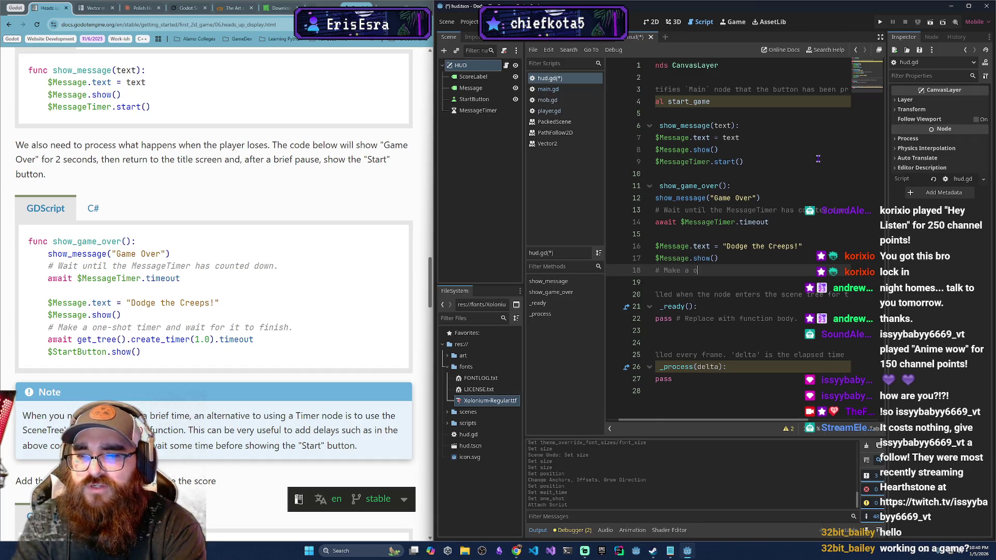
{"action": "type", "text": "shot tim"}
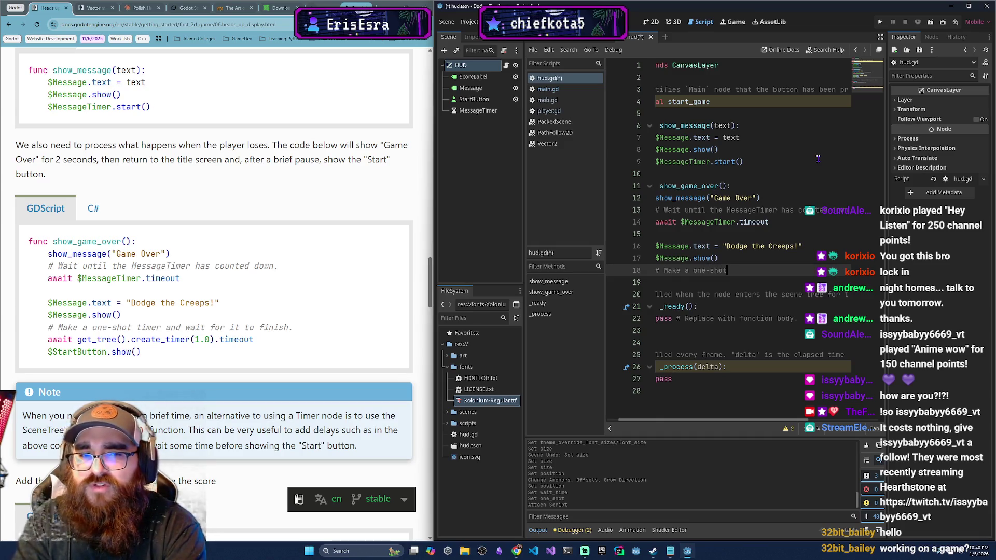
{"action": "type", "text": "er timer"}
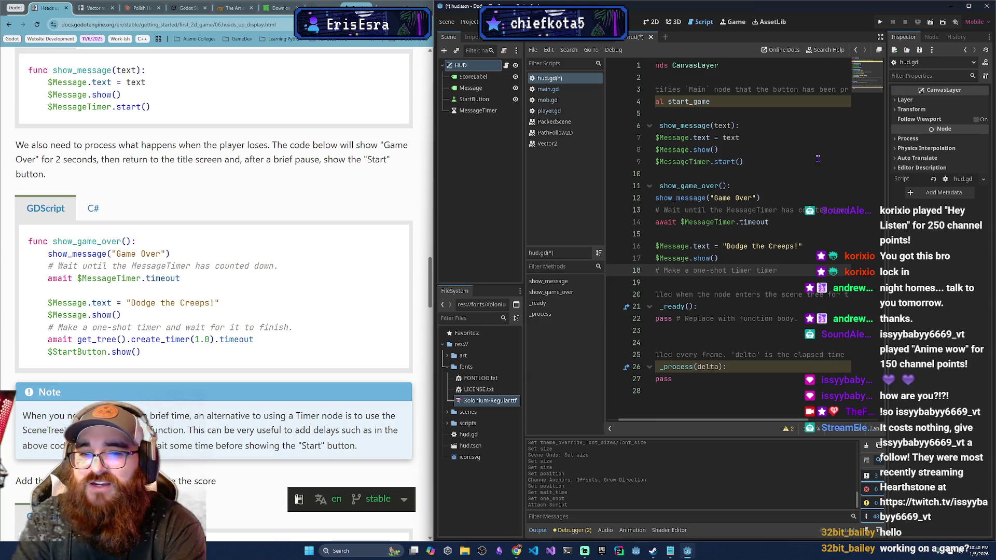
{"action": "type", "text": "and wait"}
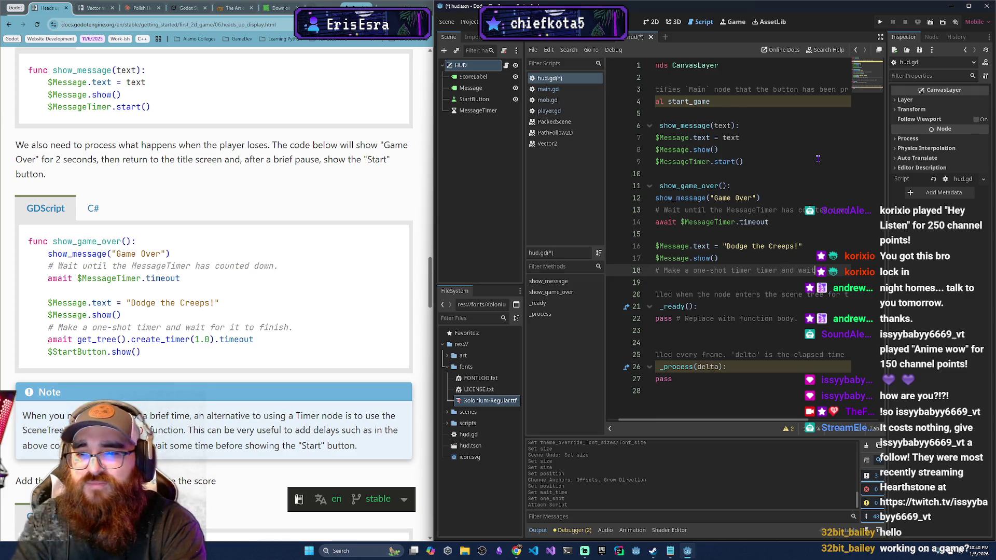
{"action": "type", "text": " for it to"}
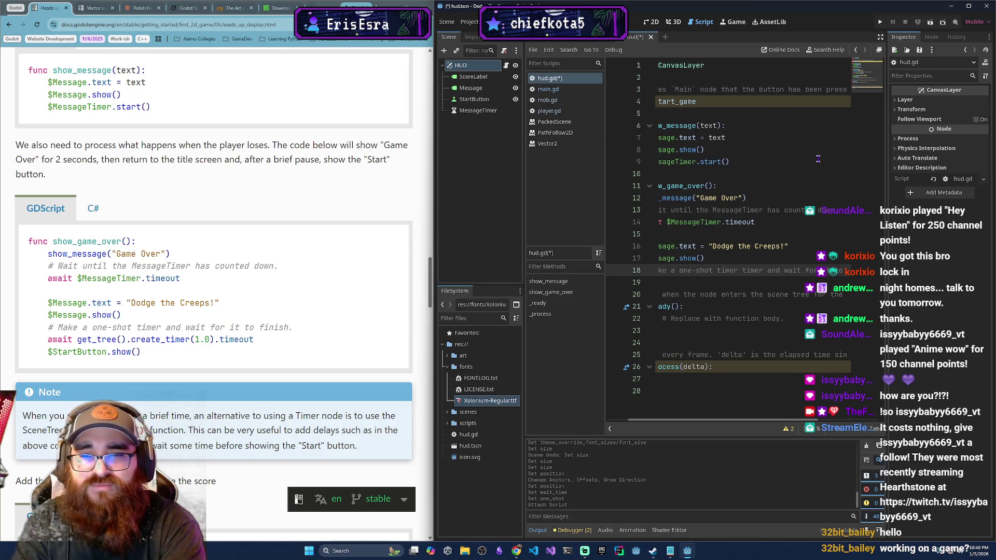
{"action": "type", "text": " finish."}
{"action": "key", "text": "Return"}
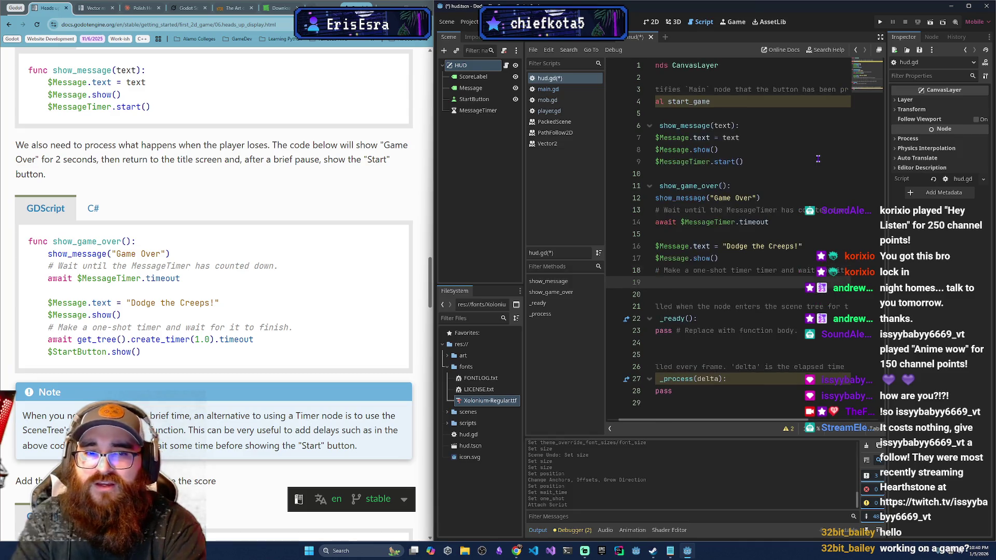
{"action": "type", "text": "await get"}
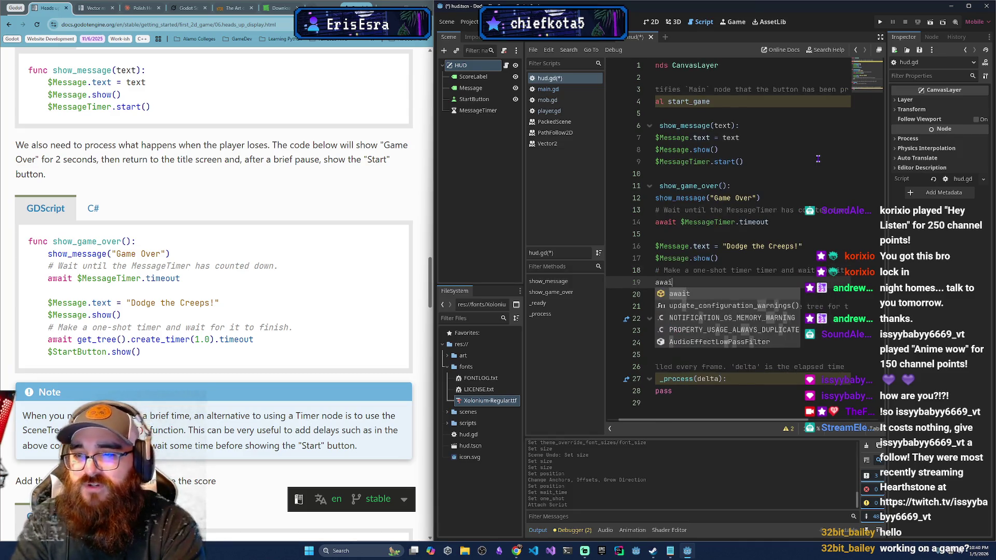
{"action": "type", "text": "_tree()."}
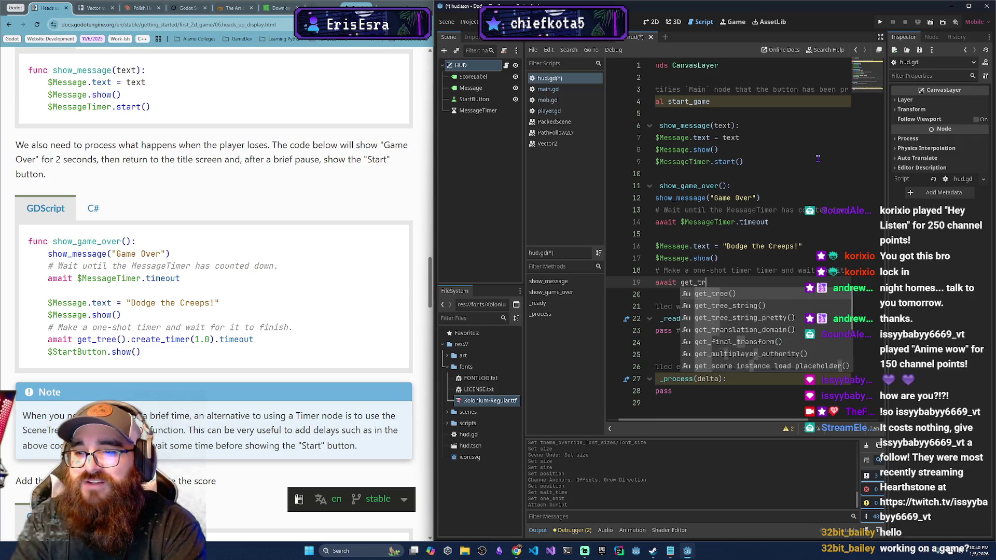
{"action": "type", "text": "create_"}
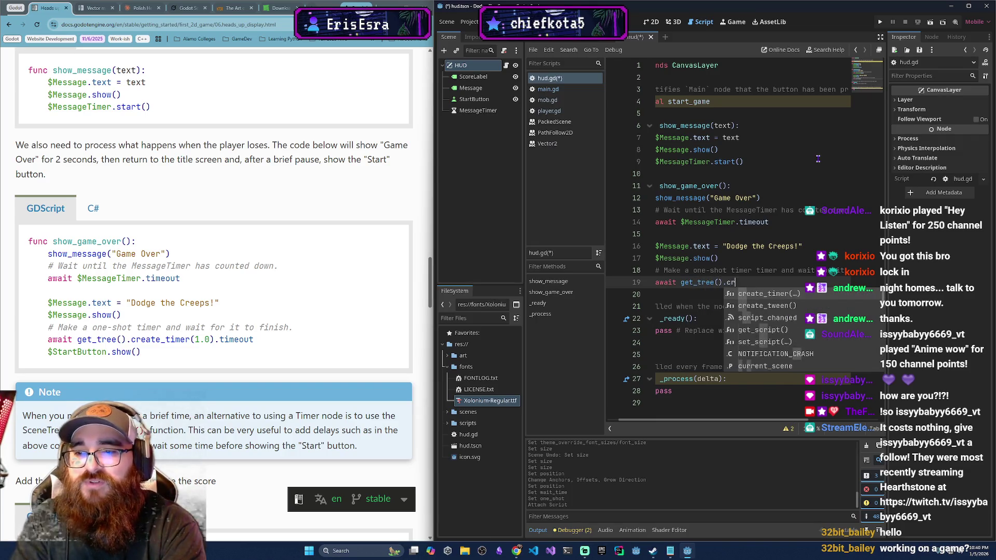
{"action": "type", "text": "timer(1.0"}
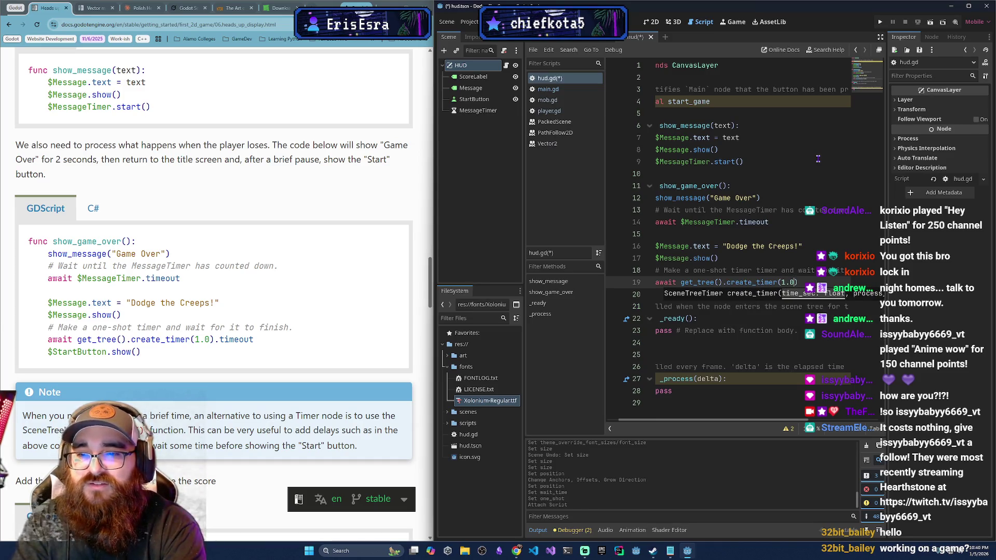
{"action": "type", "text": ").timeout"}
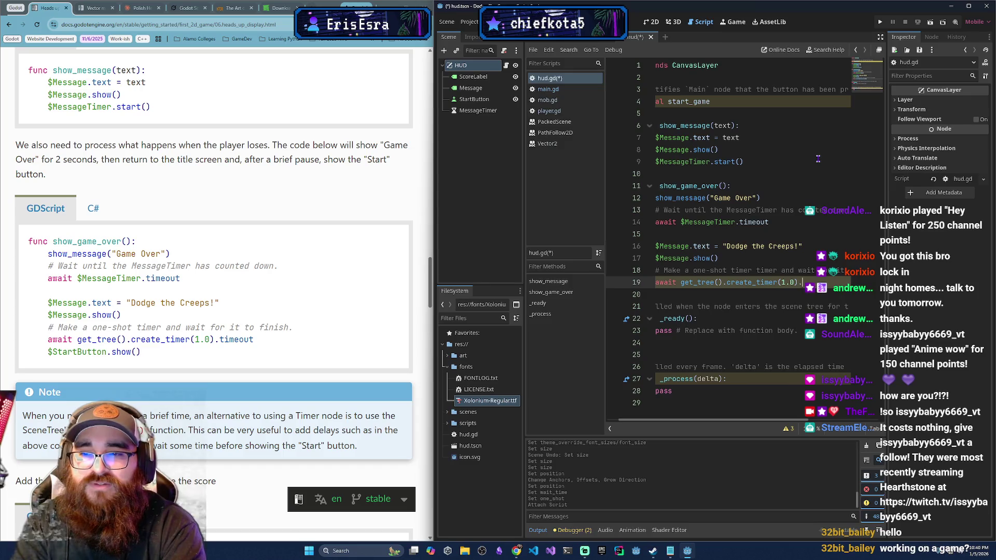
{"action": "key", "text": "Return"}
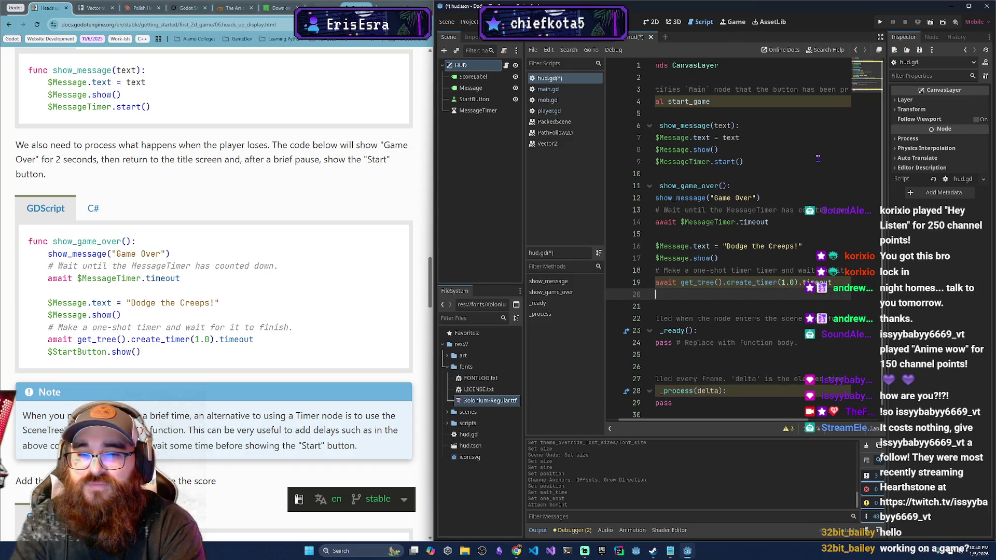
{"action": "type", "text": "$Start"}
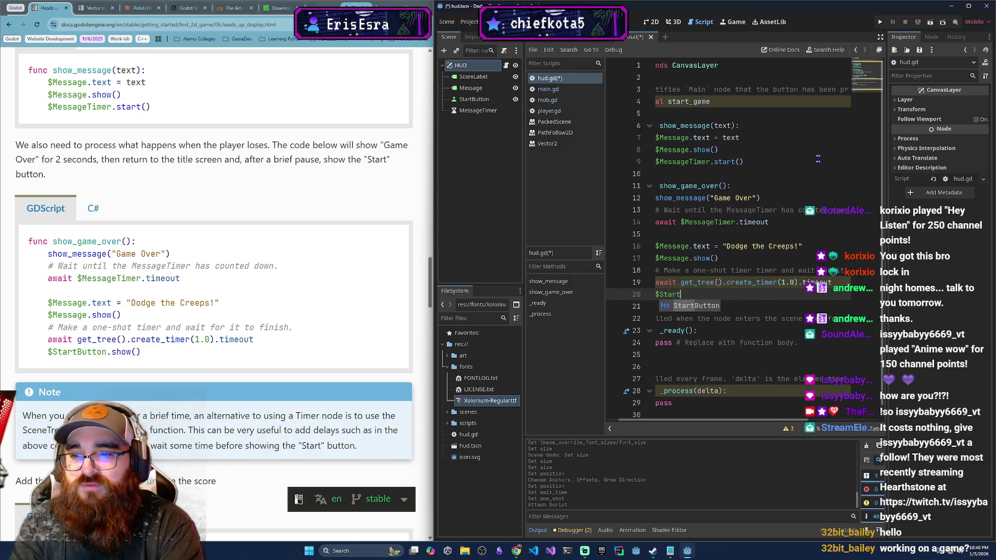
{"action": "type", "text": "Button.s"}
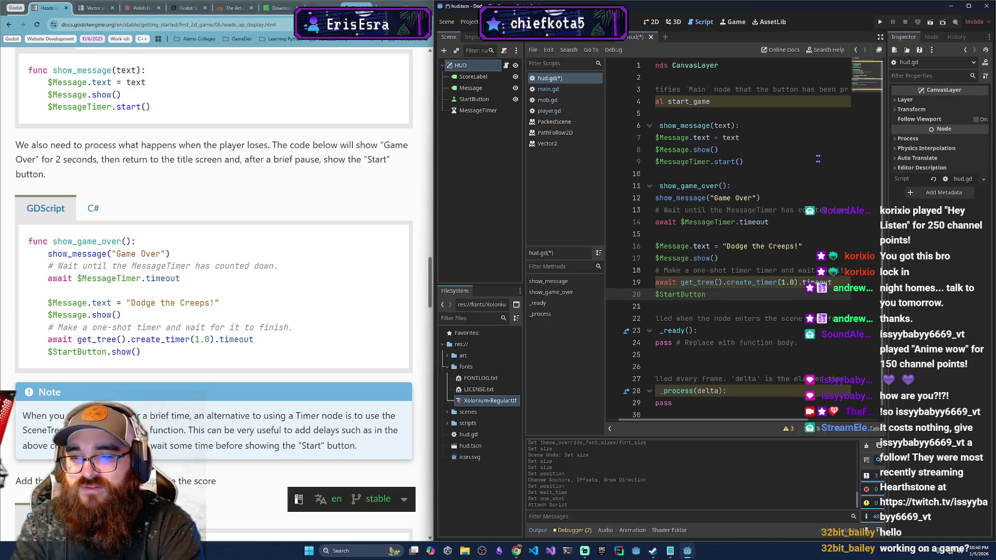
{"action": "type", "text": "how()"}
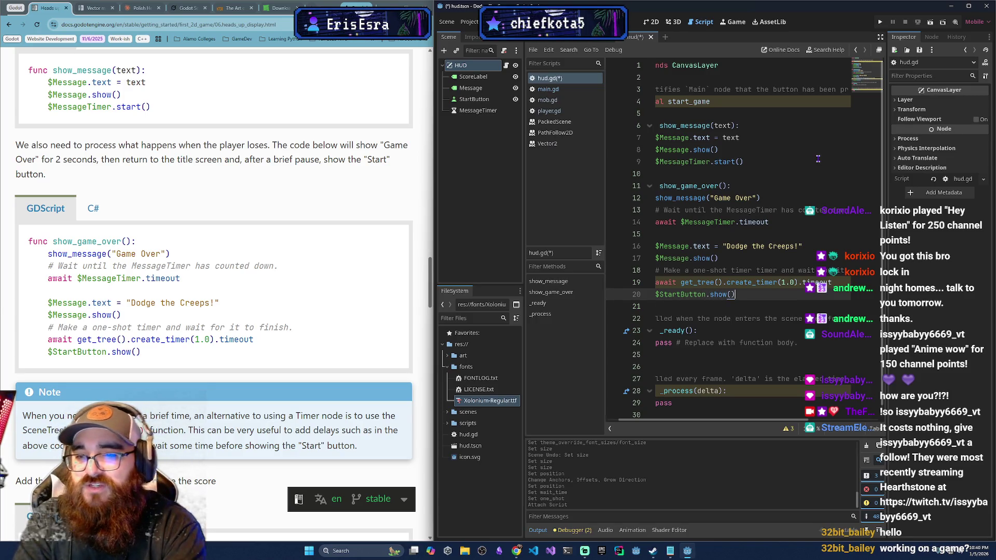
{"action": "type", "text": ")"}
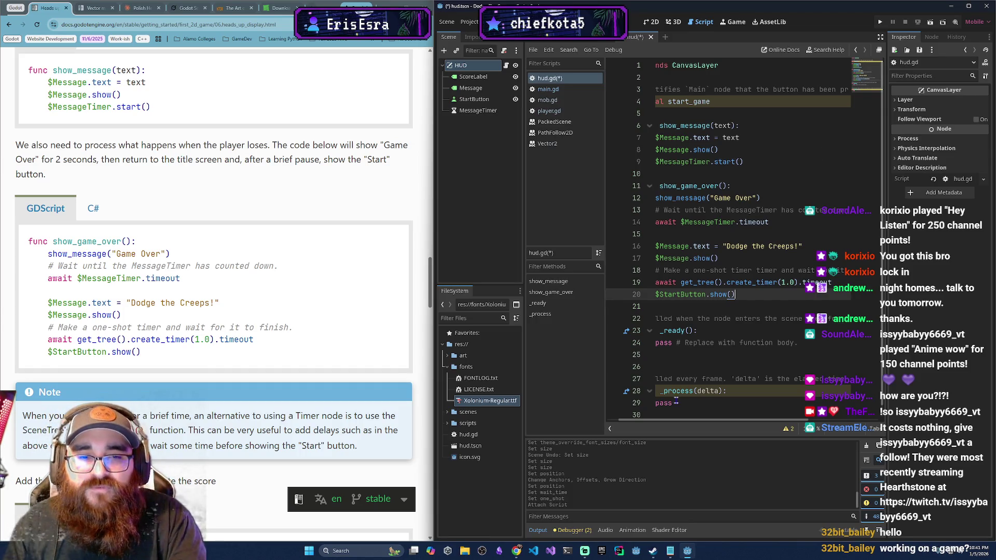
{"action": "left_click_drag", "start_coordinate": [726, 421], "coordinate": [705, 420]}
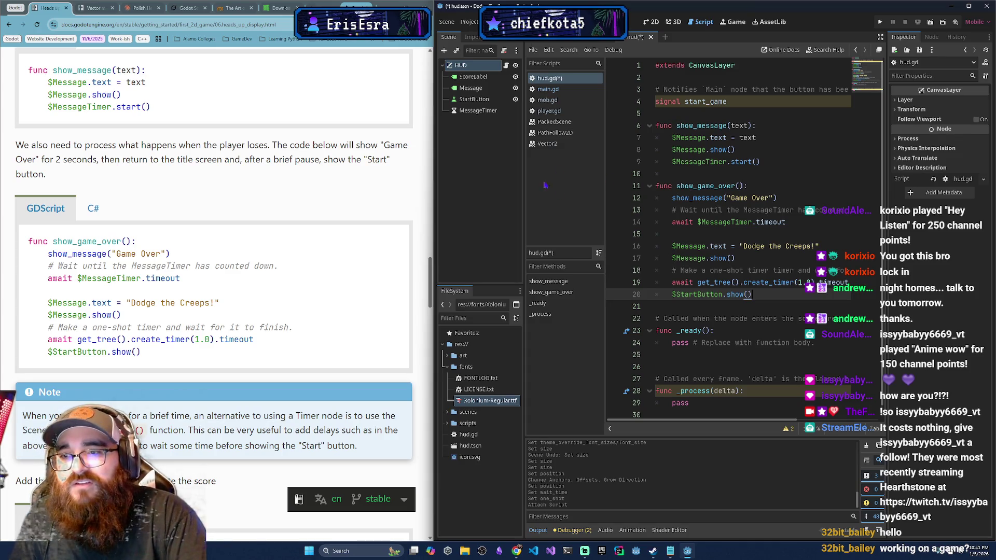
{"action": "scroll", "coordinate": [317, 286], "scroll_direction": "down", "scroll_amount": 1}
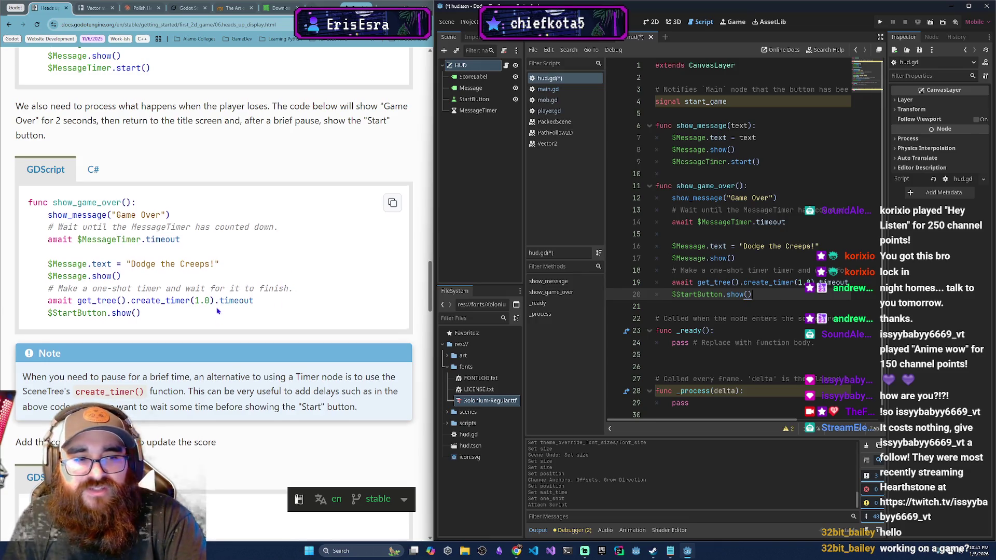
{"action": "scroll", "coordinate": [288, 301], "scroll_direction": "down", "scroll_amount": 1}
{"action": "scroll", "coordinate": [119, 286], "scroll_direction": "down", "scroll_amount": 1}
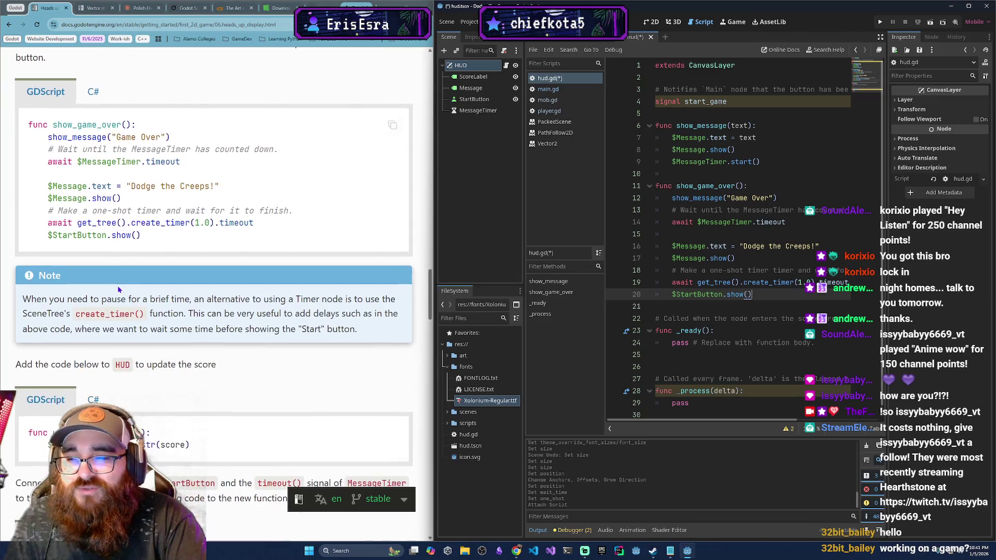
{"action": "scroll", "coordinate": [118, 294], "scroll_direction": "up", "scroll_amount": 1}
{"action": "scroll", "coordinate": [117, 296], "scroll_direction": "up", "scroll_amount": 1}
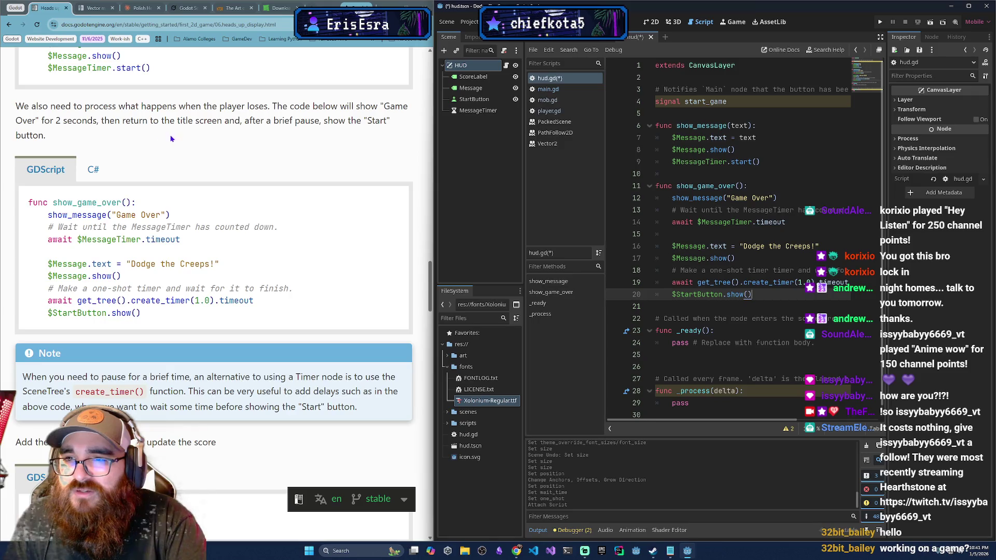
{"action": "scroll", "coordinate": [193, 155], "scroll_direction": "up", "scroll_amount": 1}
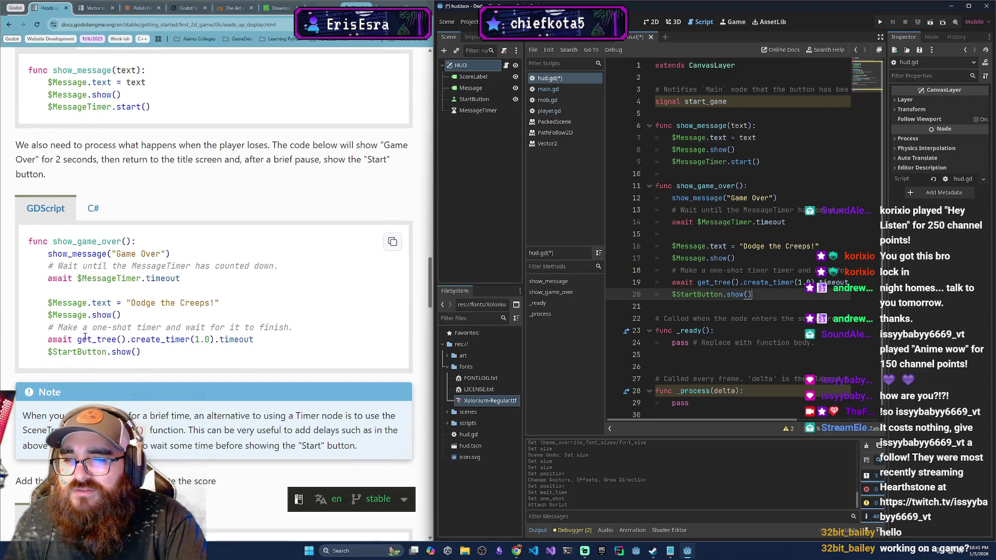
{"action": "scroll", "coordinate": [236, 355], "scroll_direction": "down", "scroll_amount": 2}
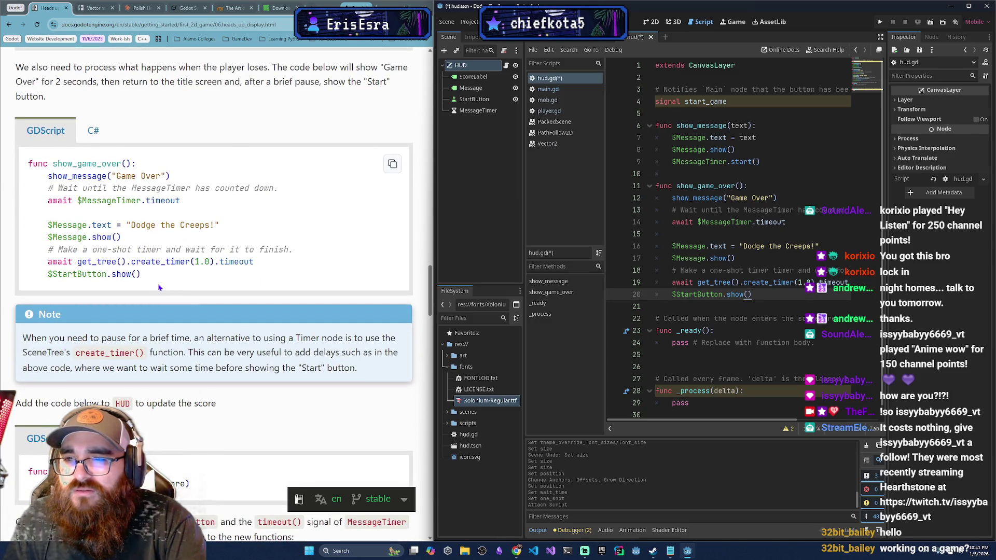
{"action": "scroll", "coordinate": [207, 268], "scroll_direction": "down", "scroll_amount": 2}
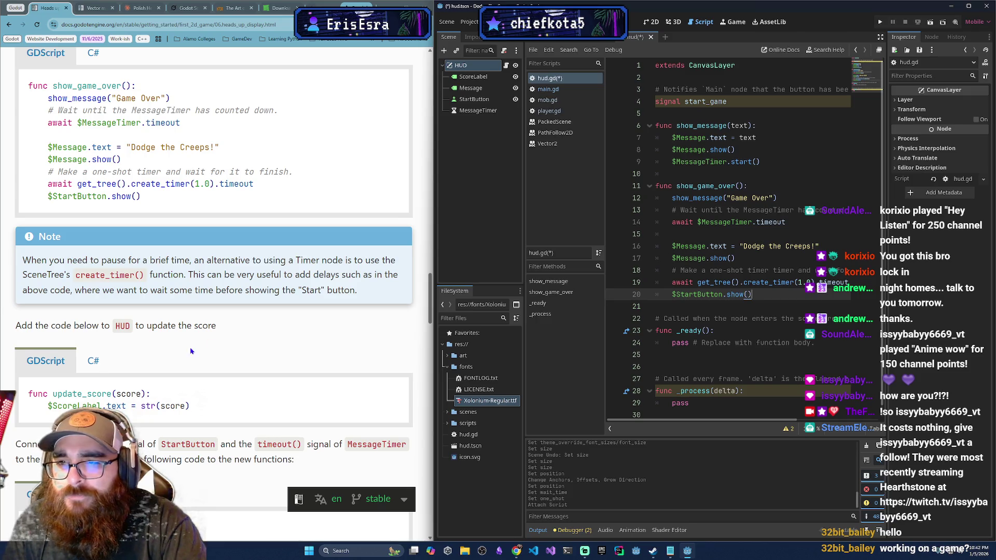
{"action": "scroll", "coordinate": [189, 349], "scroll_direction": "down", "scroll_amount": 1}
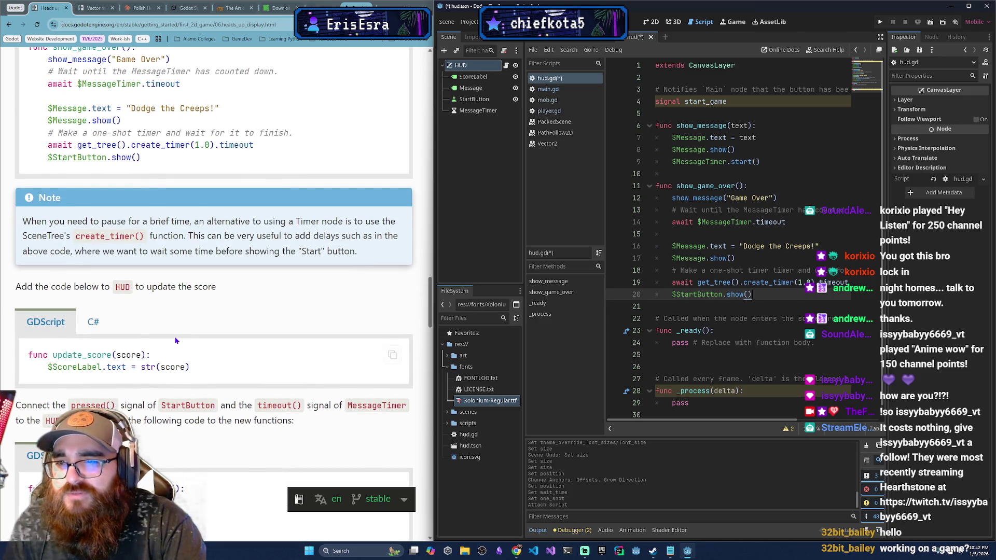
{"action": "scroll", "coordinate": [175, 340], "scroll_direction": "down", "scroll_amount": 2}
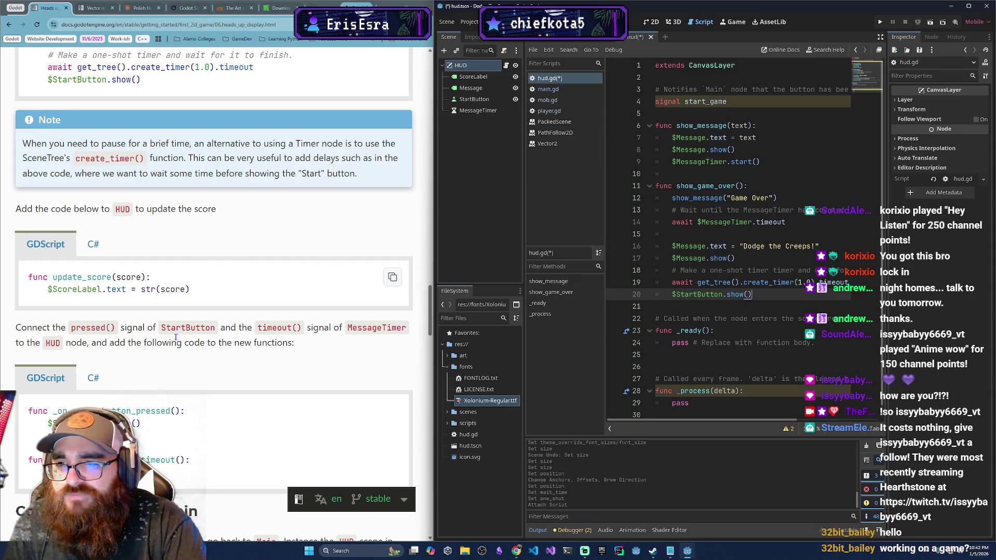
{"action": "scroll", "coordinate": [793, 344], "scroll_direction": "down", "scroll_amount": 1}
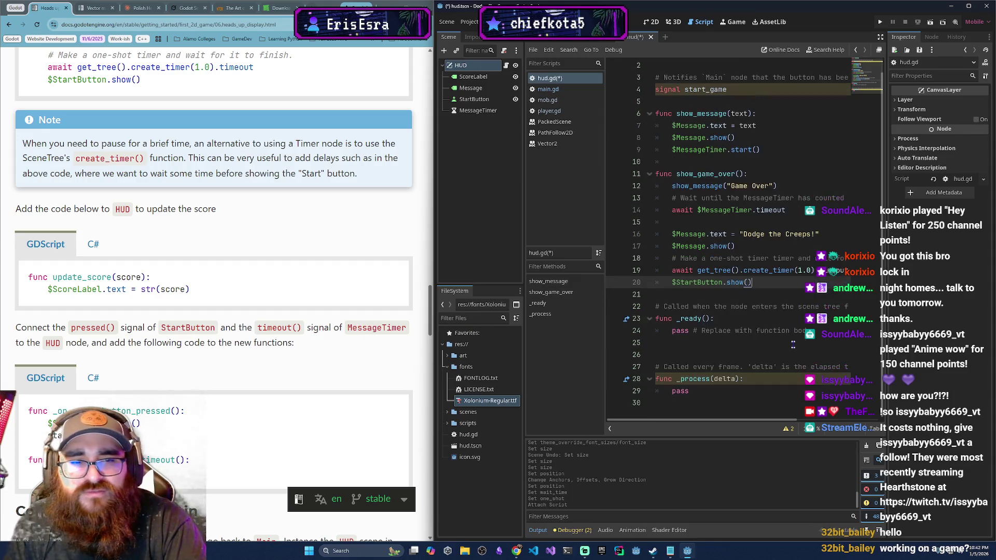
Write func update_score(score): with the body $scoreLabel.text = str(score).
{"action": "key", "text": "Return"}
{"action": "key", "text": "Return"}
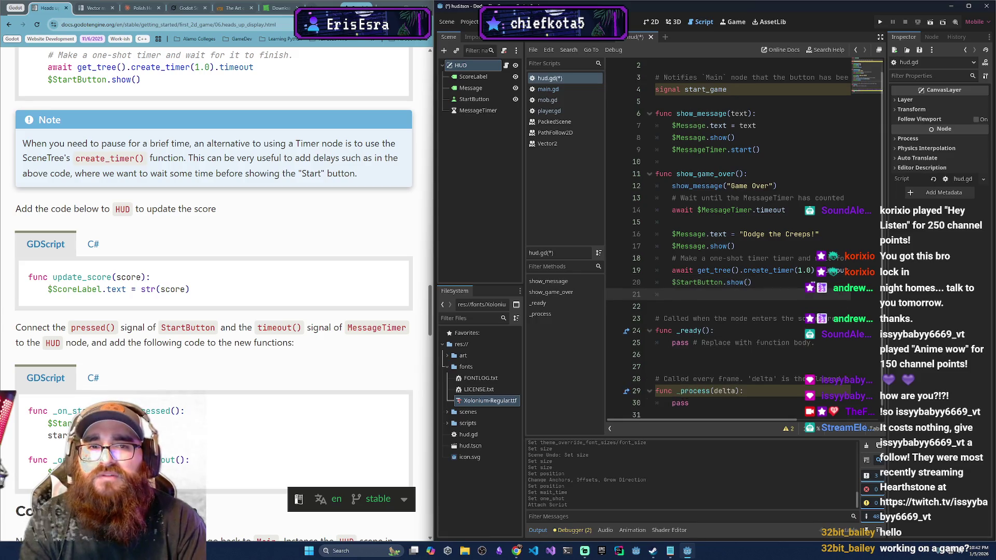
{"action": "key", "text": "BackSpace"}
{"action": "key", "text": "Tab"}
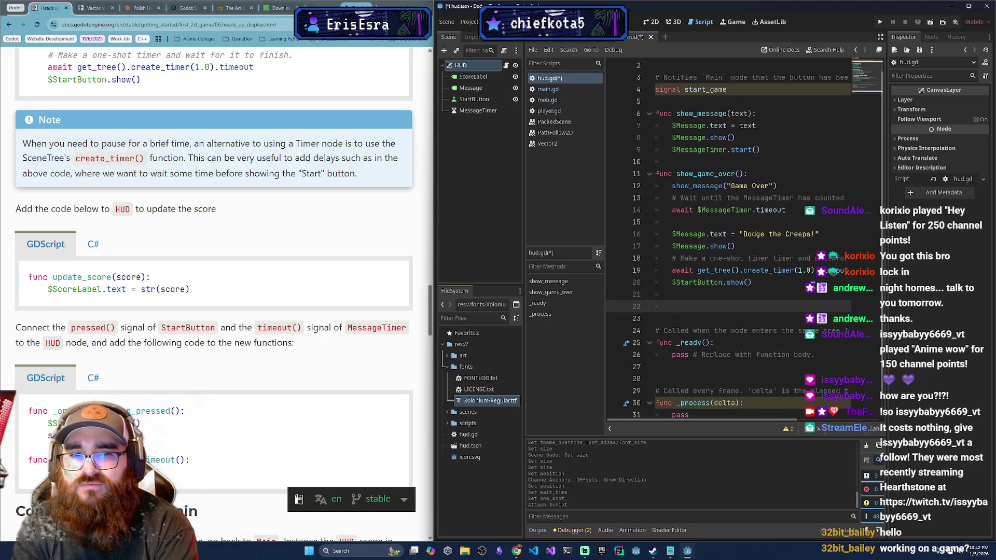
{"action": "type", "text": "func update_score("}
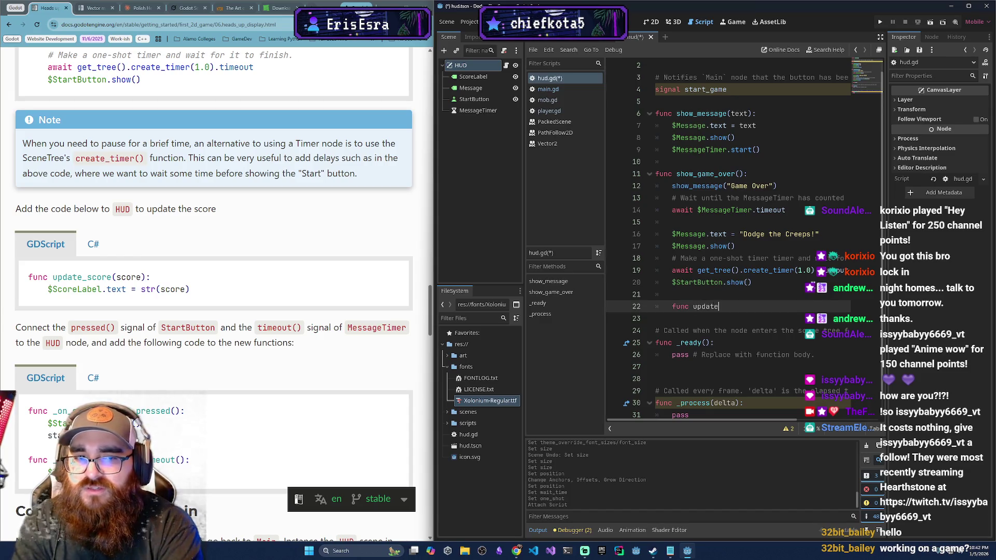
{"action": "type", "text": "score):"}
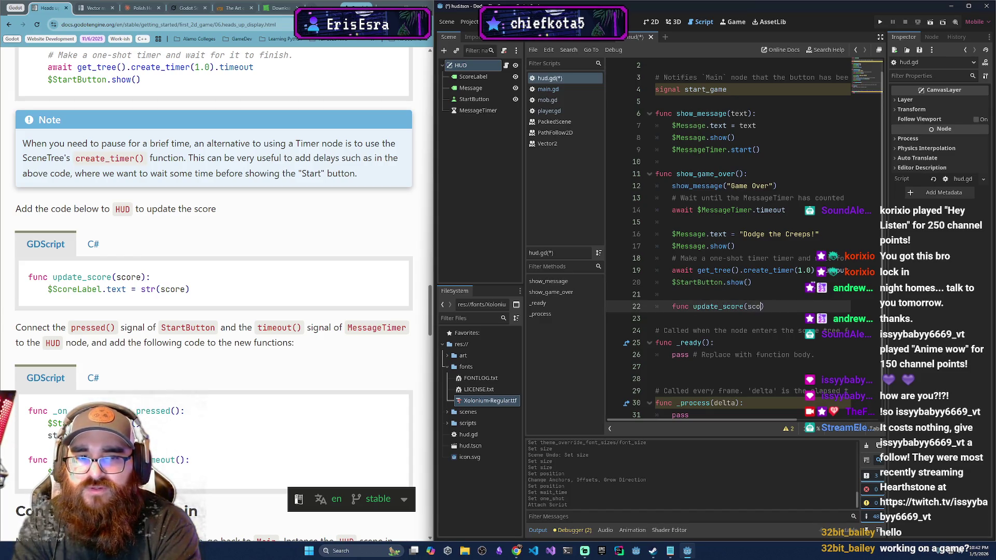
{"action": "key", "text": "Return"}
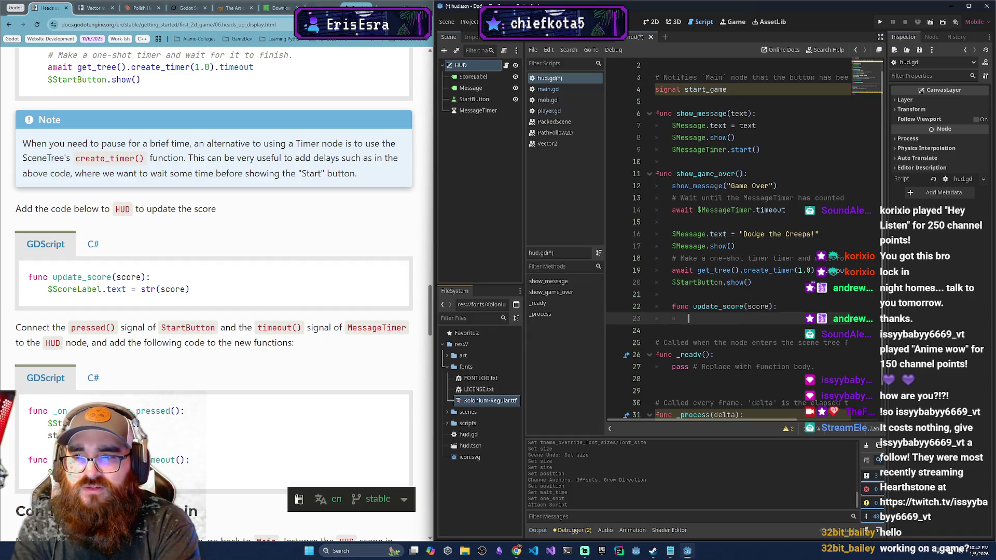
{"action": "type", "text": "$score"}
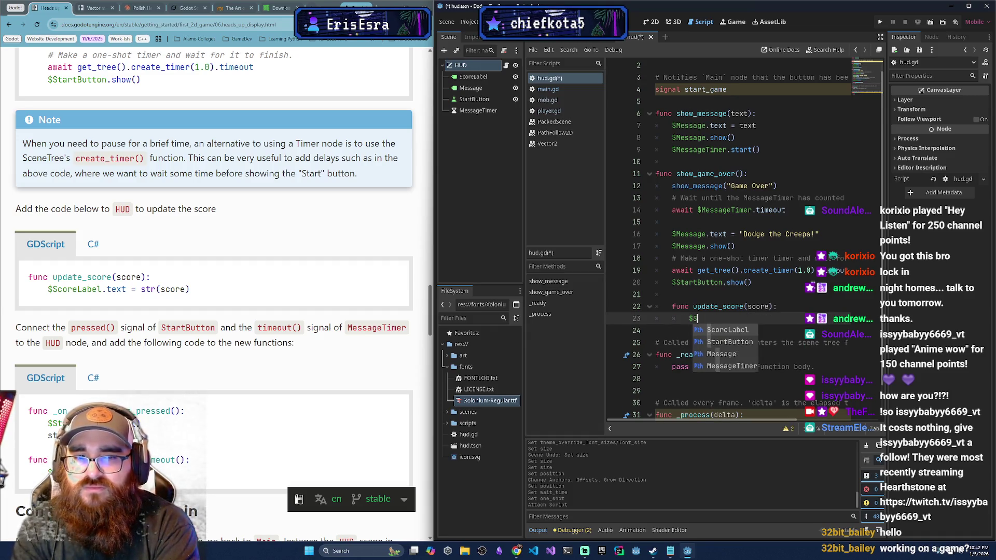
{"action": "type", "text": "Label.text "}
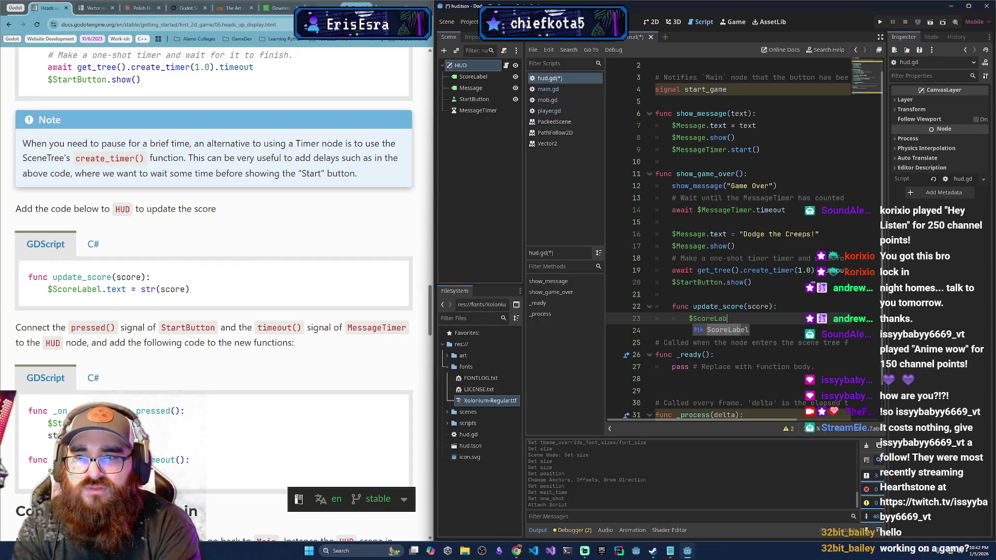
{"action": "type", "text": "= str(scor"}
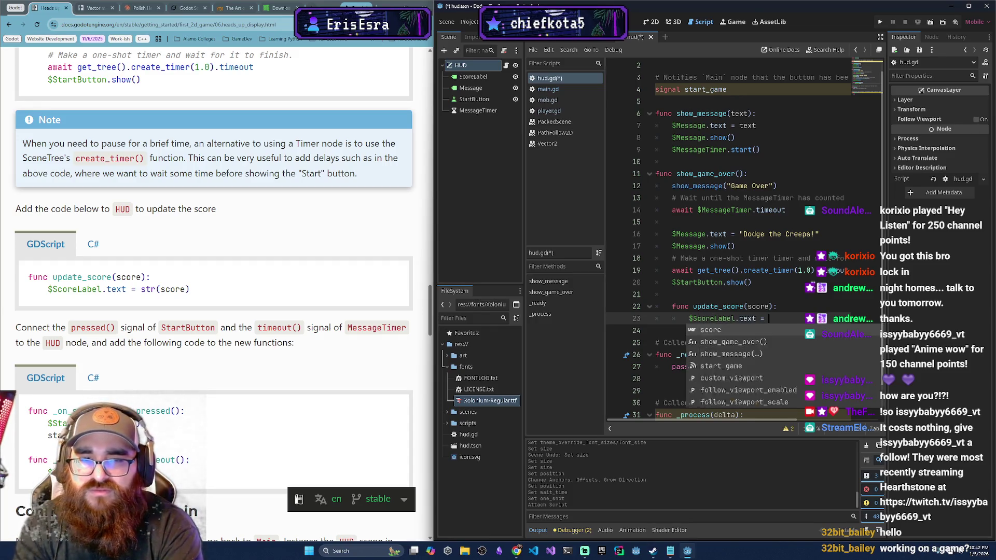
{"action": "type", "text": "e"}
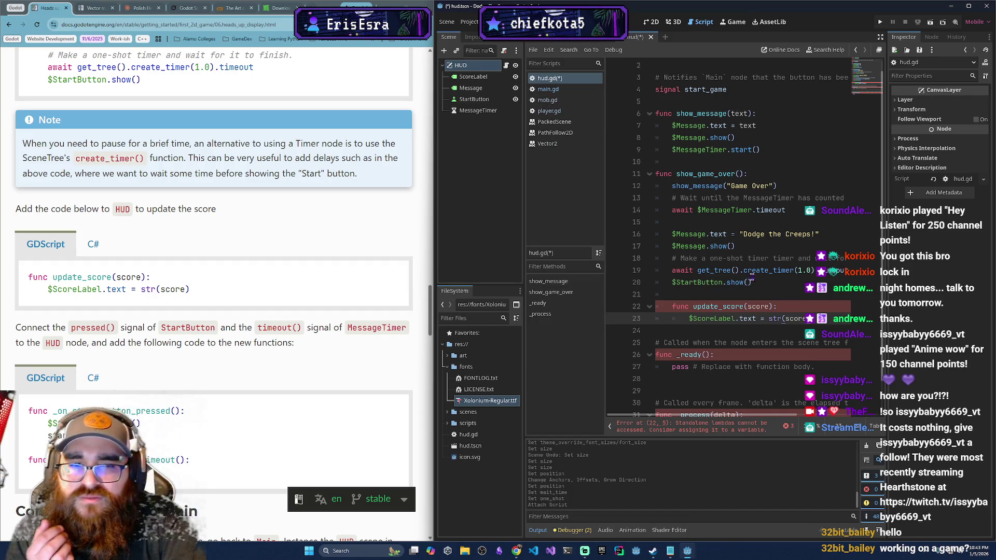
Move update_score back to top-level indentation and add blank lines below it.
{"action": "left_click", "coordinate": [673, 306]}
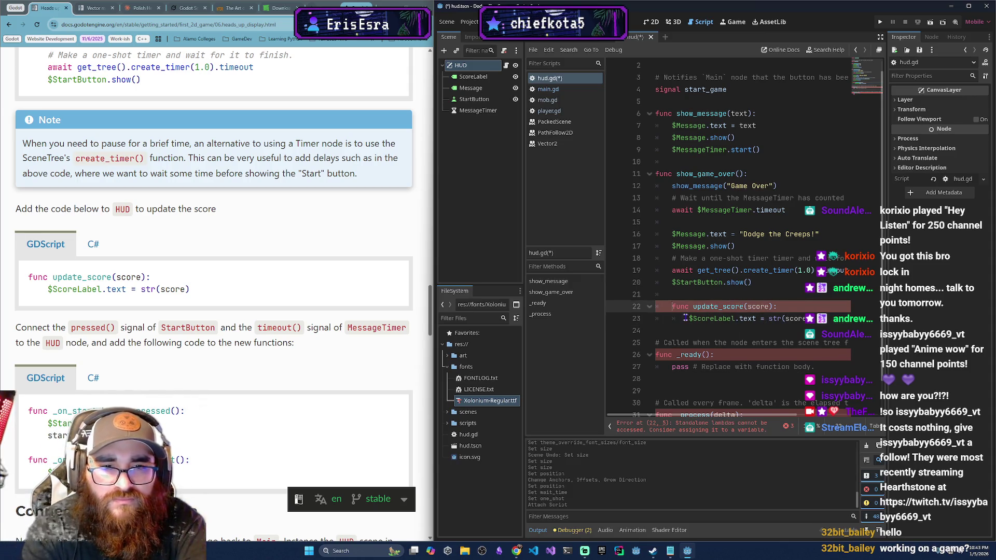
{"action": "key", "text": "BackSpace"}
{"action": "key", "text": "Down"}
{"action": "key", "text": "Home"}
{"action": "key", "text": "BackSpace"}
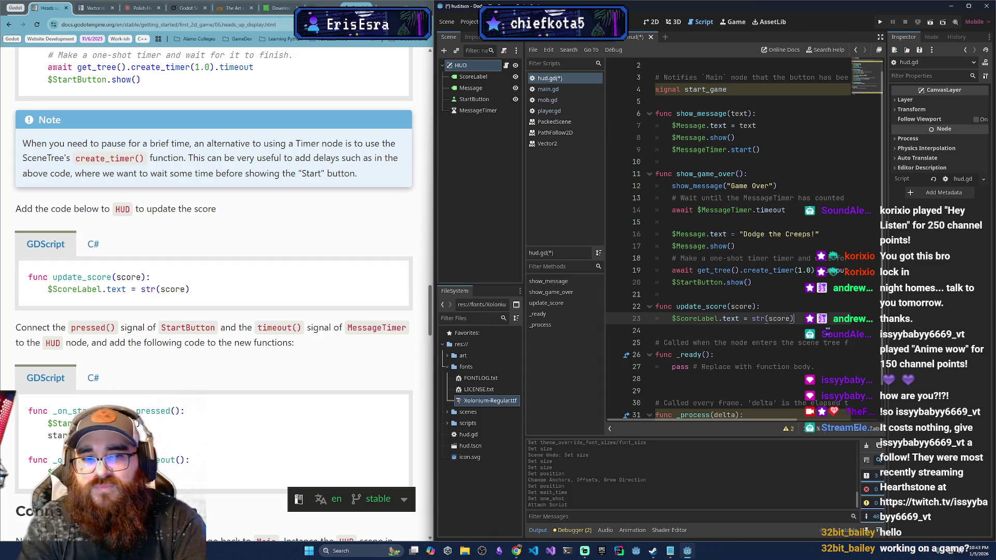
{"action": "scroll", "coordinate": [760, 356], "scroll_direction": "down", "scroll_amount": 1}
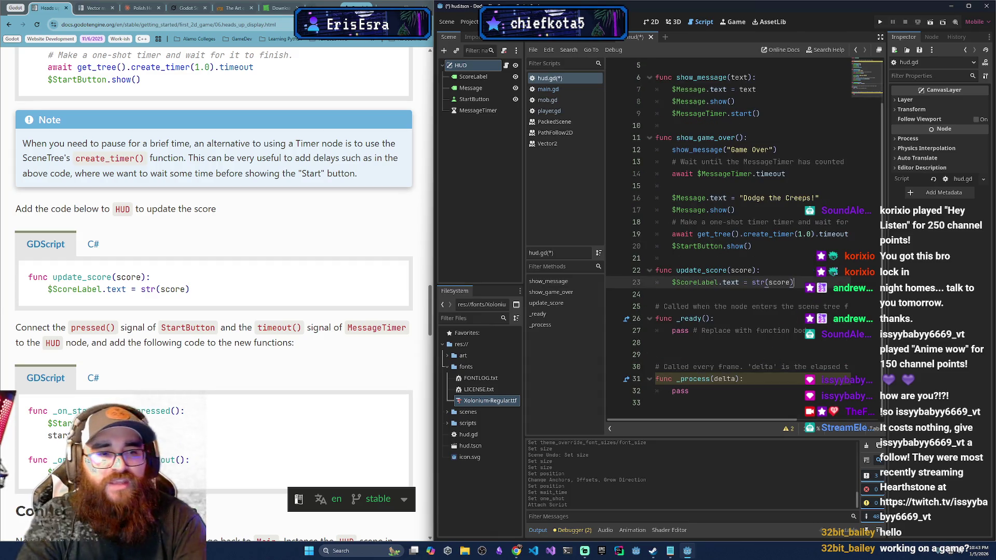
{"action": "key", "text": "Return"}
{"action": "key", "text": "Return"}
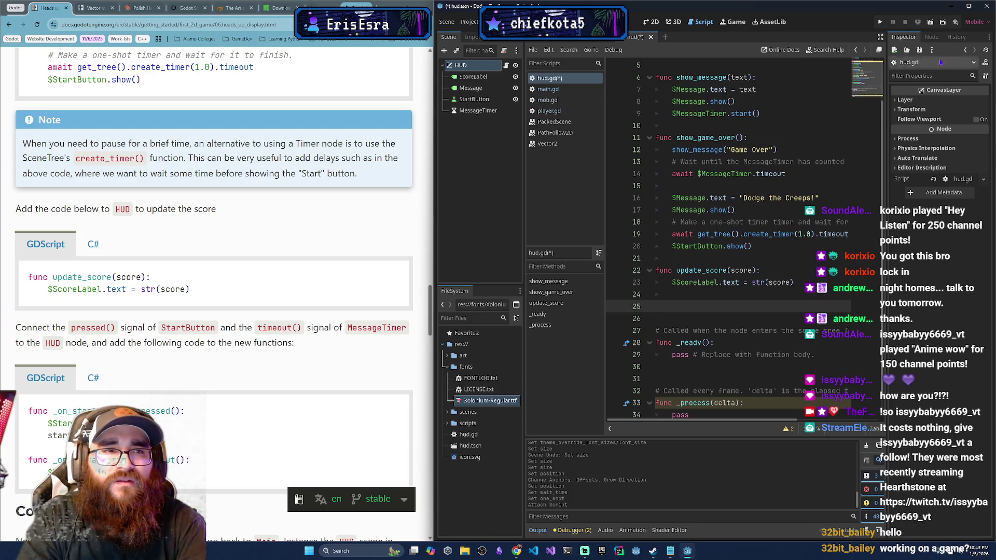
Connect StartButton's pressed() signal to the HUD script, creating _on_start_button_pressed.
{"action": "left_click", "coordinate": [932, 36]}
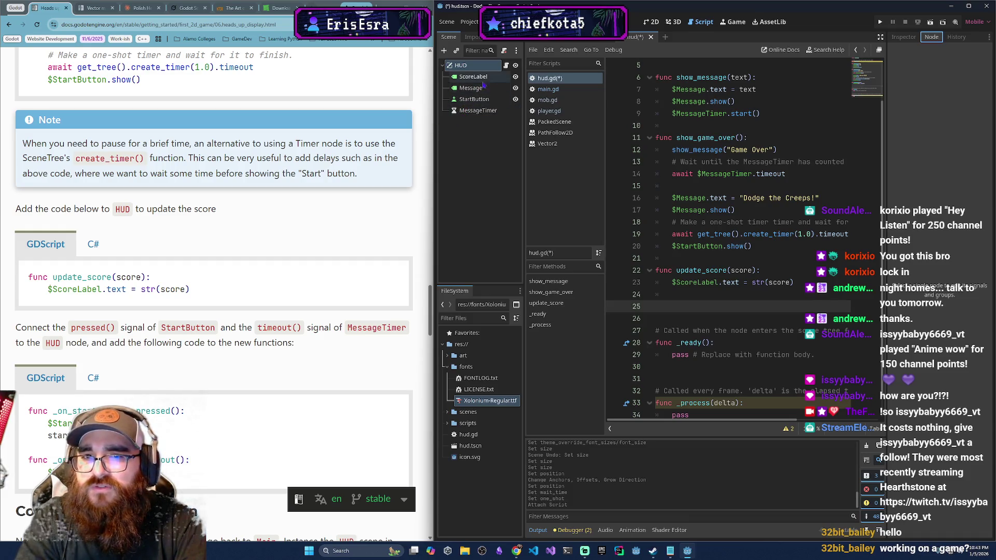
{"action": "left_click", "coordinate": [474, 99]}
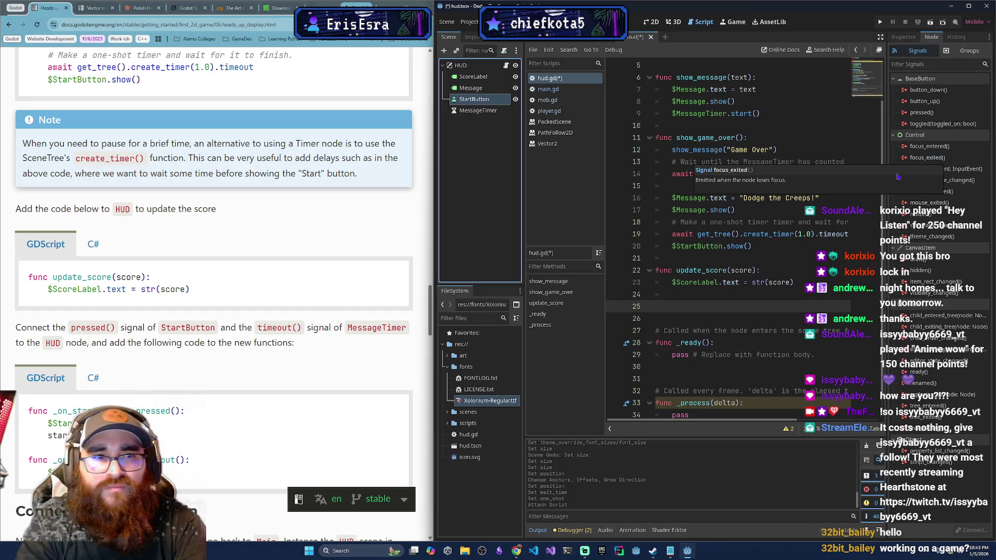
{"action": "double_click", "coordinate": [945, 113]}
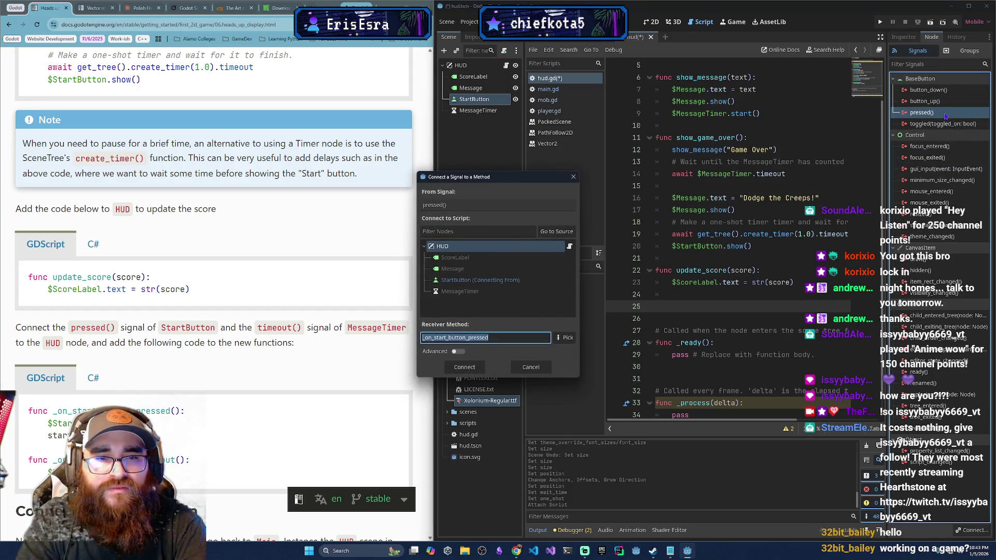
{"action": "left_click", "coordinate": [475, 368]}
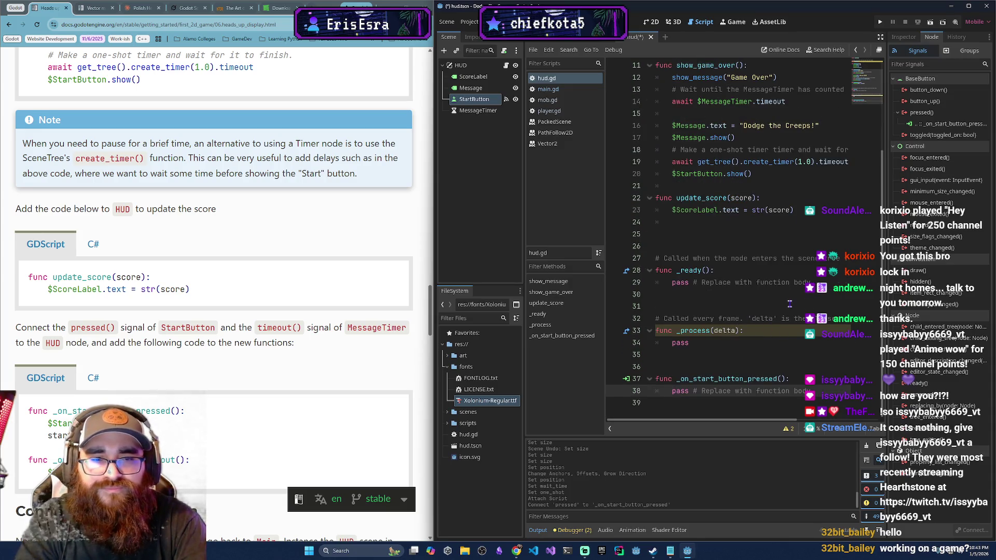
{"action": "scroll", "coordinate": [810, 242], "scroll_direction": "up", "scroll_amount": 3}
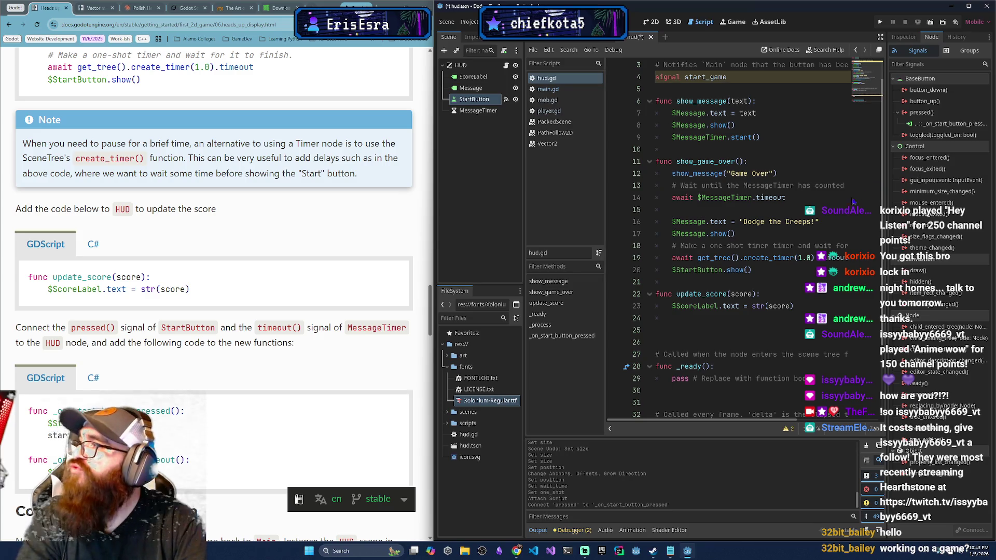
{"action": "key", "text": "Page_Down"}
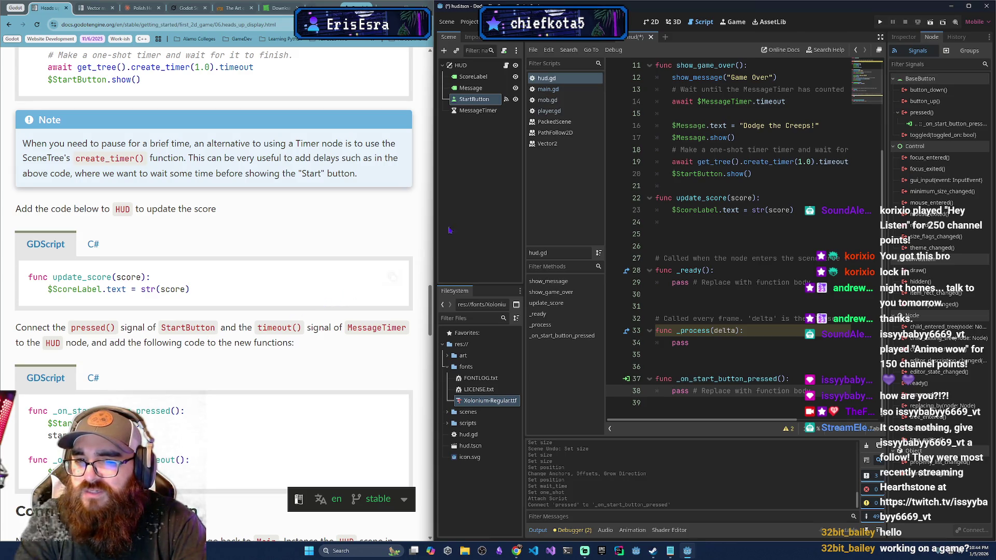
Connect MessageTimer's timeout() signal to the HUD script, creating _on_message_timer_timeout.
{"action": "left_click", "coordinate": [478, 111]}
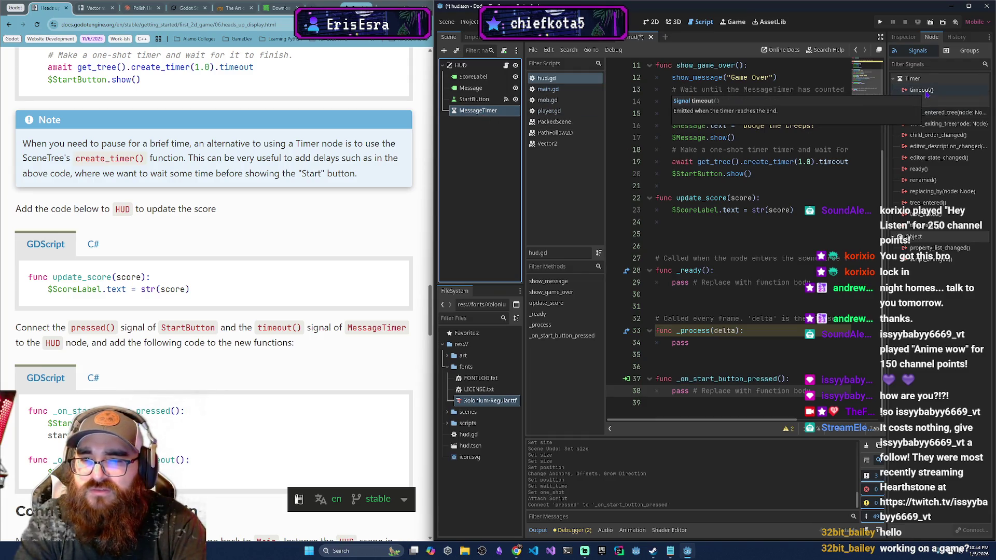
{"action": "double_click", "coordinate": [921, 90]}
{"action": "left_click", "coordinate": [464, 371]}
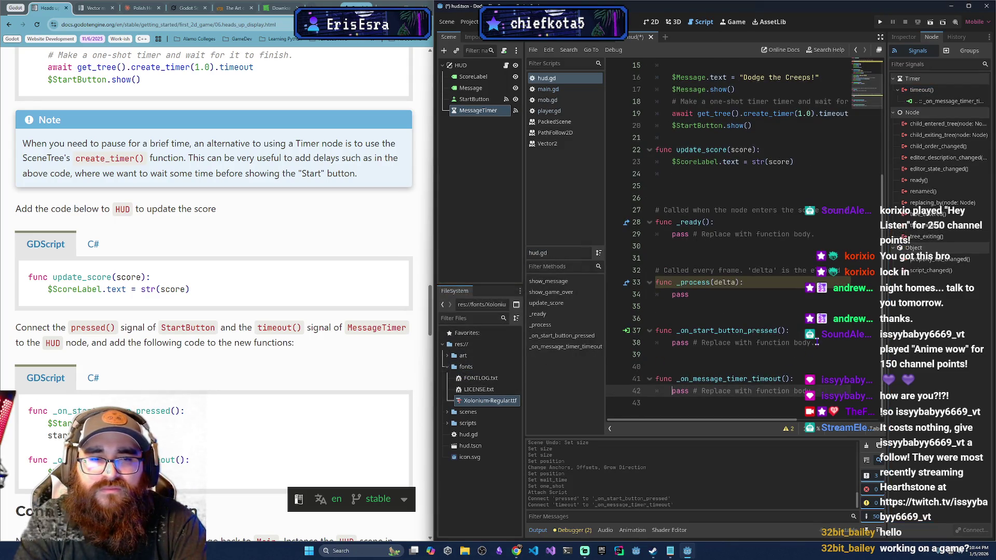
Replace the pressed handler's pass with $StartButton.hide() and start_game.emit().
{"action": "left_click_drag", "start_coordinate": [817, 342], "coordinate": [672, 343]}
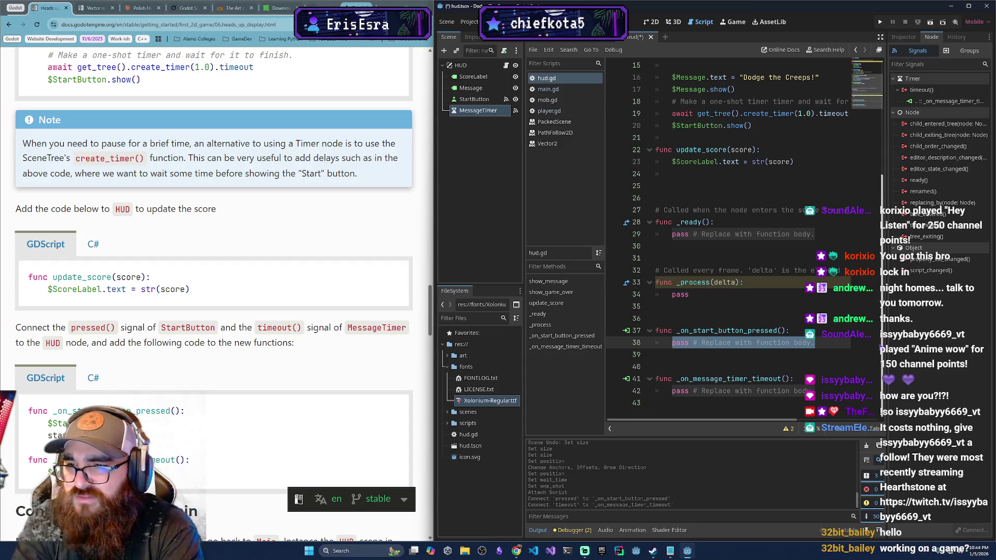
{"action": "type", "text": "$StartButton"}
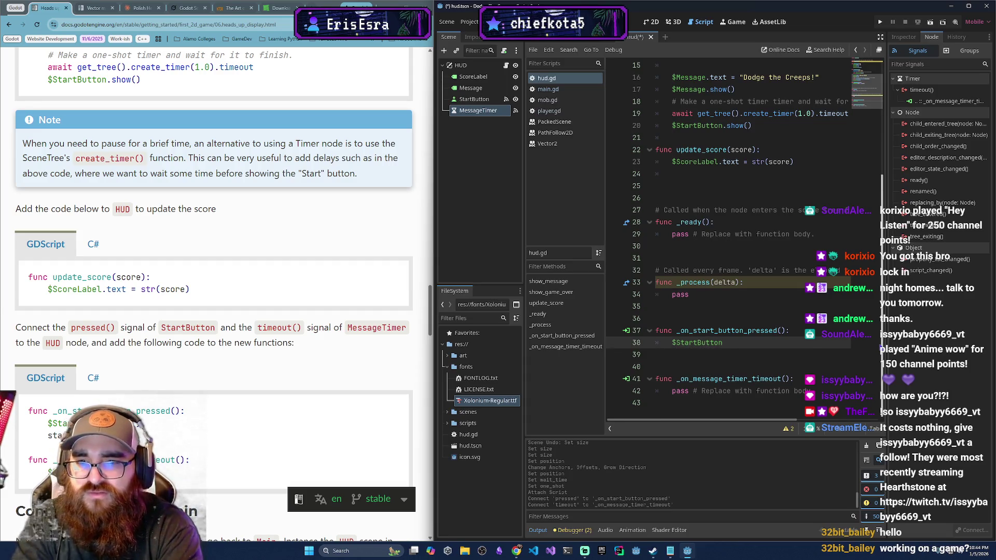
{"action": "type", "text": ".hide()"}
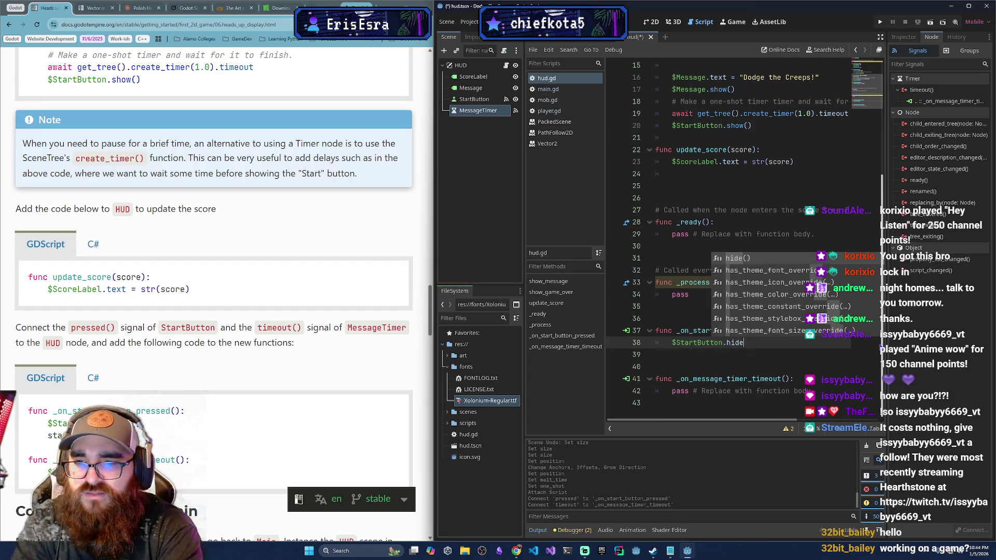
{"action": "key", "text": "Return"}
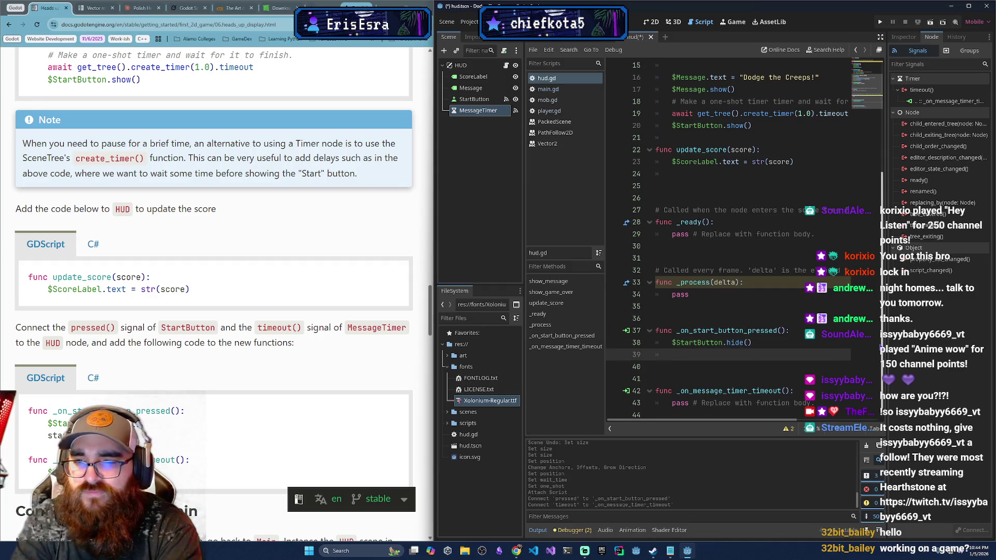
{"action": "type", "text": "start_"}
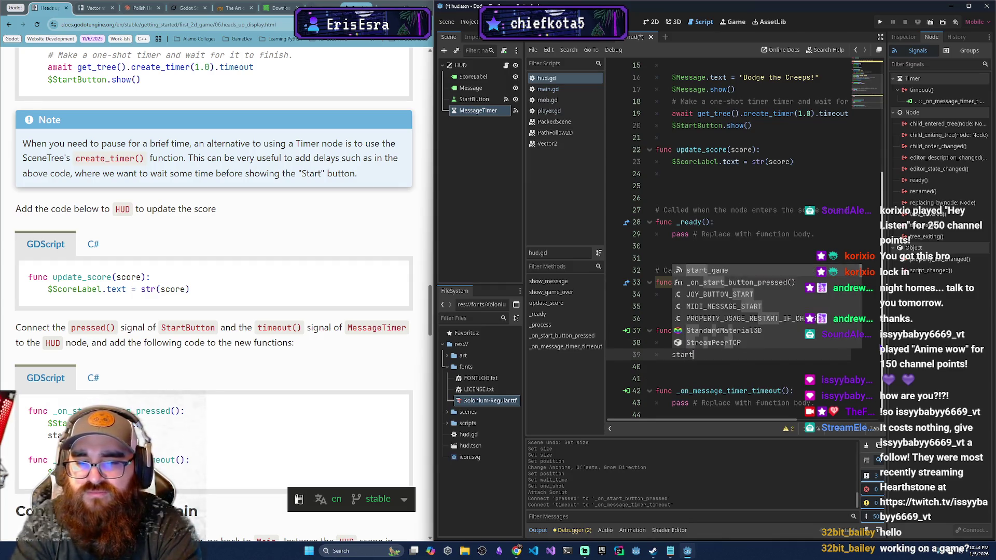
{"action": "key", "text": "Return"}
{"action": "type", "text": "."}
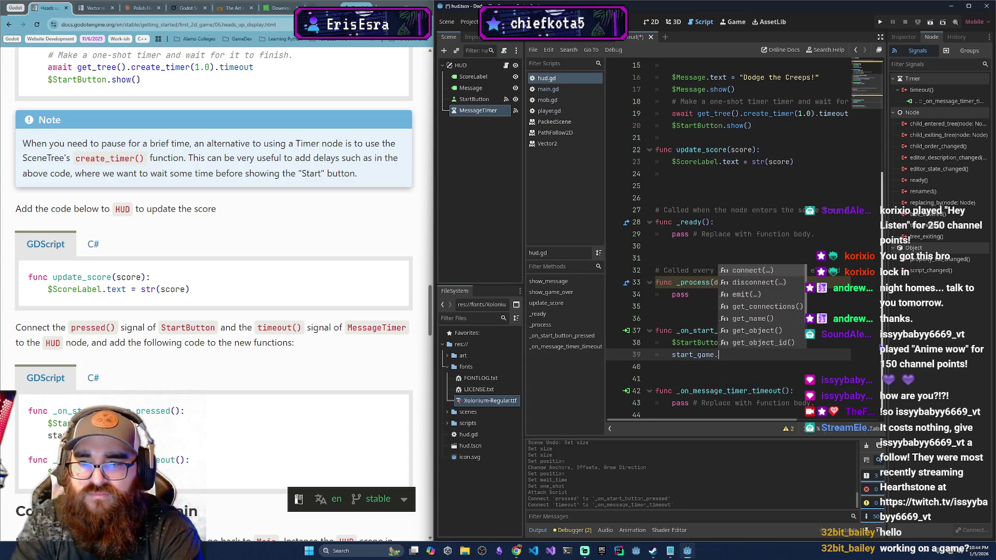
{"action": "type", "text": "emit()"}
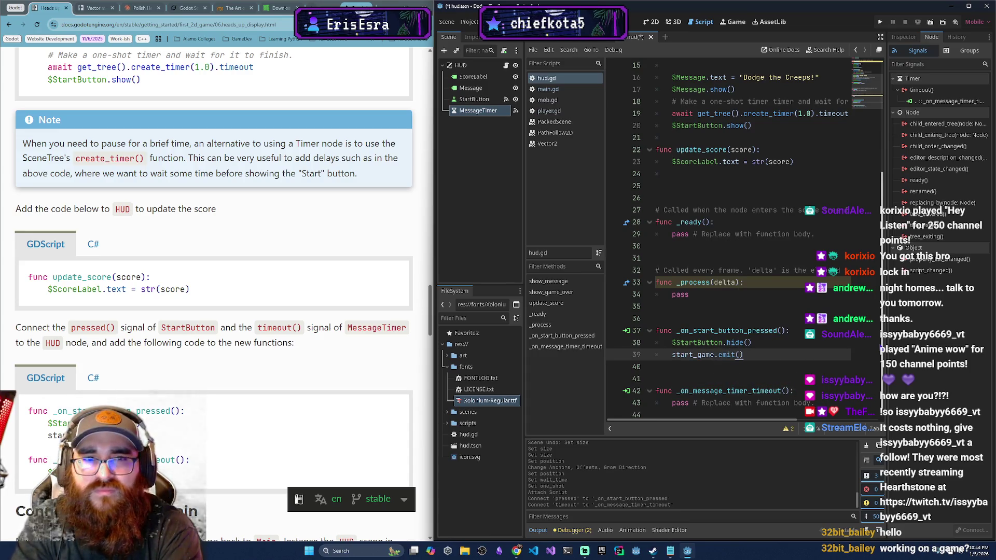
Review the script and return the caret to the end of start_game.emit().
{"action": "scroll", "coordinate": [752, 265], "scroll_direction": "up", "scroll_amount": 5}
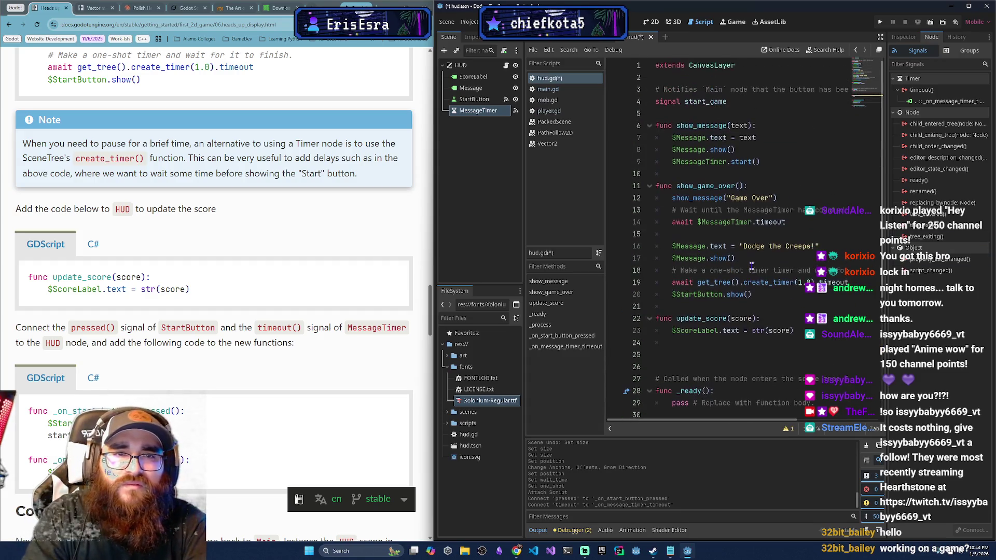
{"action": "scroll", "coordinate": [787, 282], "scroll_direction": "down", "scroll_amount": 5}
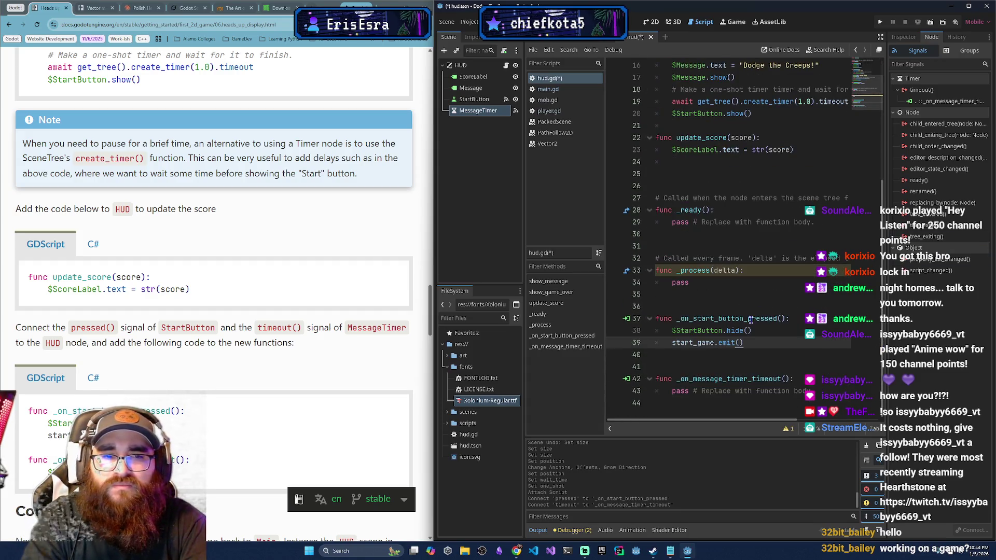
{"action": "scroll", "coordinate": [750, 318], "scroll_direction": "up", "scroll_amount": 5}
{"action": "scroll", "coordinate": [744, 334], "scroll_direction": "down", "scroll_amount": 3}
{"action": "scroll", "coordinate": [732, 335], "scroll_direction": "up", "scroll_amount": 3}
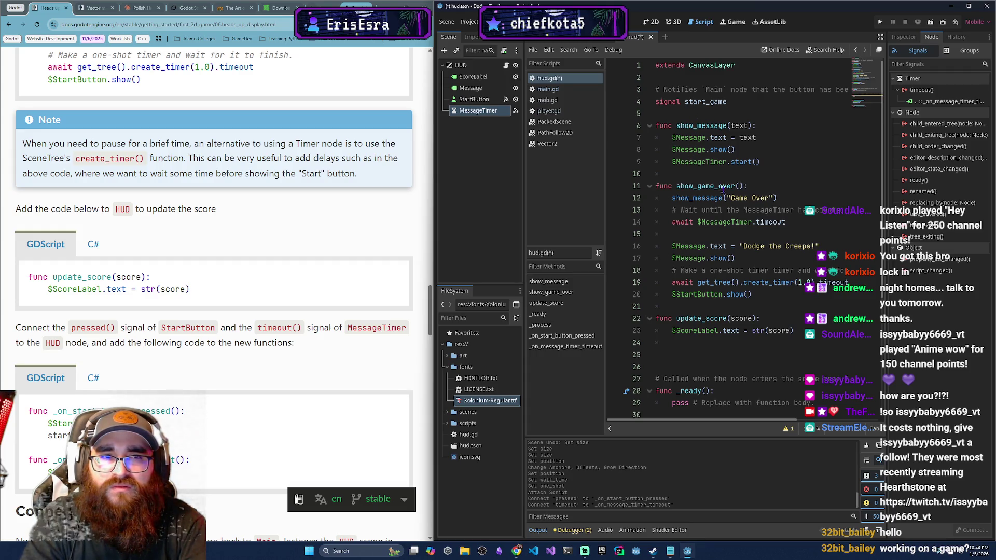
{"action": "mouse_move", "coordinate": [773, 89]}
{"action": "left_mouse_down"}
{"action": "mouse_move", "coordinate": [845, 92]}
{"action": "mouse_move", "coordinate": [816, 95]}
{"action": "left_mouse_up"}
{"action": "left_click", "coordinate": [708, 137]}
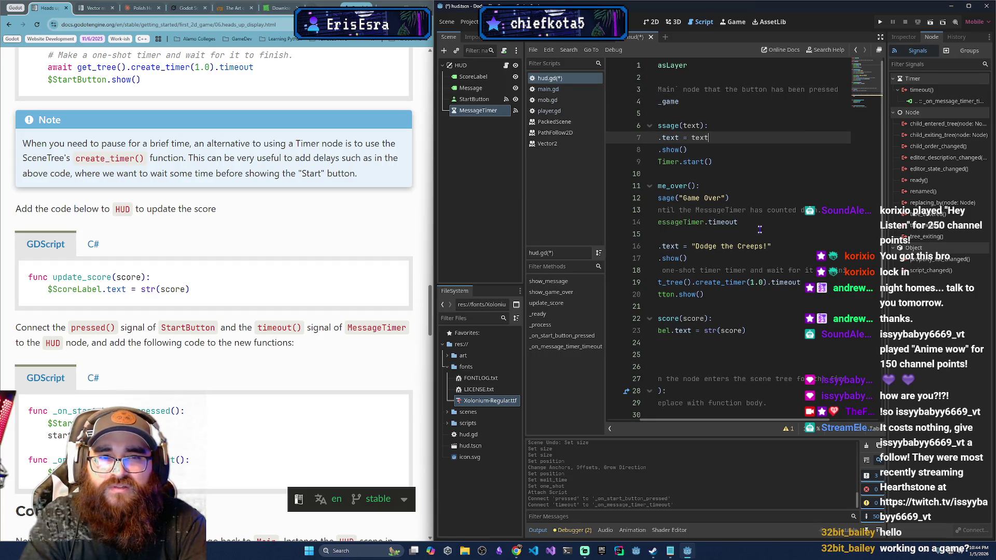
{"action": "left_click", "coordinate": [750, 345]}
{"action": "scroll", "coordinate": [724, 362], "scroll_direction": "down", "scroll_amount": 5}
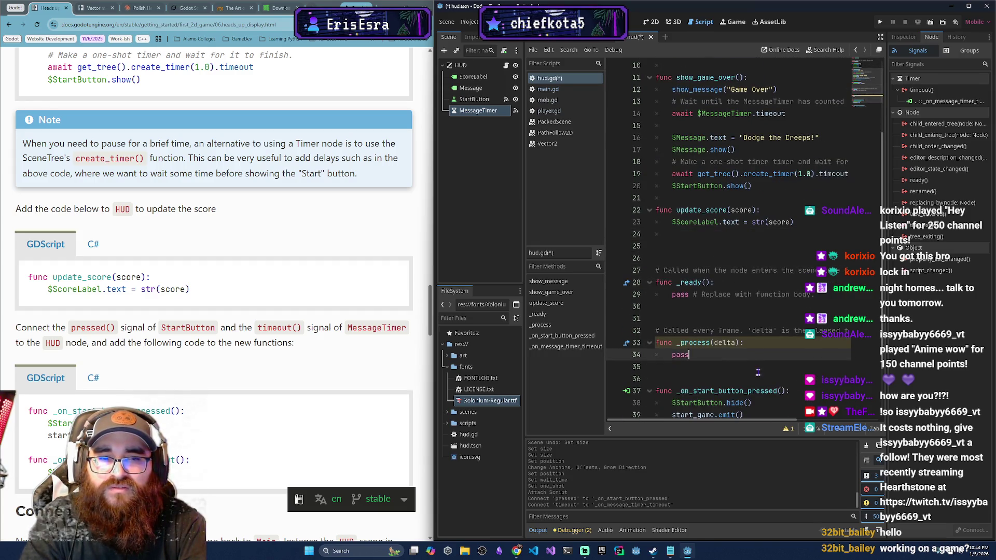
{"action": "left_click", "coordinate": [752, 282]}
{"action": "left_click", "coordinate": [776, 347]}
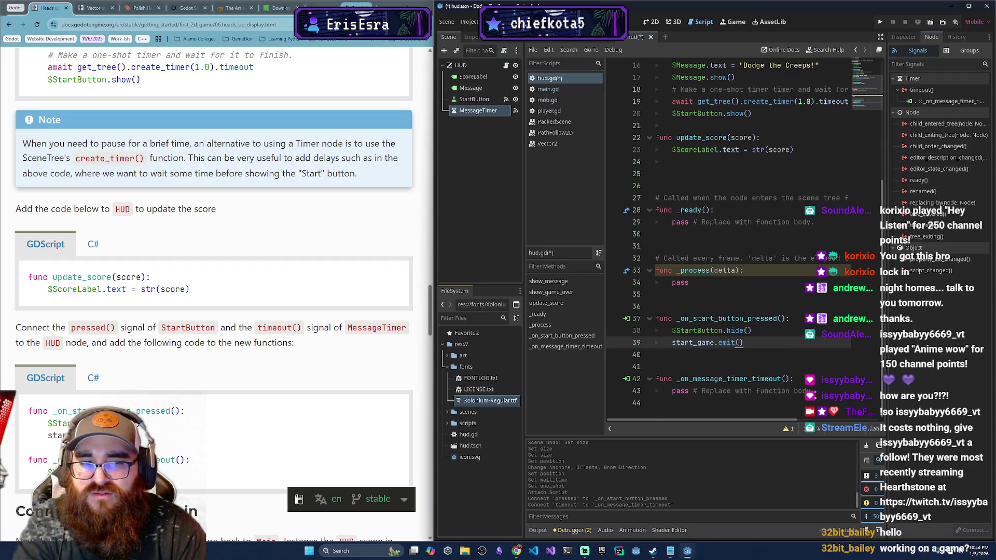
Replace pass in _on_message_timer_timeout with $Message.hide().
{"action": "left_click", "coordinate": [813, 391]}
{"action": "key", "text": "shift+Home"}
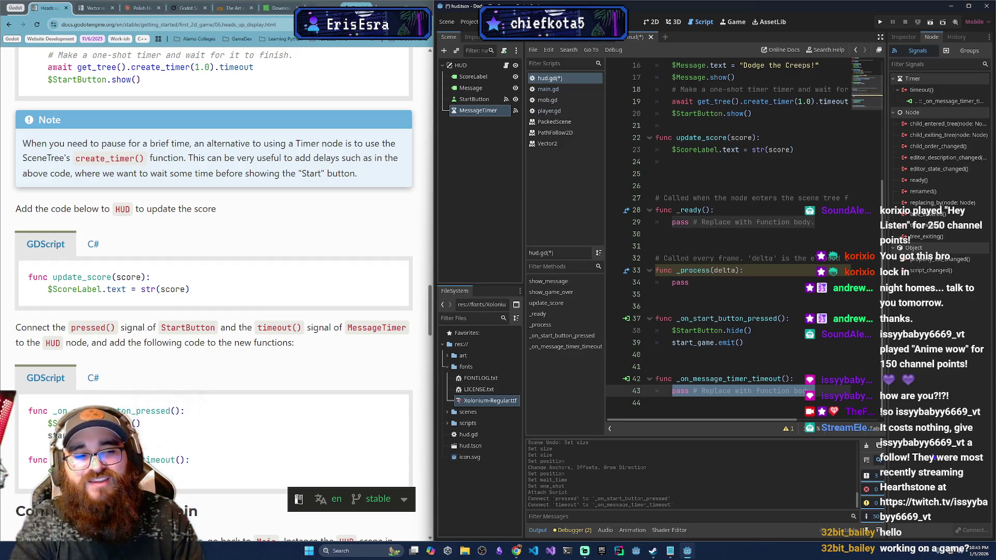
{"action": "type", "text": "5"}
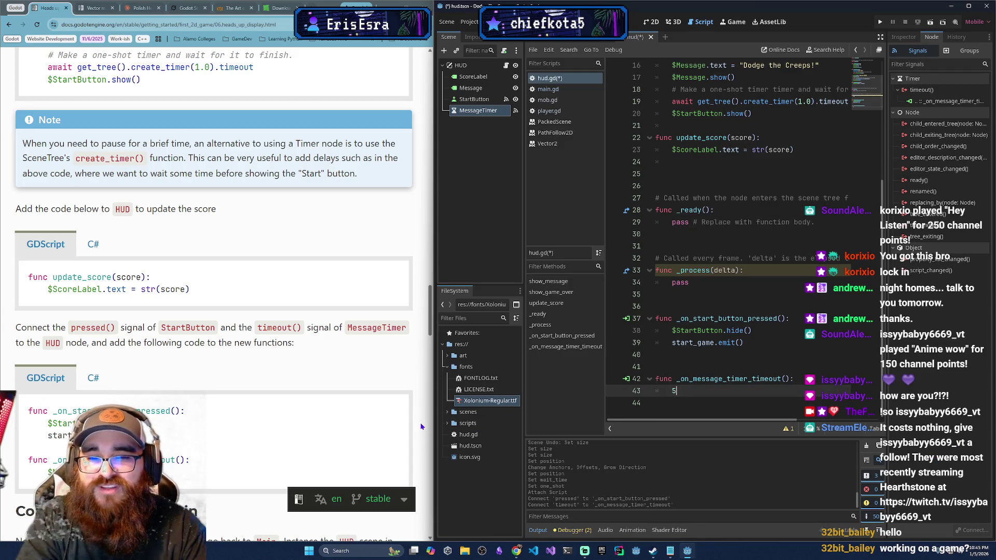
{"action": "key", "text": "BackSpace"}
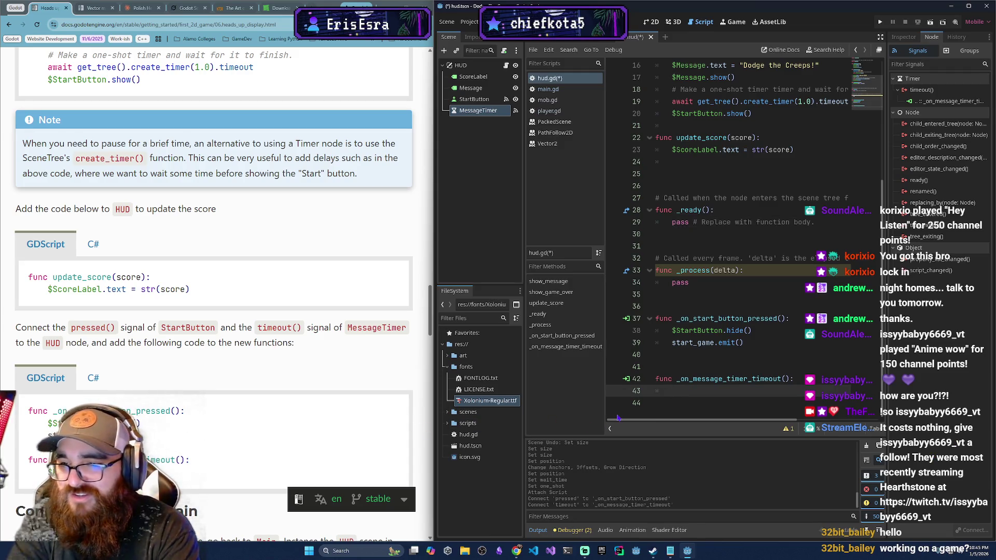
{"action": "type", "text": "$Message.h"}
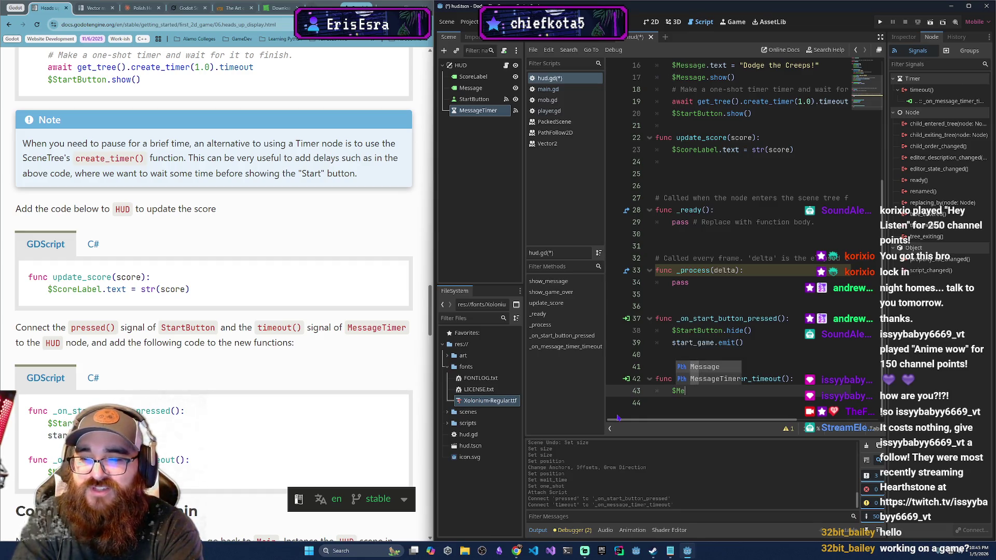
{"action": "type", "text": "ide"}
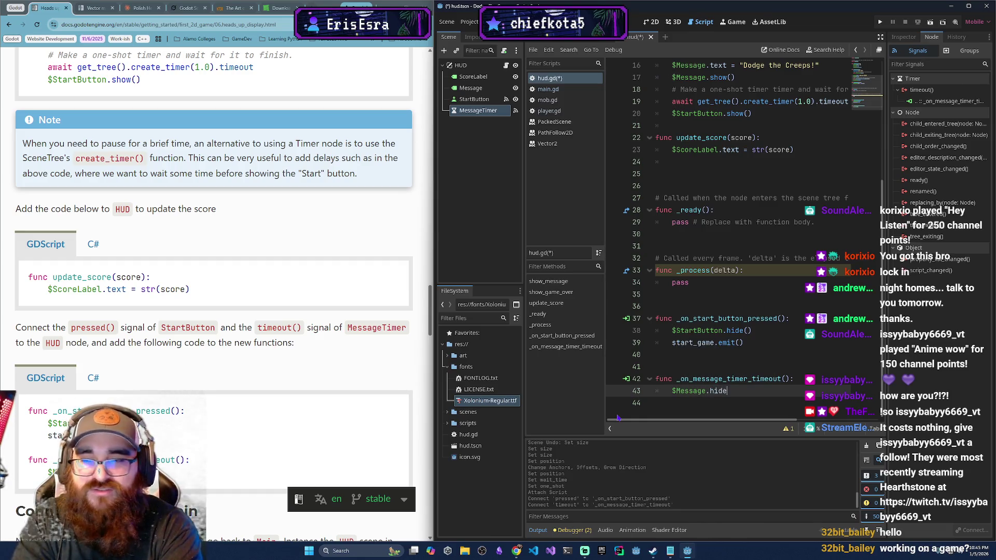
{"action": "key", "text": "Return"}
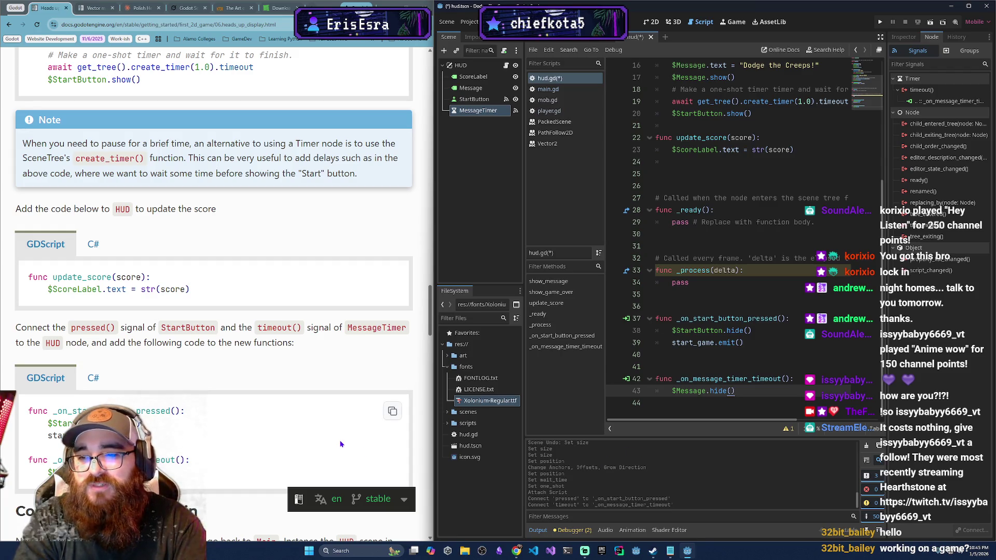
{"action": "scroll", "coordinate": [322, 432], "scroll_direction": "down", "scroll_amount": 1}
{"action": "scroll", "coordinate": [323, 432], "scroll_direction": "down", "scroll_amount": 5}
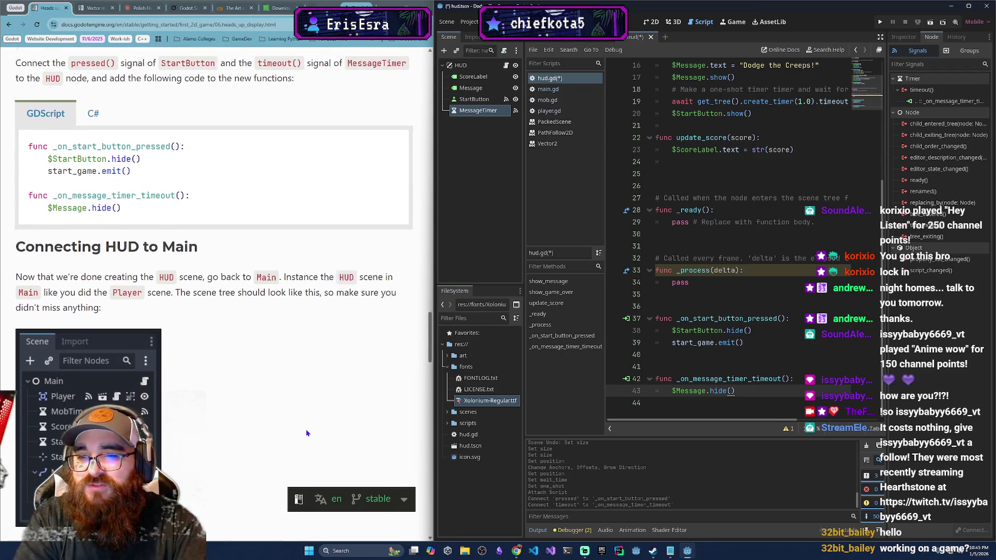